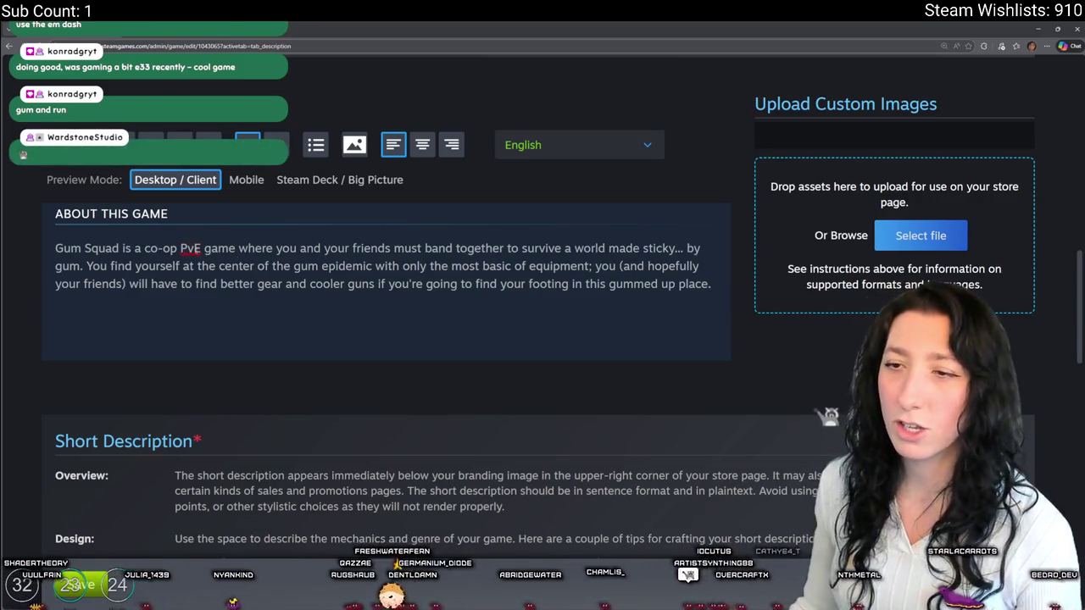
- Change the About This Game opening from a co-op PvE game to a 'PvE Looter Shooter'
click(190, 249)
text(Looter Shooter)
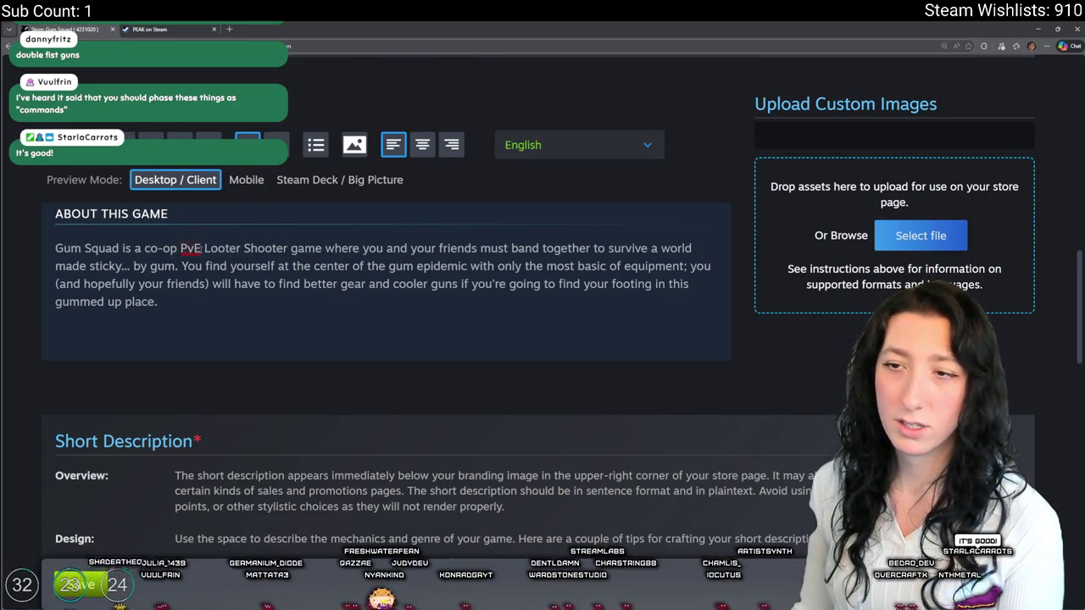
double_click(171, 249)
key(BackSpace)
key(BackSpace)
key(BackSpace)
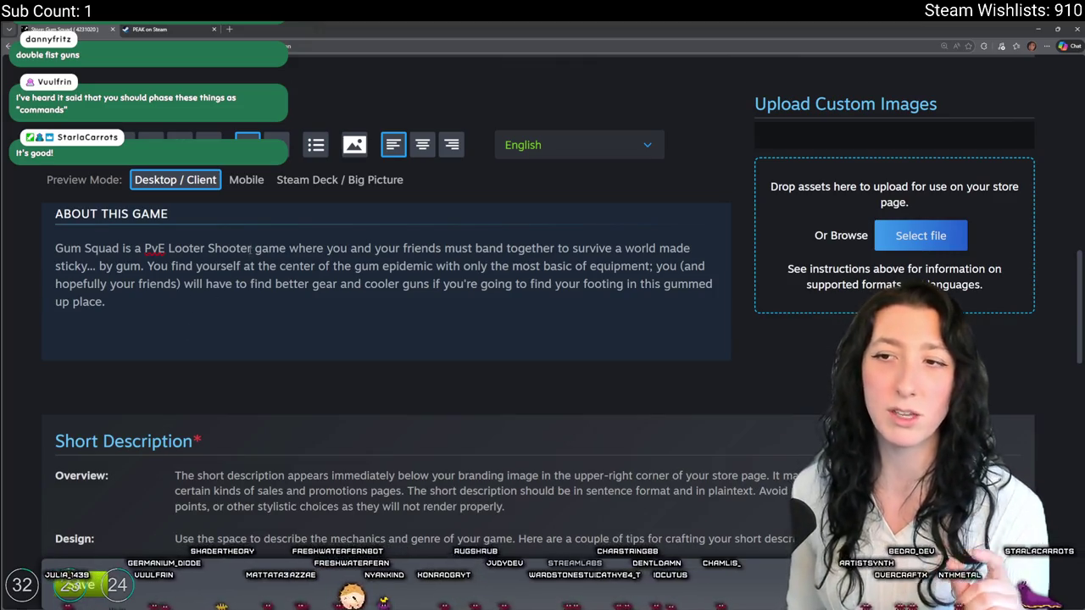
drag(252, 247, 168, 247)
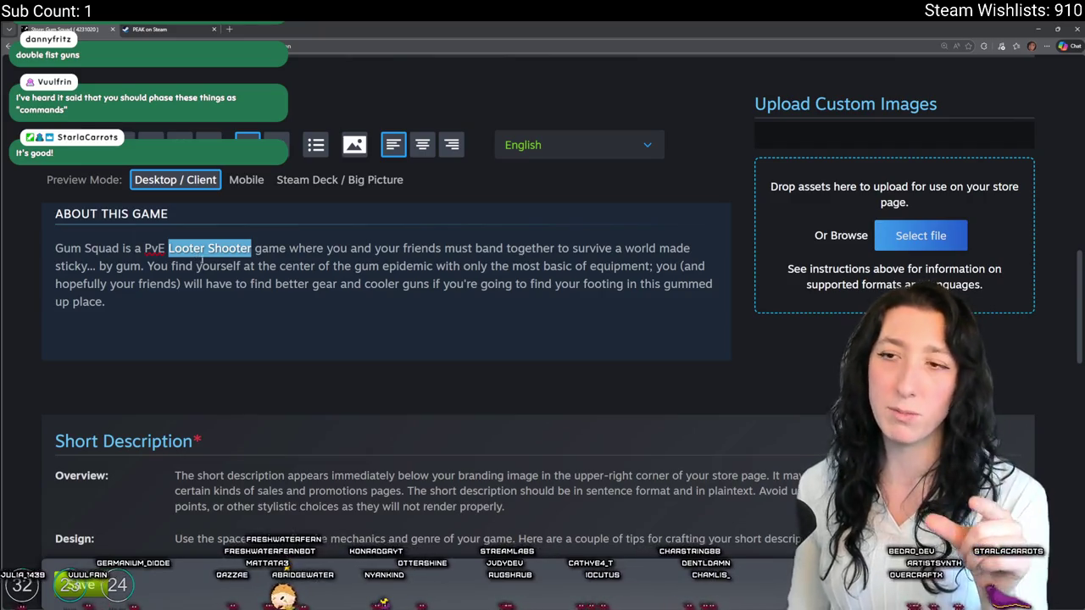
click(207, 247)
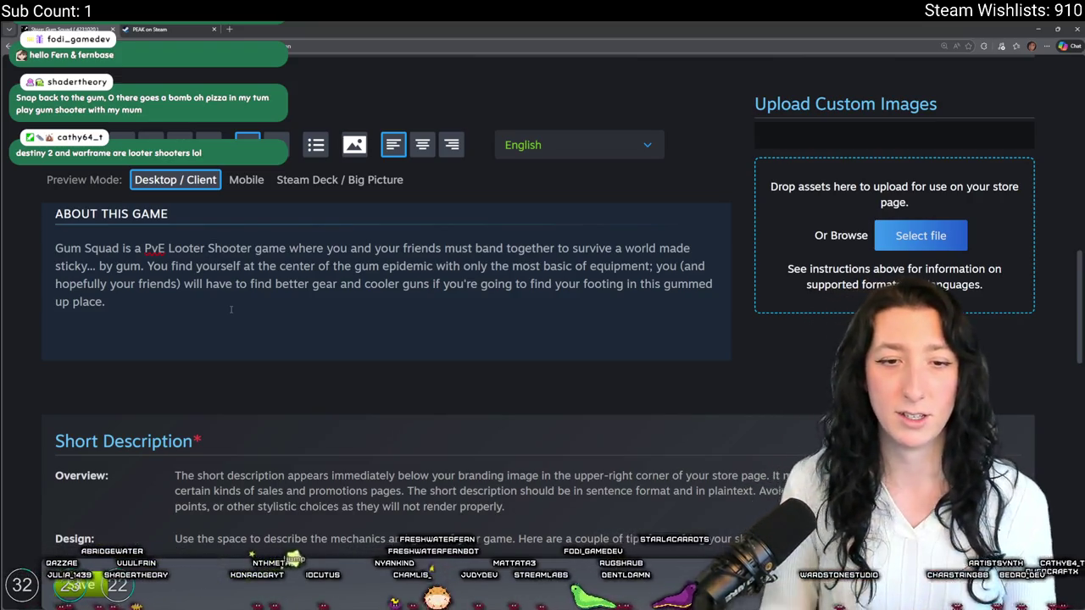
- Open a new blank browser tab beside the Steamworks store page editor
click(207, 247)
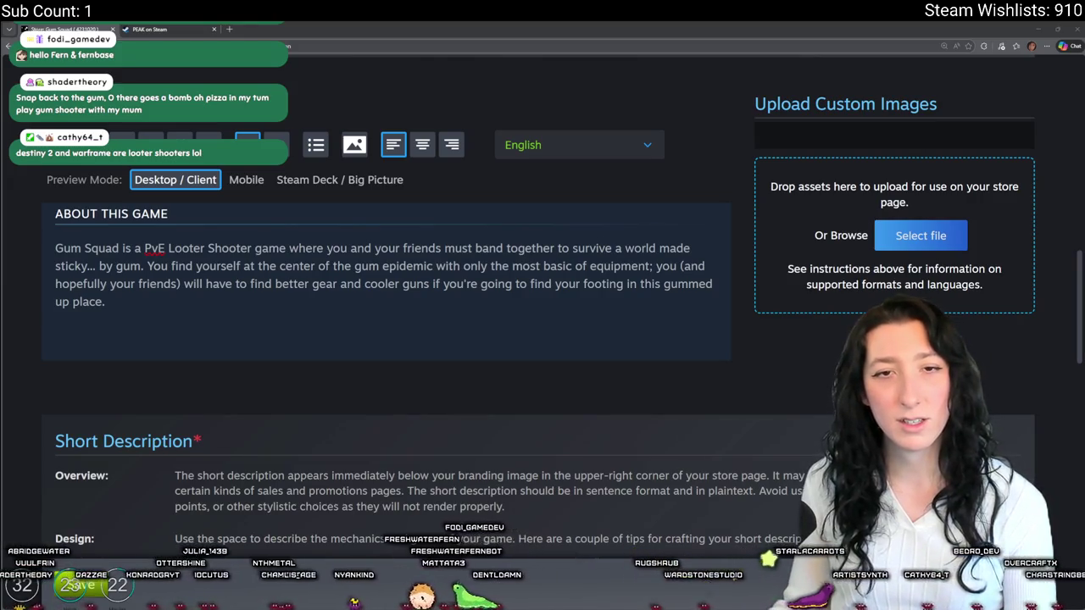
click(228, 28)
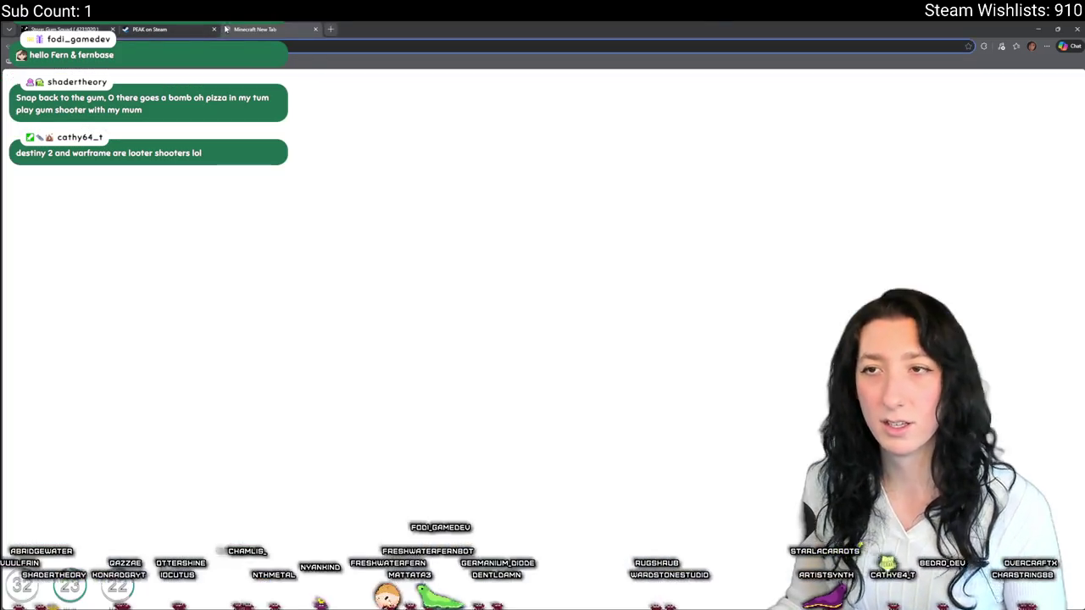
- Search Bing for what kind of game Escape from Tarkov is and skim the results
text(s destinkd)
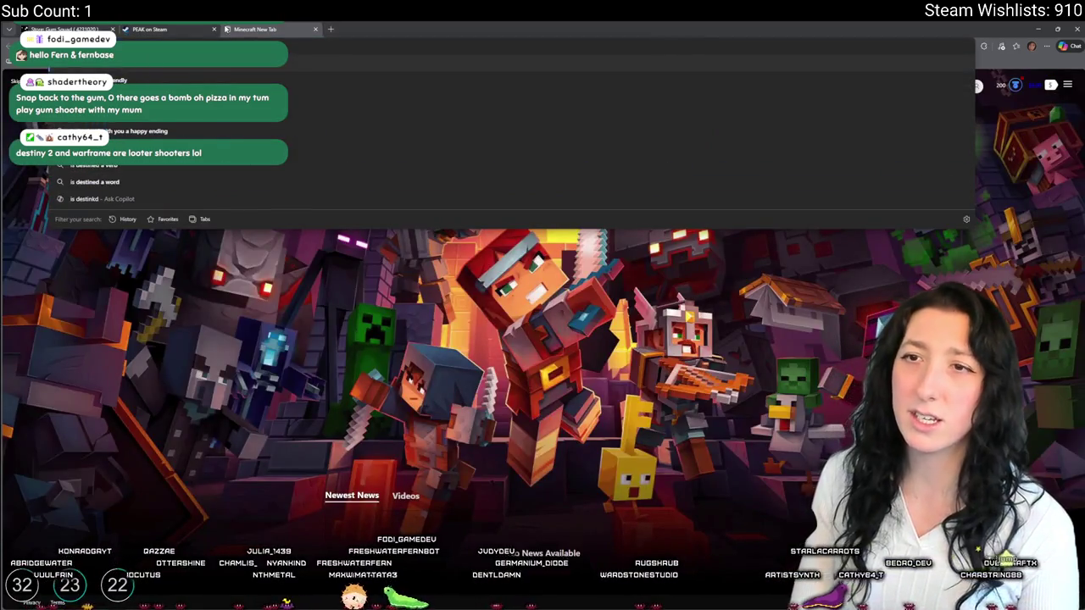
text(o)
text(destiny)
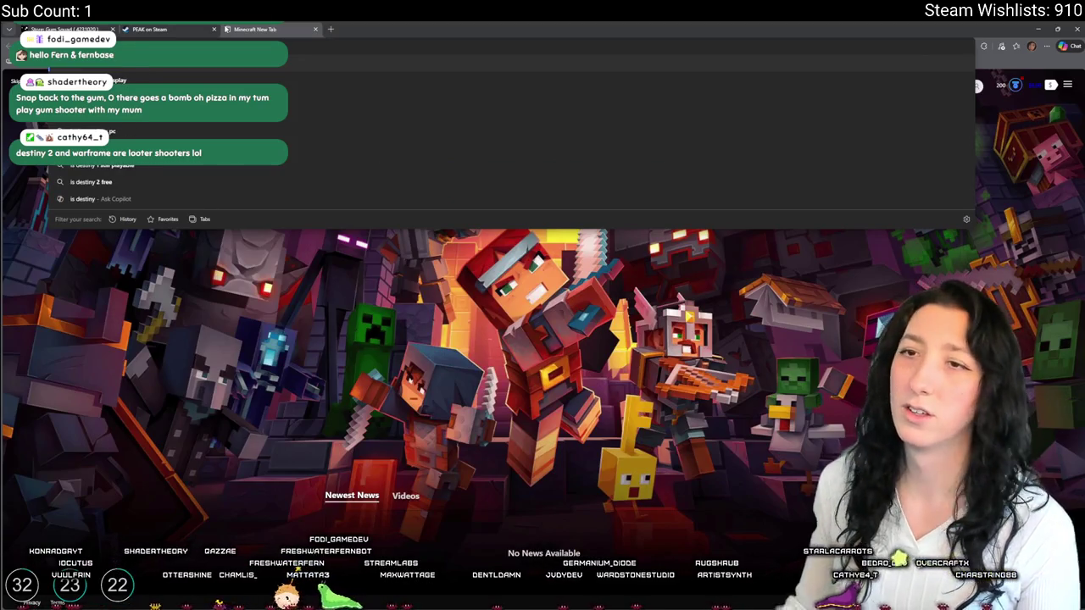
text(what kind of game is)
key(Return)
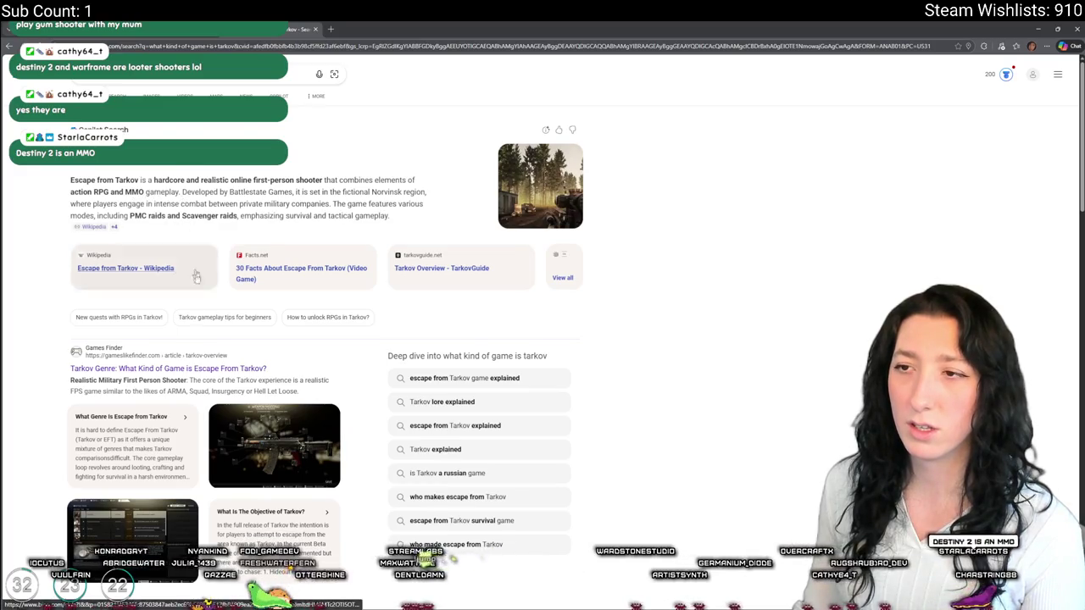
scroll(190, 238, down, 3)
scroll(223, 350, up, 2)
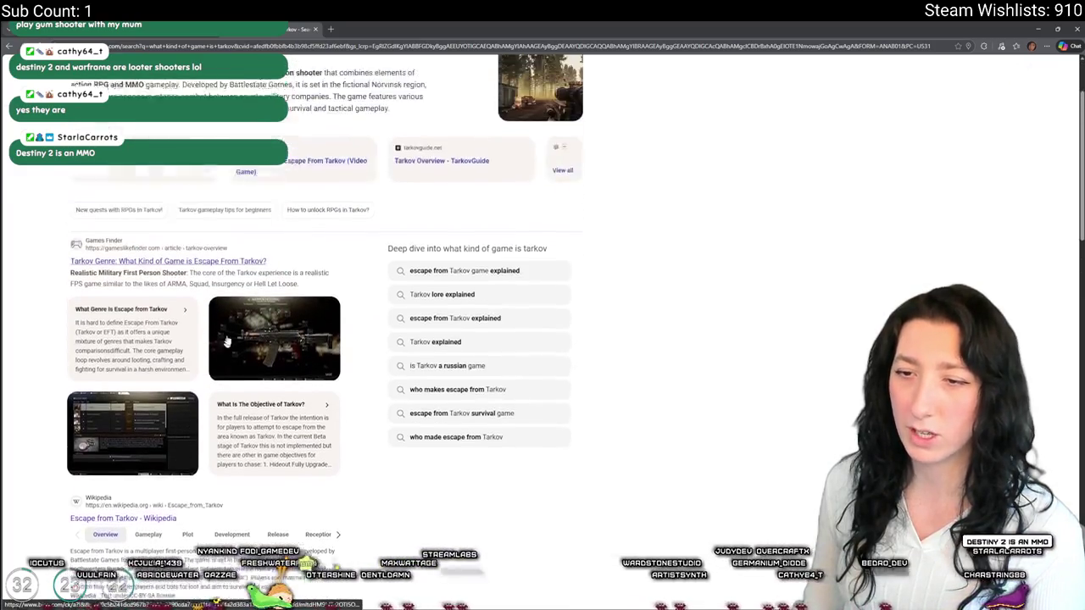
scroll(223, 350, up, 2)
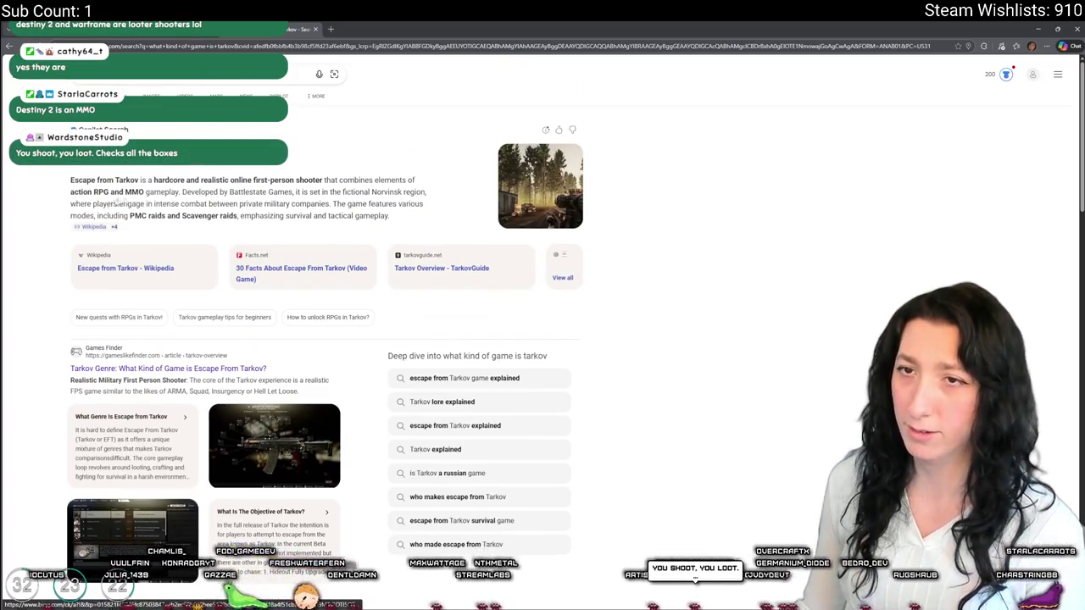
- Return to the Steamworks tab, then switch to the GameMaker rm_playarea room
mouse_move(219, 197)
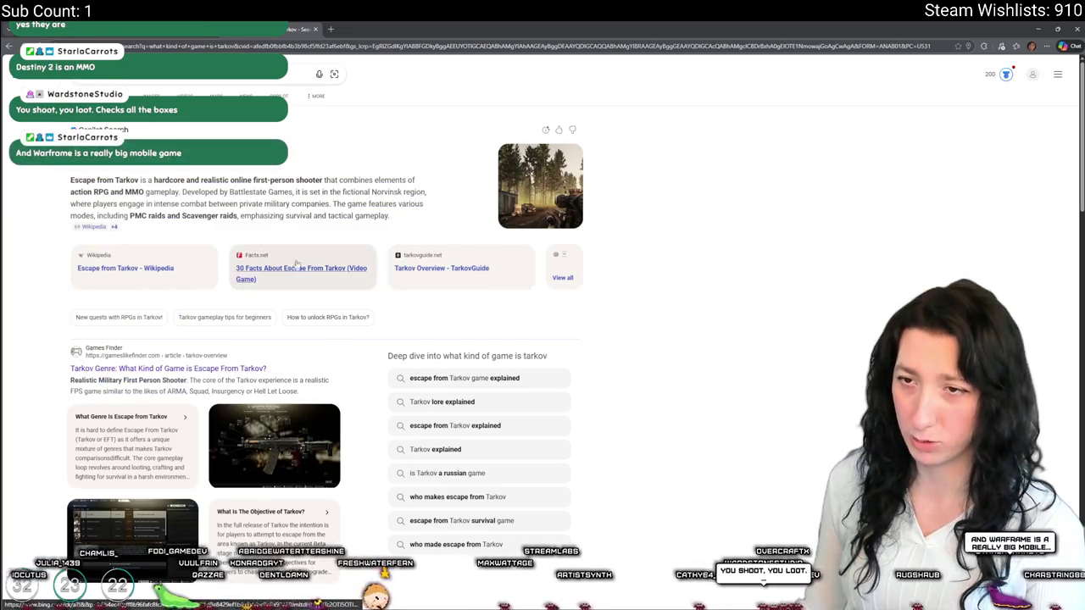
click(301, 23)
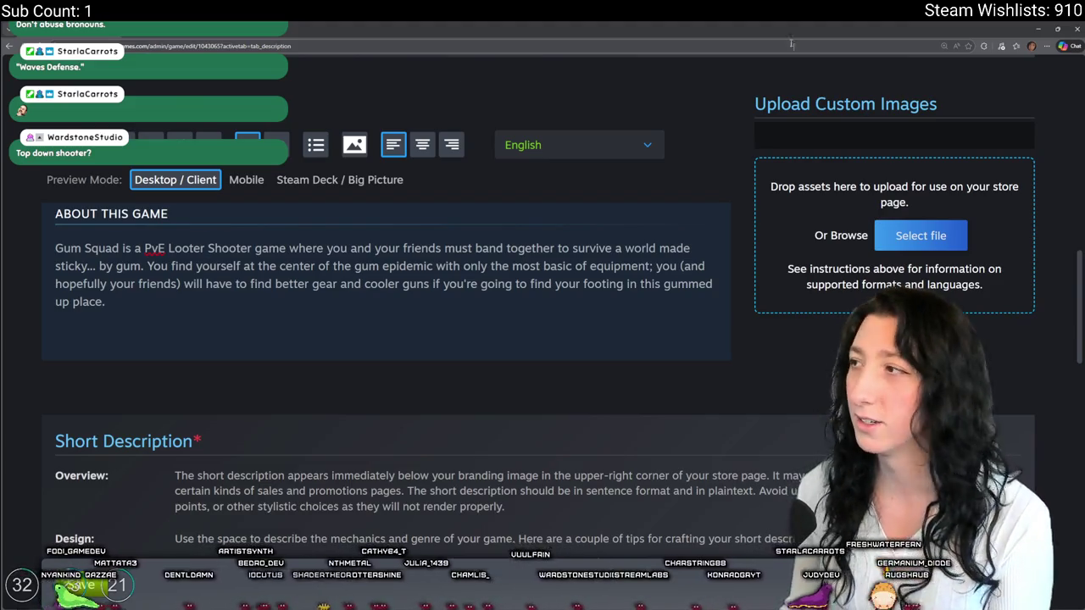
key(alt+Tab)
scroll(504, 312, down, 4)
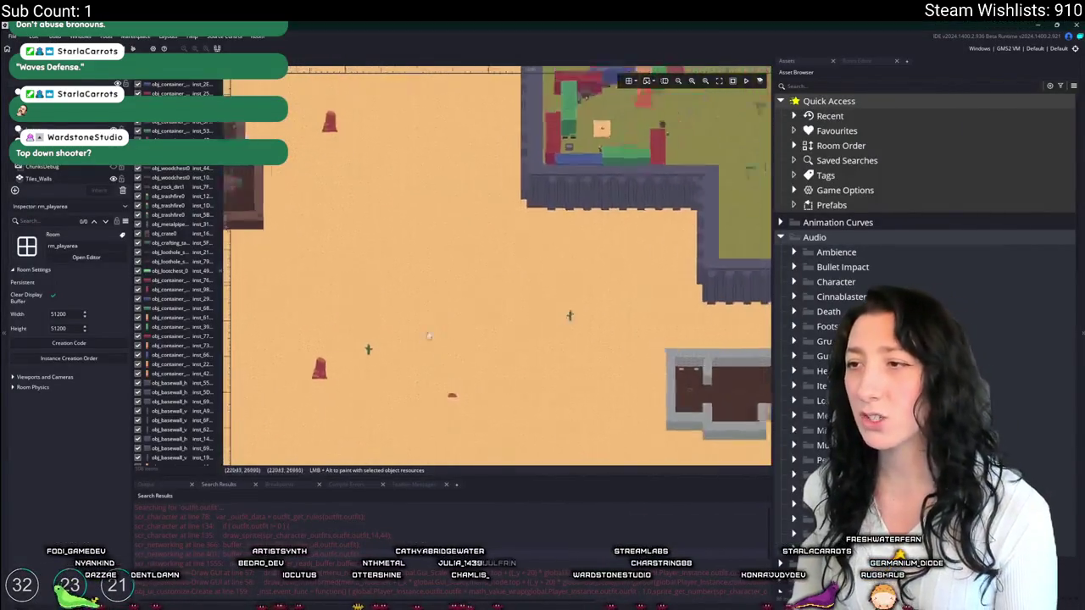
- Zoom around the GameMaker play area room, then switch back to the Steamworks editor
scroll(453, 238, up, 4)
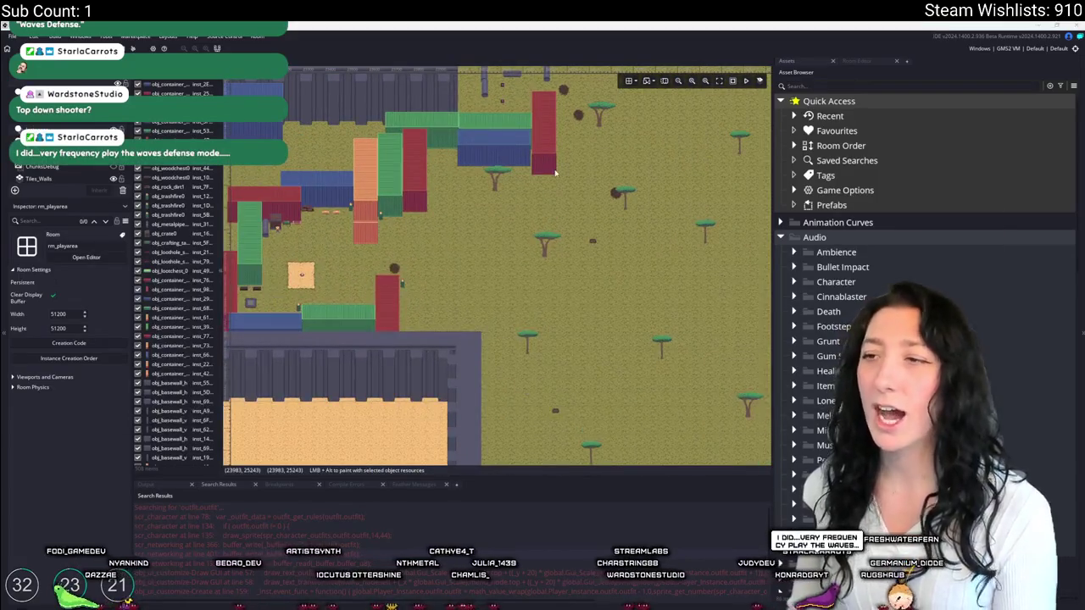
key(alt+Tab)
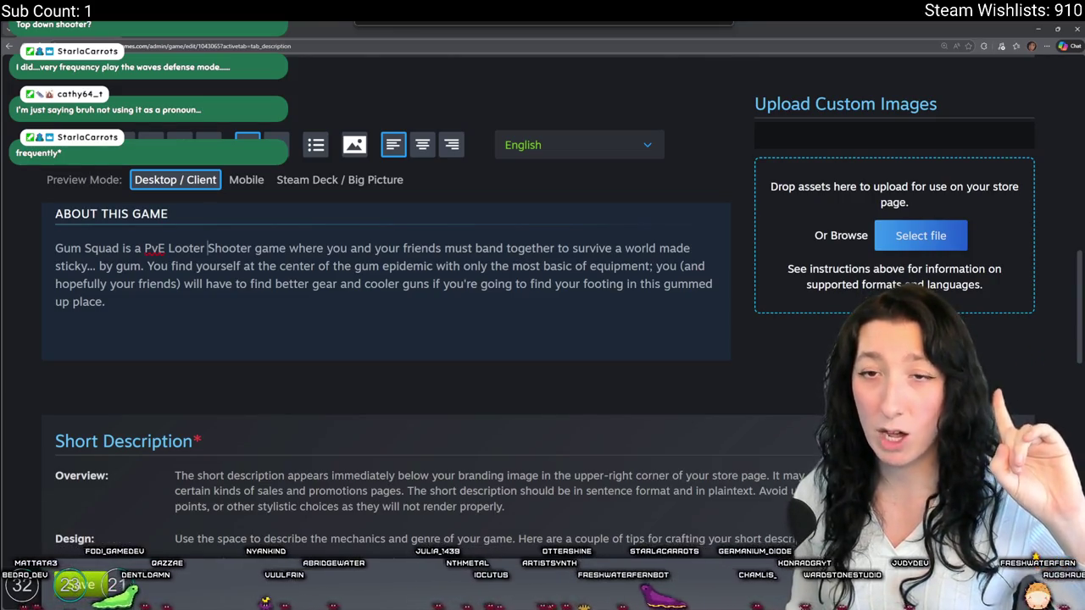
- Select the whole About This Game paragraph to reuse it
scroll(407, 305, down, 5)
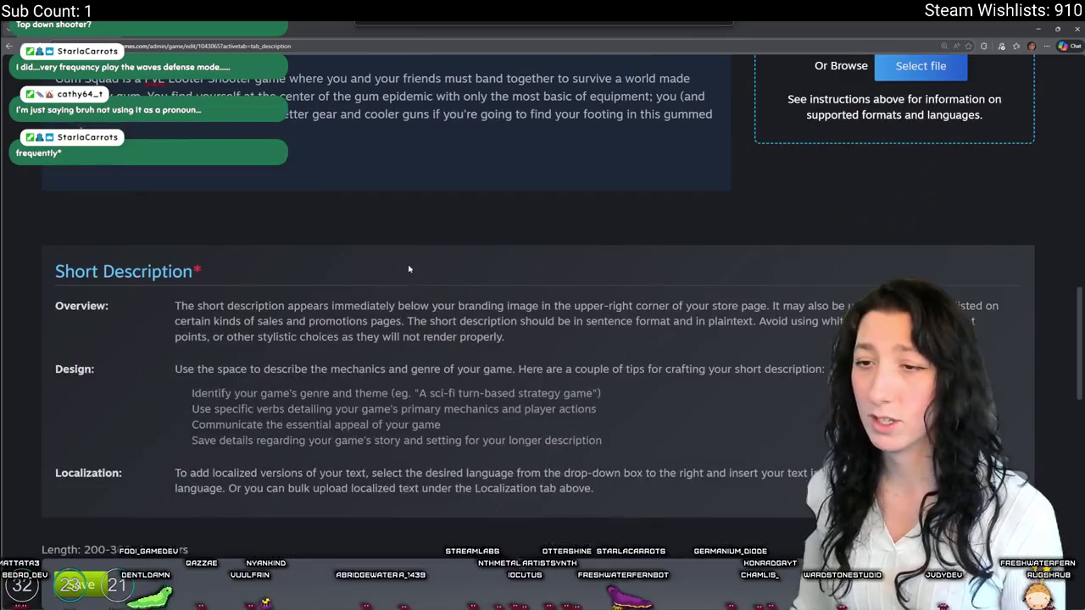
scroll(364, 315, up, 3)
key(ctrl+a)
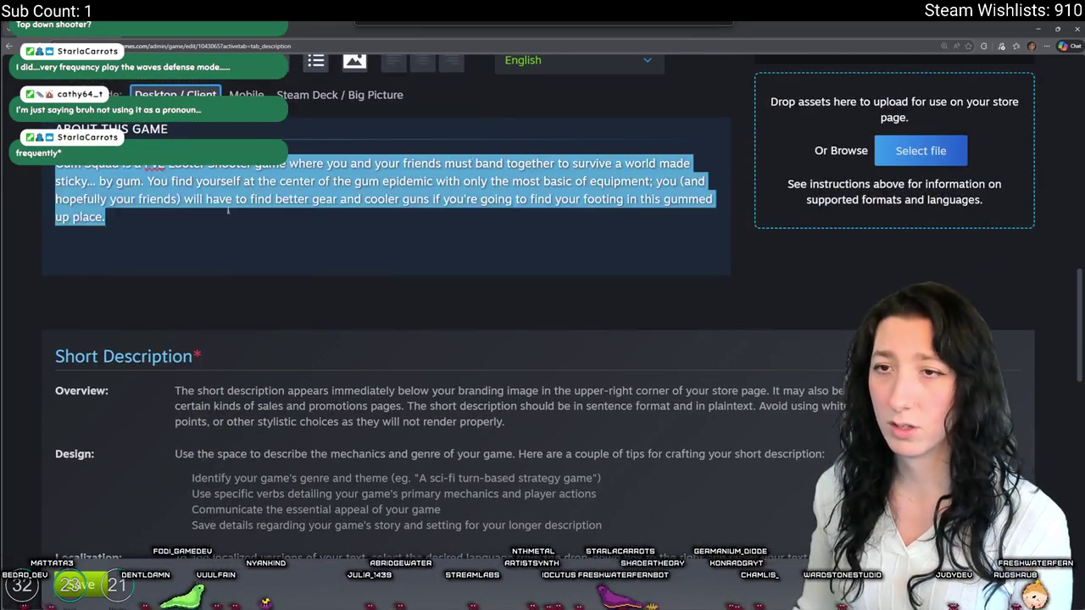
scroll(230, 366, down, 5)
click(229, 367)
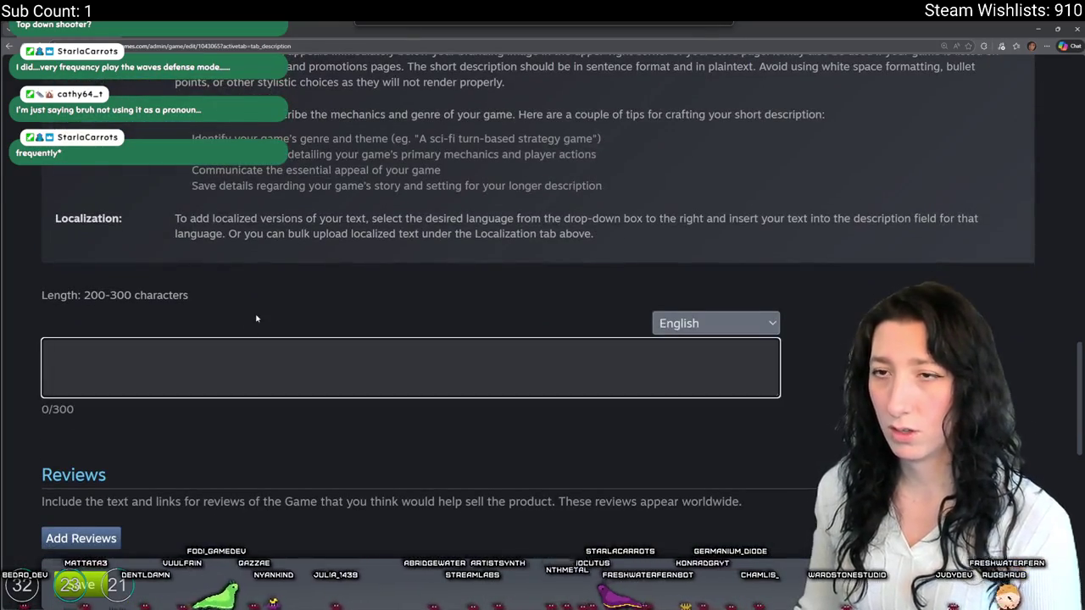
scroll(256, 318, up, 4)
click(251, 221)
key(ctrl+a)
key(ctrl+c)
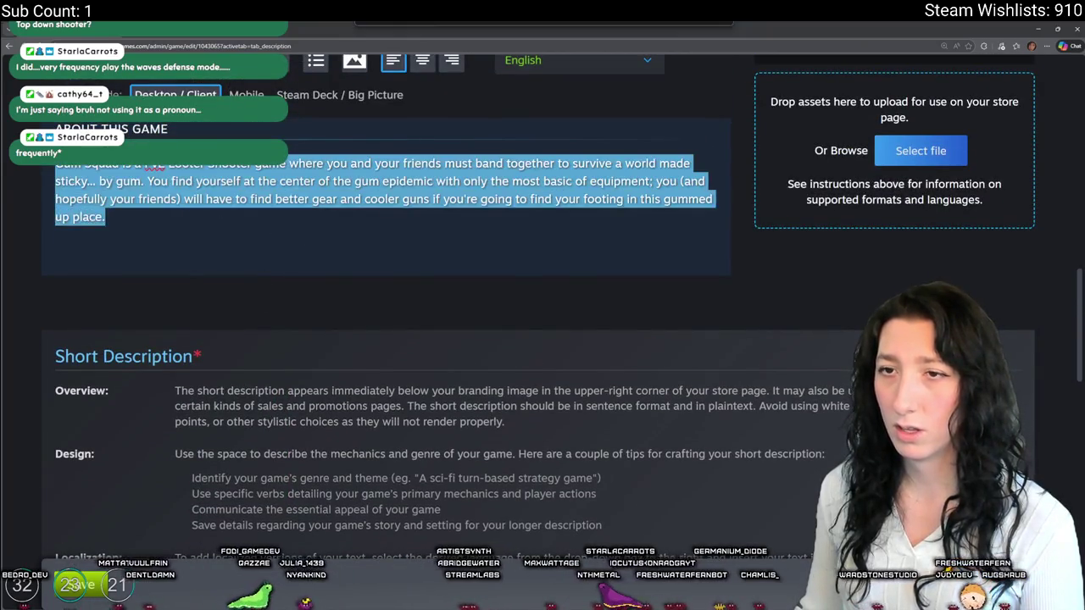
key(BackSpace)
- Paste the Gum Squad paragraph into the Short Description, reaching 358 of 300 characters
scroll(321, 193, up, 4)
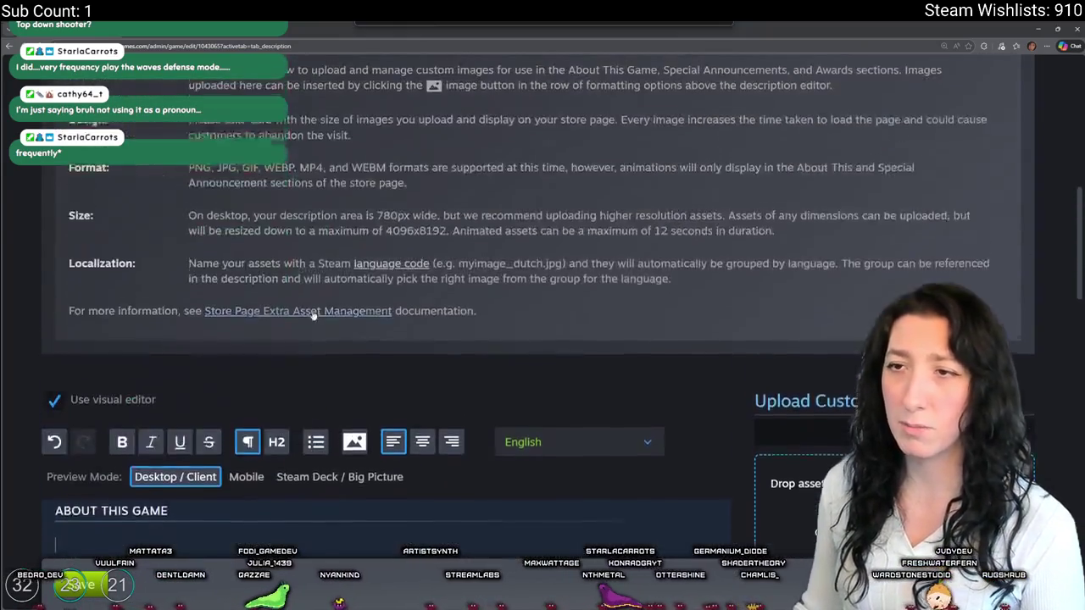
scroll(310, 308, down, 11)
scroll(218, 254, up, 1)
click(219, 213)
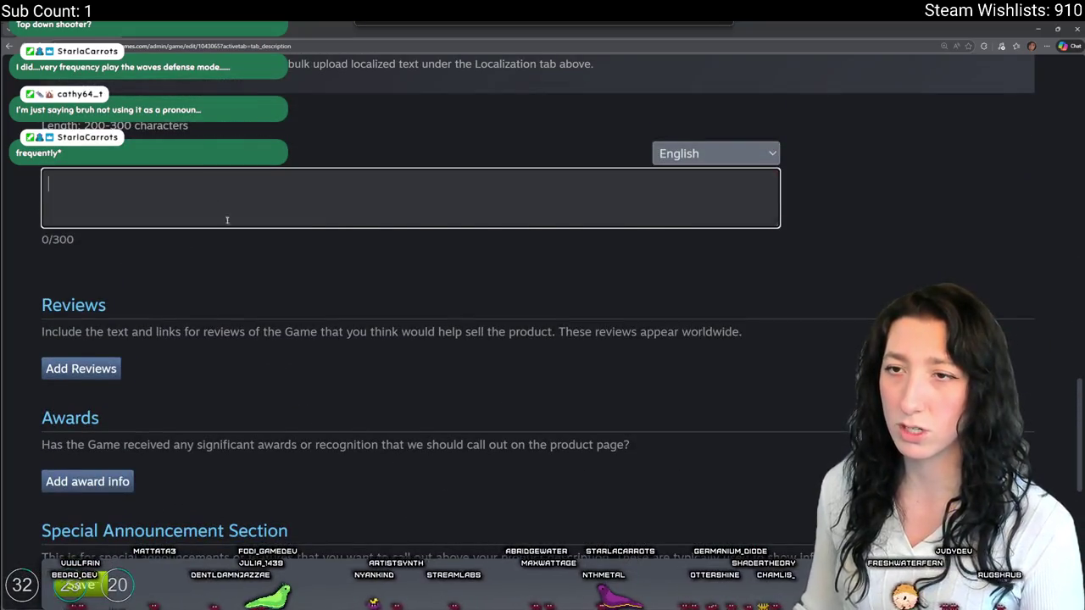
key(ctrl+v)
scroll(244, 231, up, 3)
scroll(243, 230, up, 2)
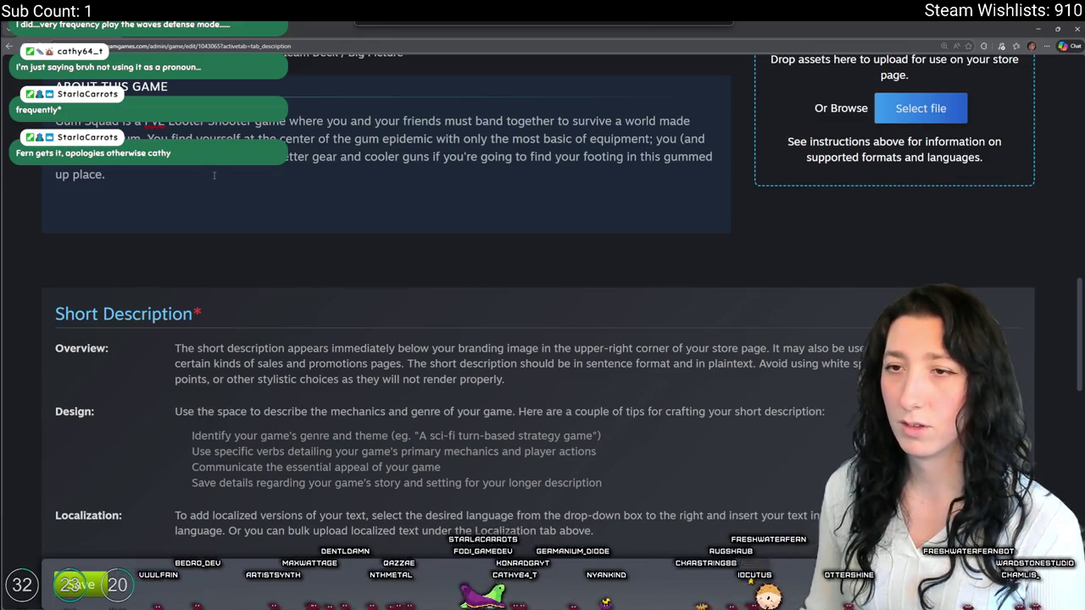
scroll(214, 176, down, 5)
scroll(453, 247, down, 1)
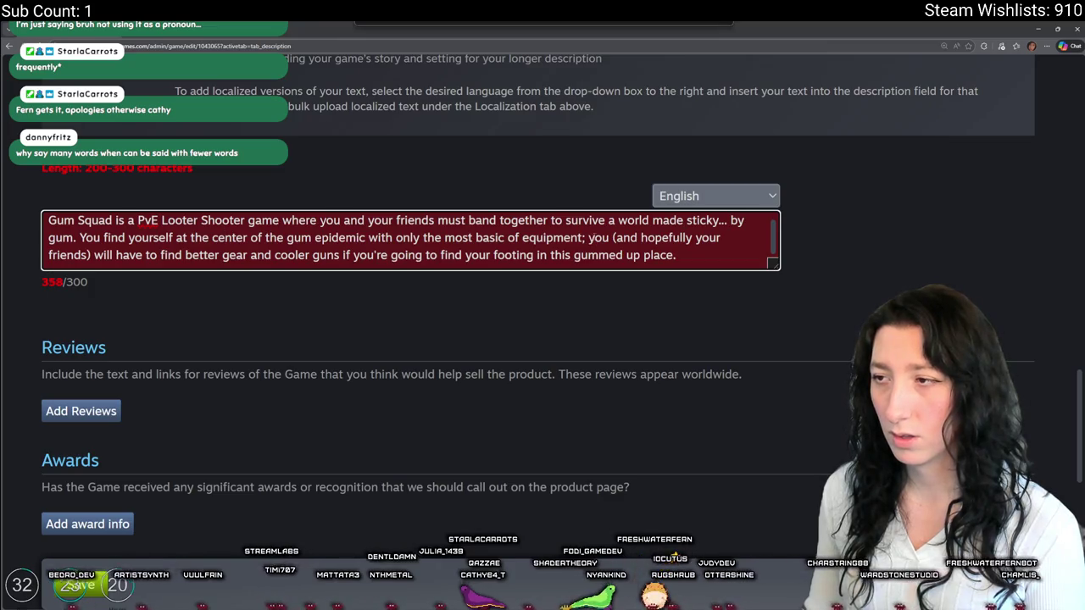
- Try deleting the 'You find yourself' sentence and the closing gear clause, undoing both
mouse_move(591, 238)
mouse_down()
mouse_move(79, 239)
mouse_move(78, 220)
mouse_move(79, 238)
mouse_up()
key(BackSpace)
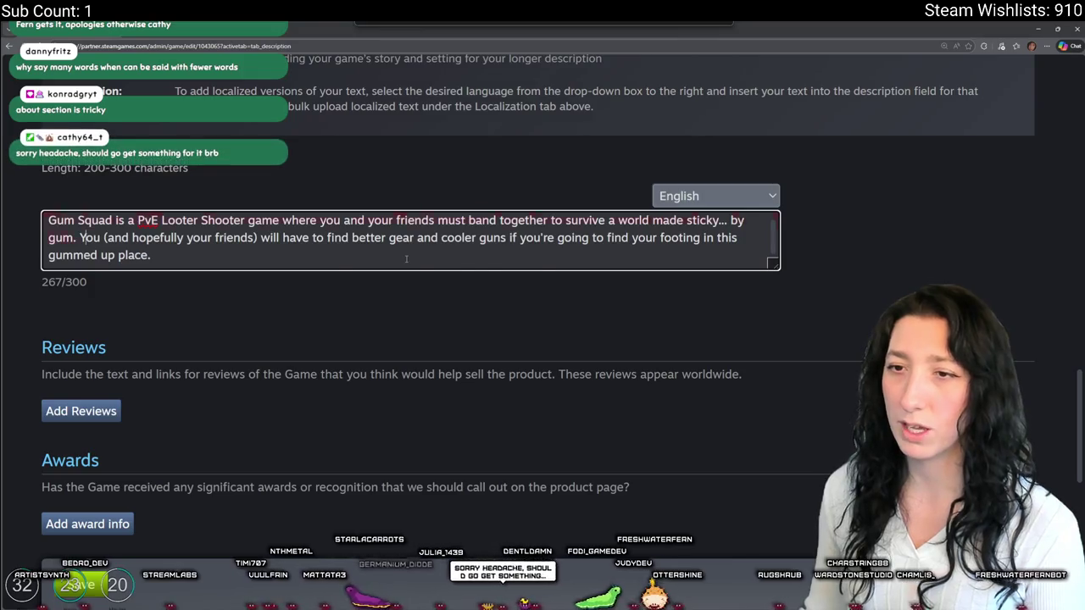
key(ctrl+z)
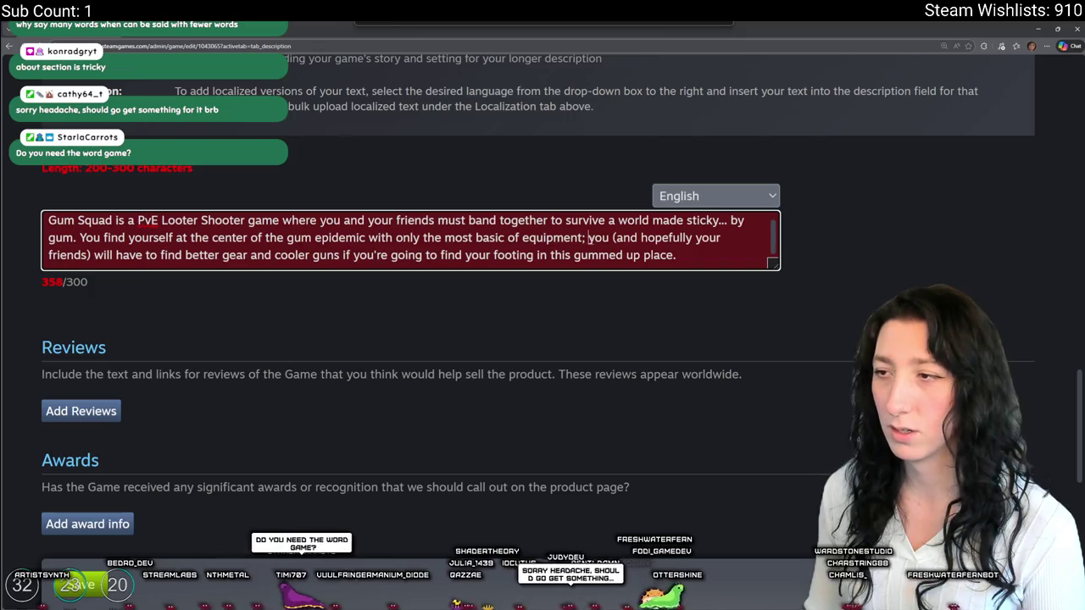
drag(589, 237, 719, 319)
key(BackSpace)
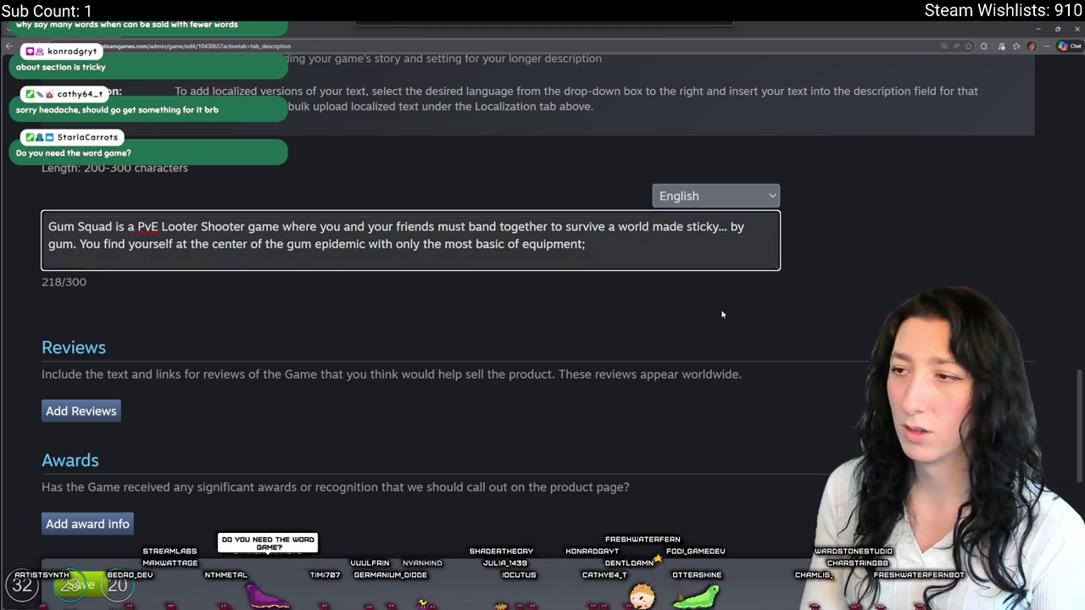
key(ctrl+z)
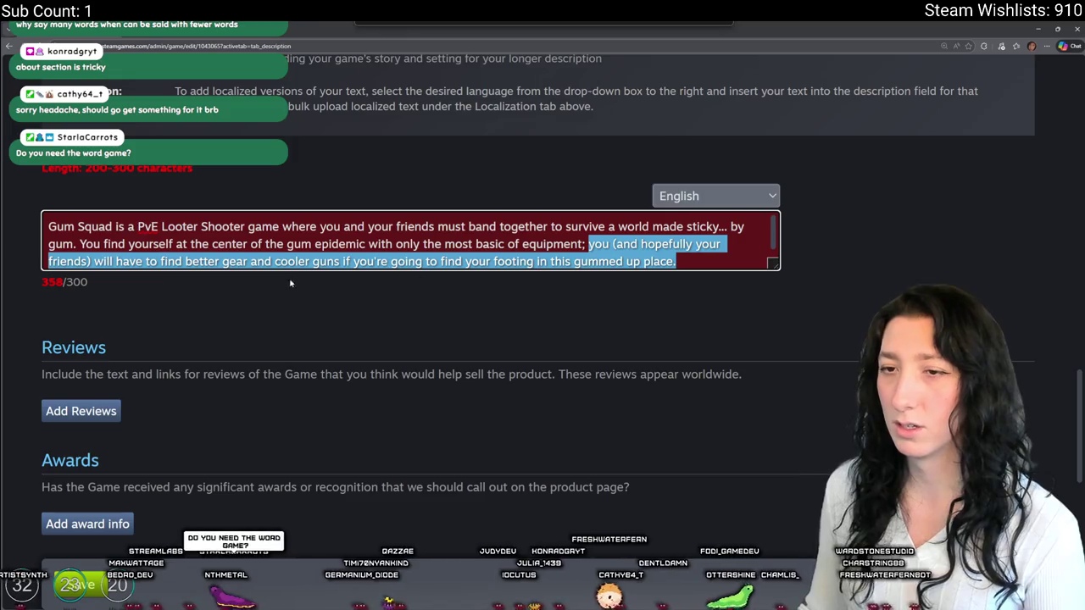
click(467, 261)
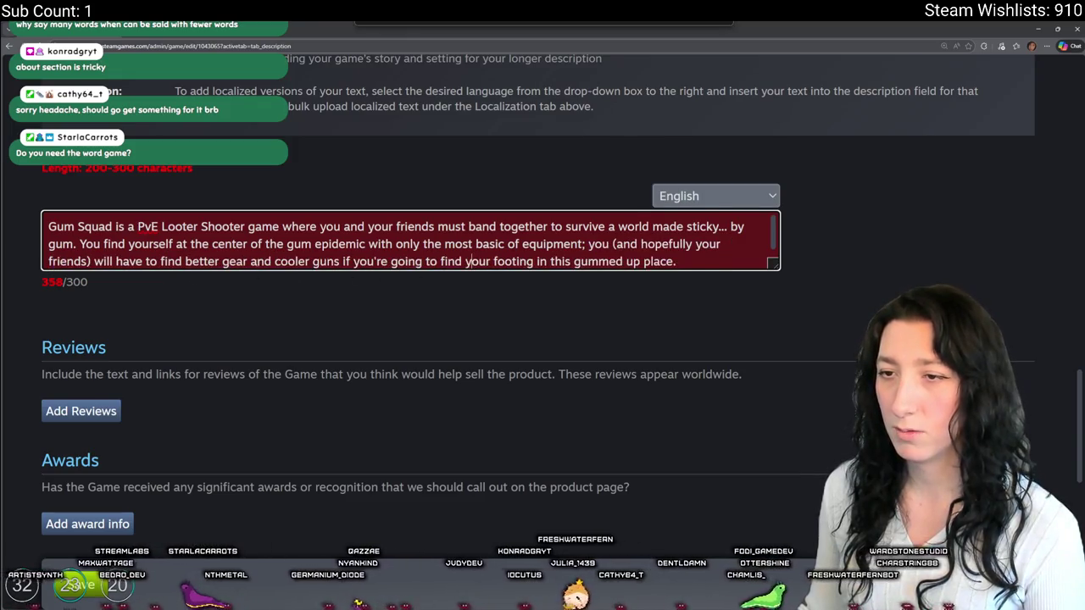
- Delete 'and cooler guns' and the extra space after 'gear' from the short description
mouse_move(251, 256)
mouse_down()
mouse_move(427, 257)
mouse_move(334, 255)
mouse_up()
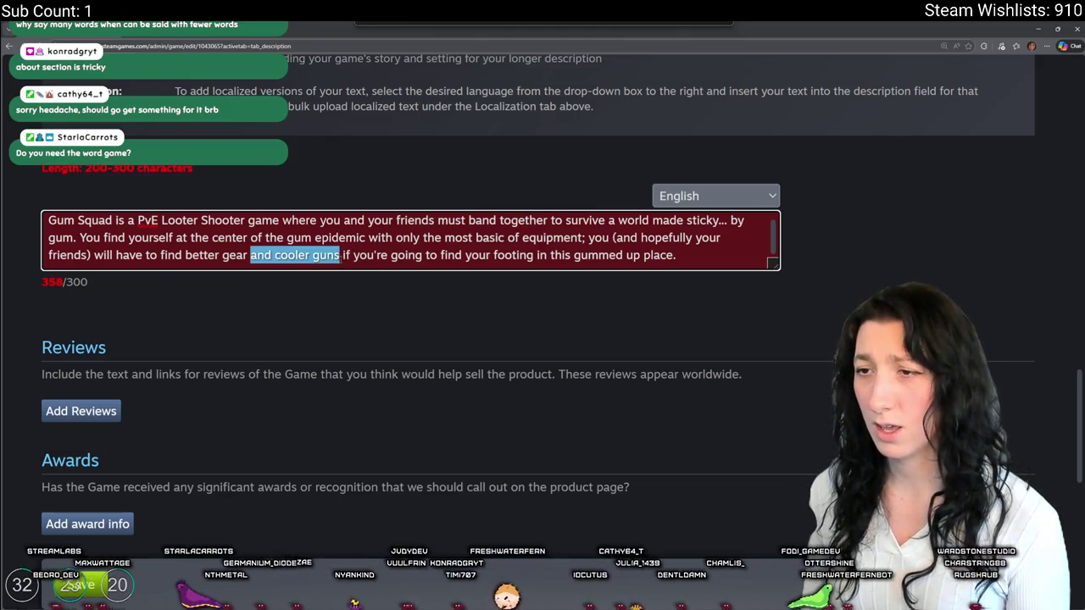
key(BackSpace)
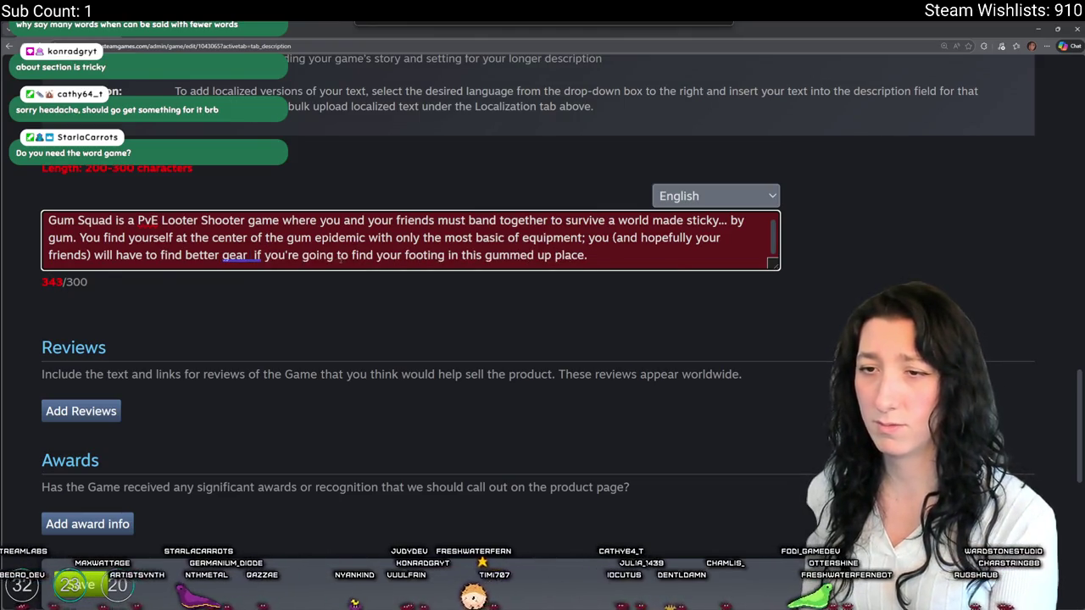
key(BackSpace)
mouse_move(609, 255)
mouse_down()
mouse_move(129, 238)
mouse_move(223, 255)
mouse_move(367, 238)
mouse_move(558, 255)
mouse_move(563, 237)
mouse_move(588, 238)
mouse_up()
key(BackSpace)
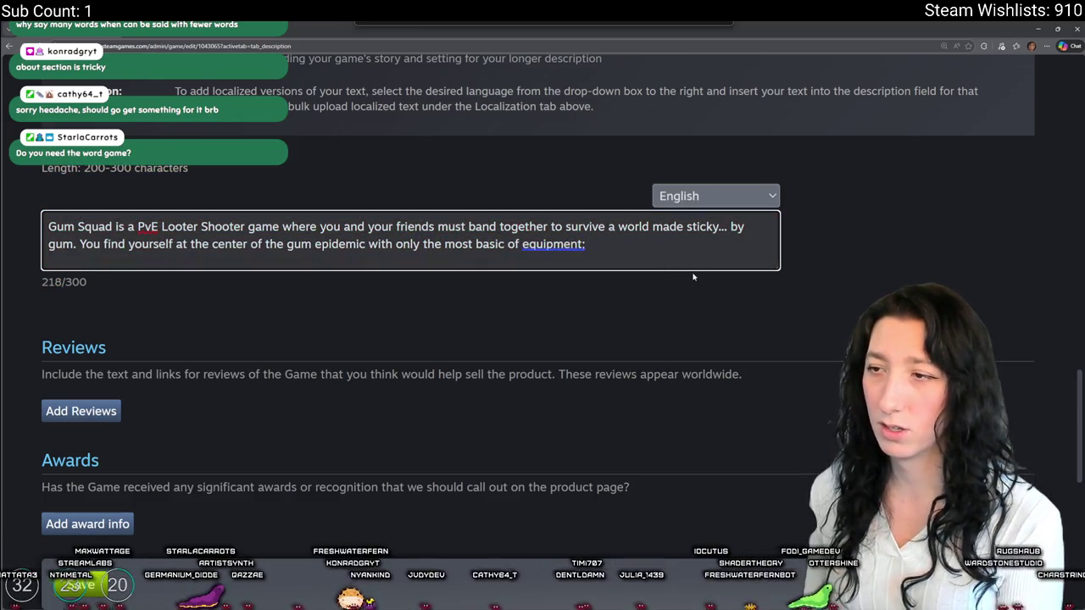
key(ctrl+z)
click(609, 255)
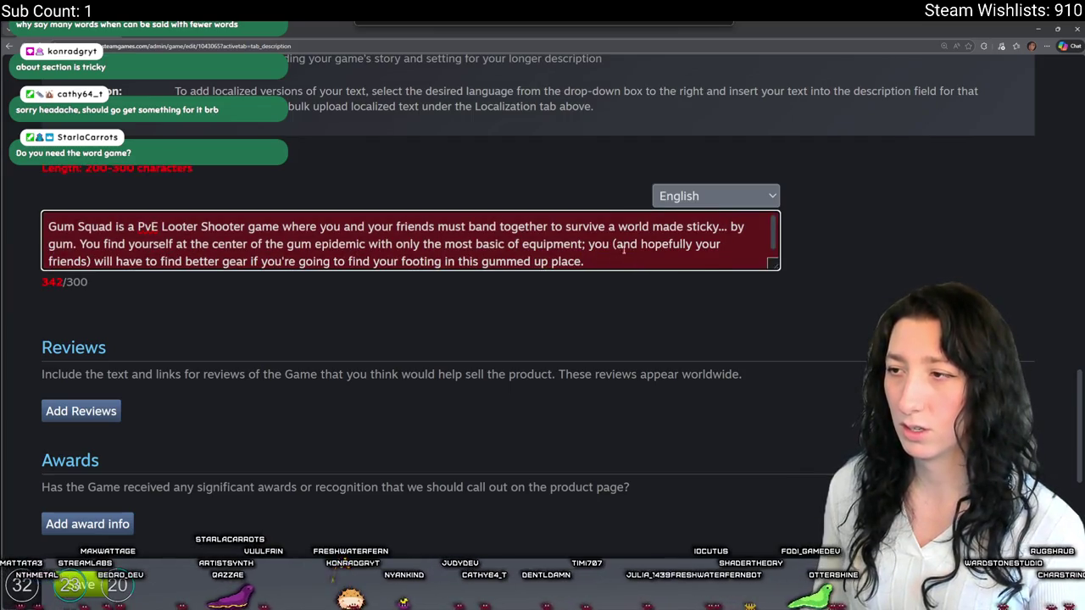
- Replace the friends parenthetical with 'and your friends' and rewrite the ending as 'work together to find better gear and survive'
drag(612, 243, 91, 261)
text(and your)
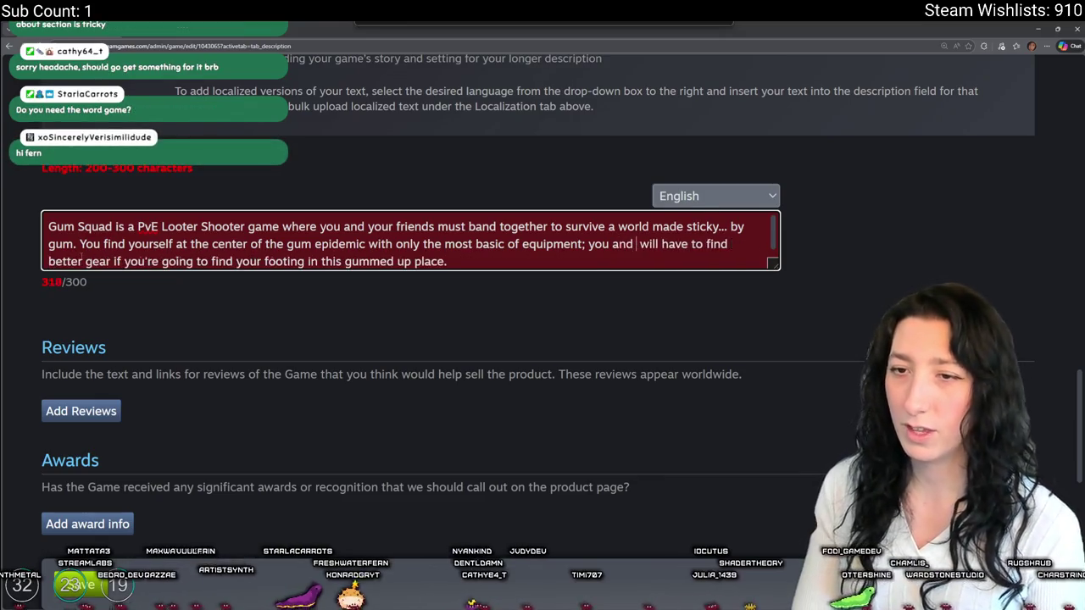
text( friends)
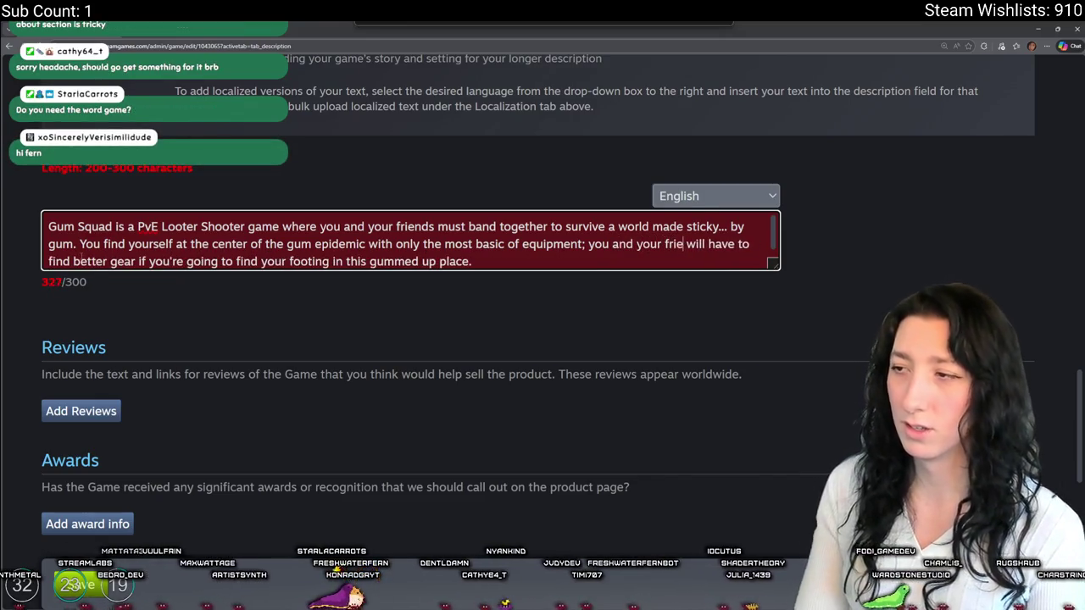
drag(489, 261, 38, 272)
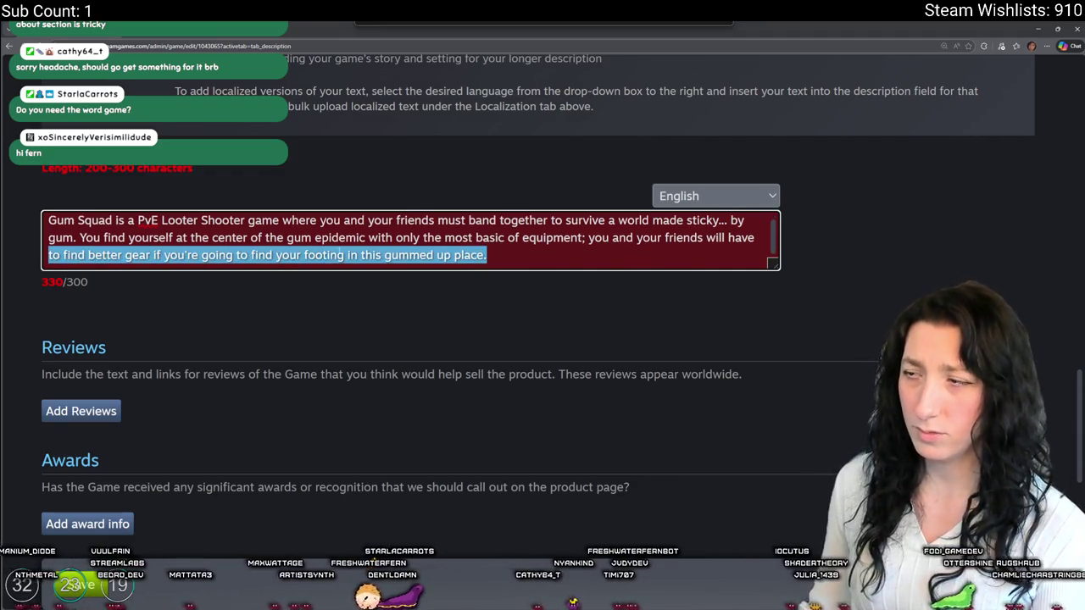
click(63, 256)
mouse_move(63, 255)
mouse_down()
mouse_move(134, 238)
mouse_move(500, 256)
mouse_up()
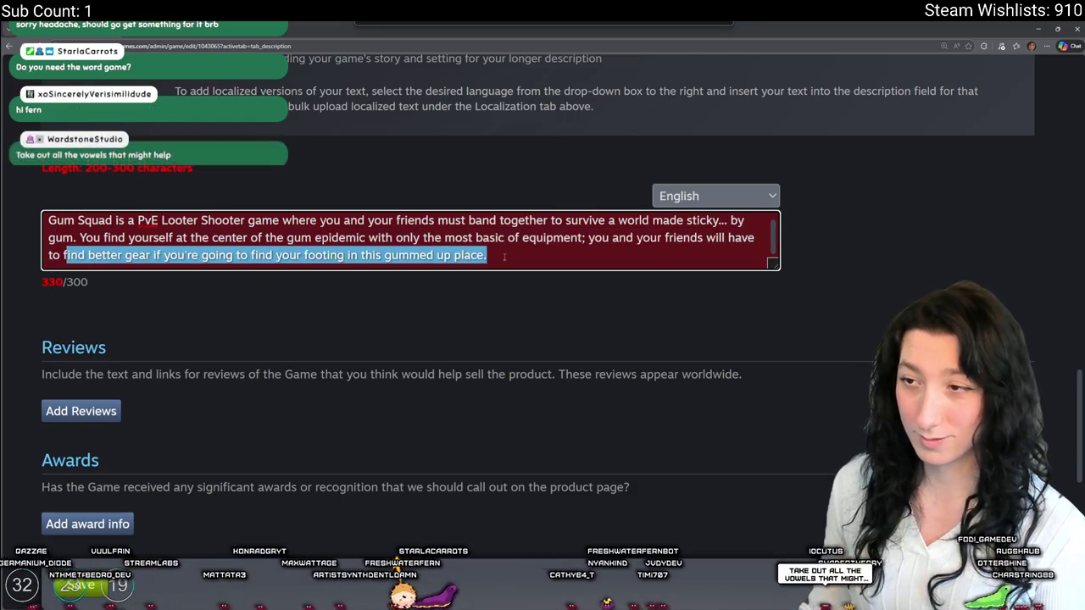
key(BackSpace)
text(rk together )
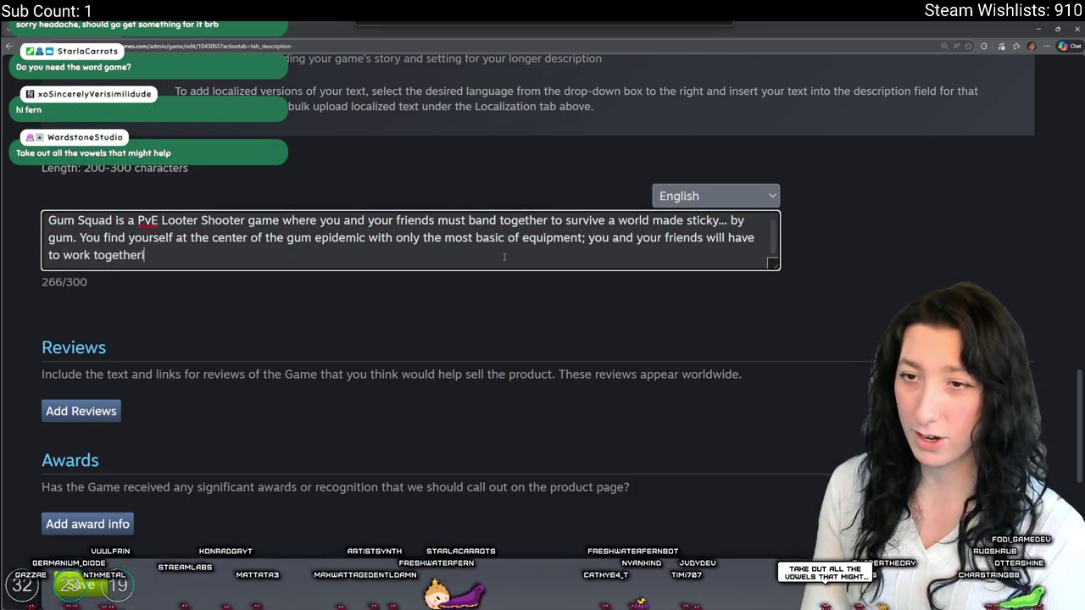
text(to find )
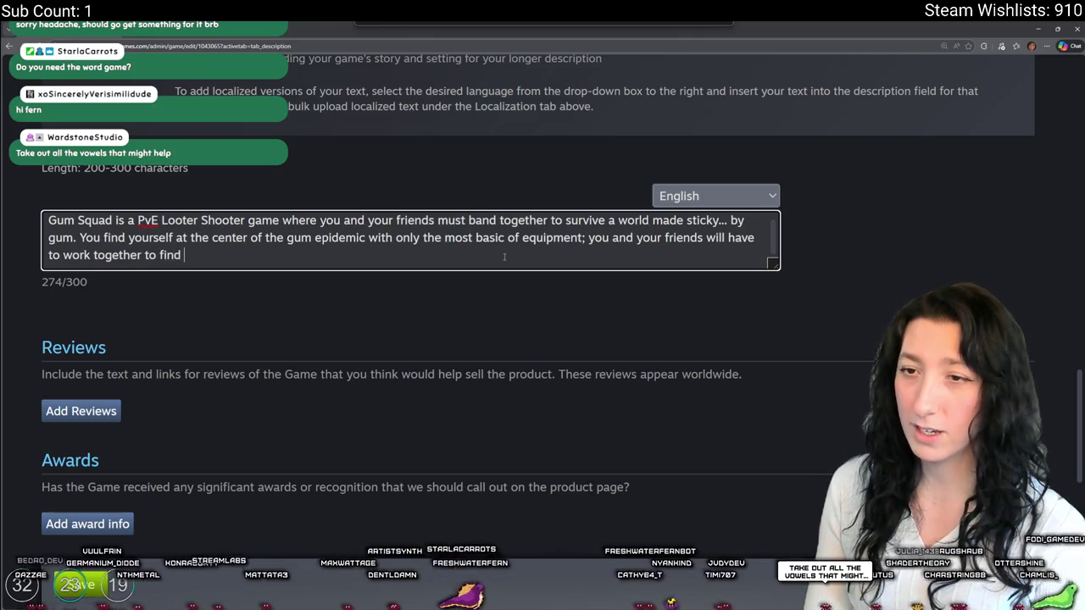
text(better gear andk)
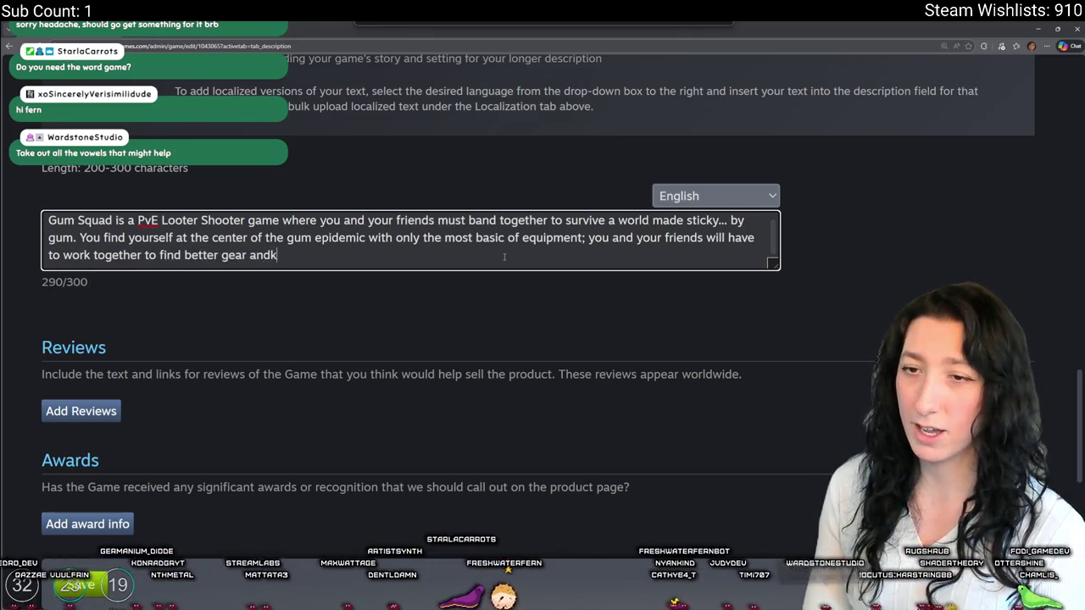
key(BackSpace)
text(survive.)
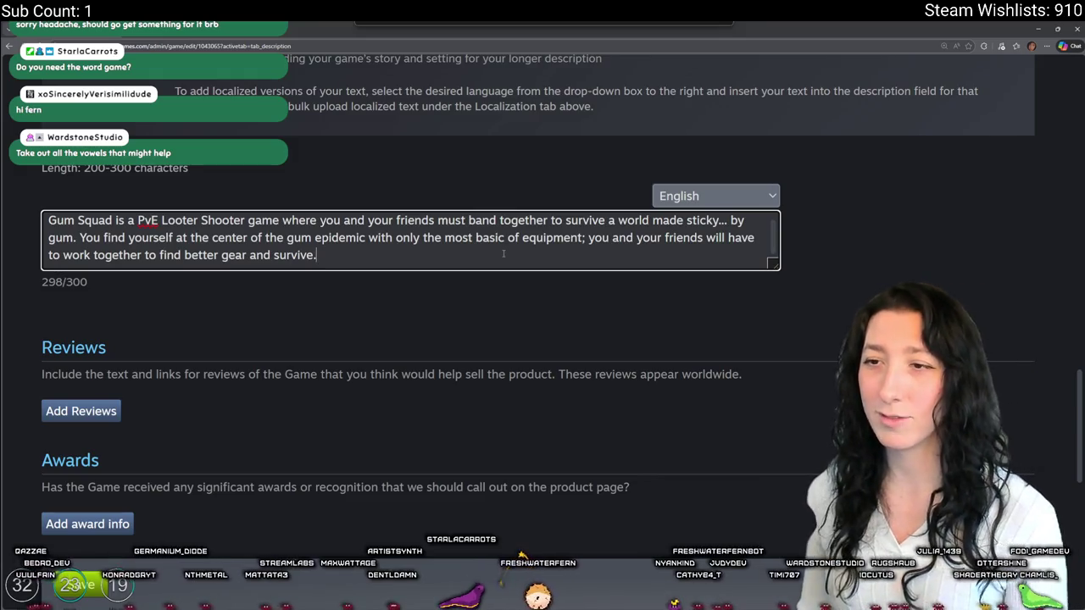
drag(48, 237, 269, 294)
click(446, 258)
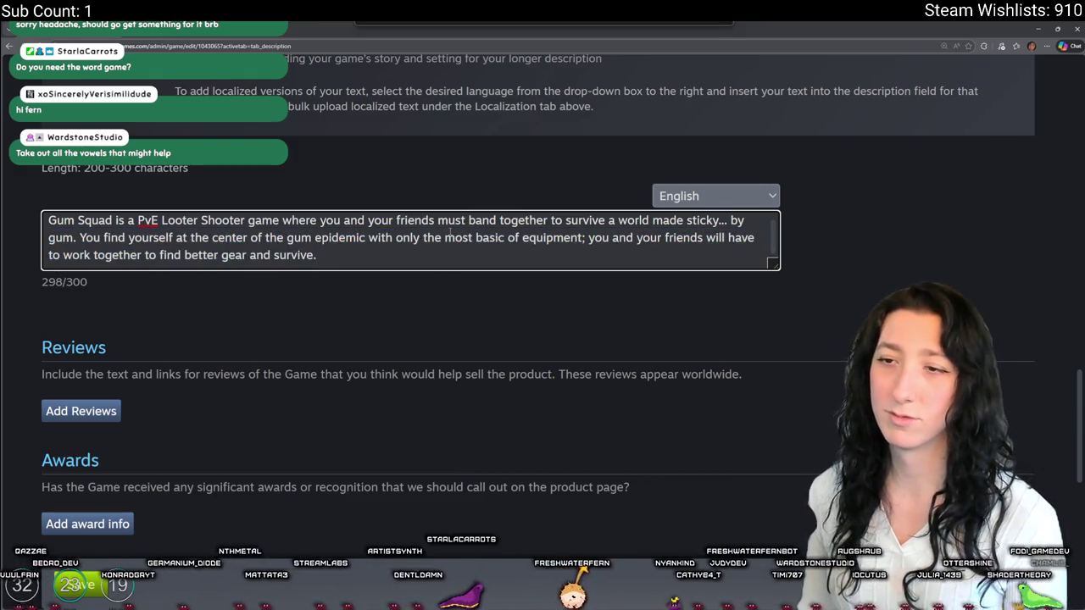
drag(404, 244, 382, 253)
click(382, 254)
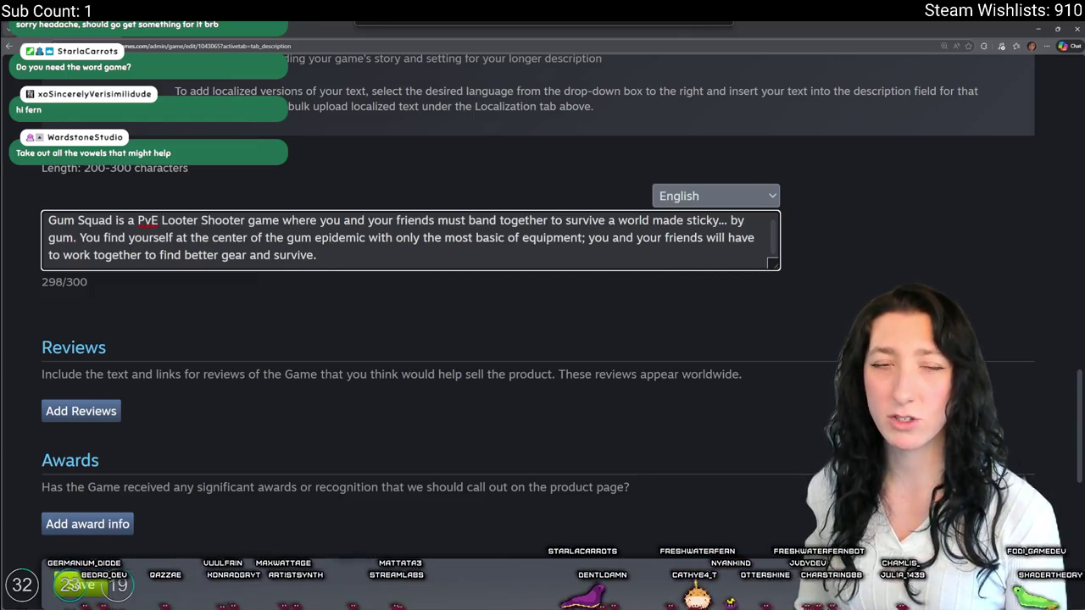
- Remove the repeated 'you and your friends' and its extra space, leaving 277 characters
scroll(335, 271, up, 4)
scroll(335, 271, down, 2)
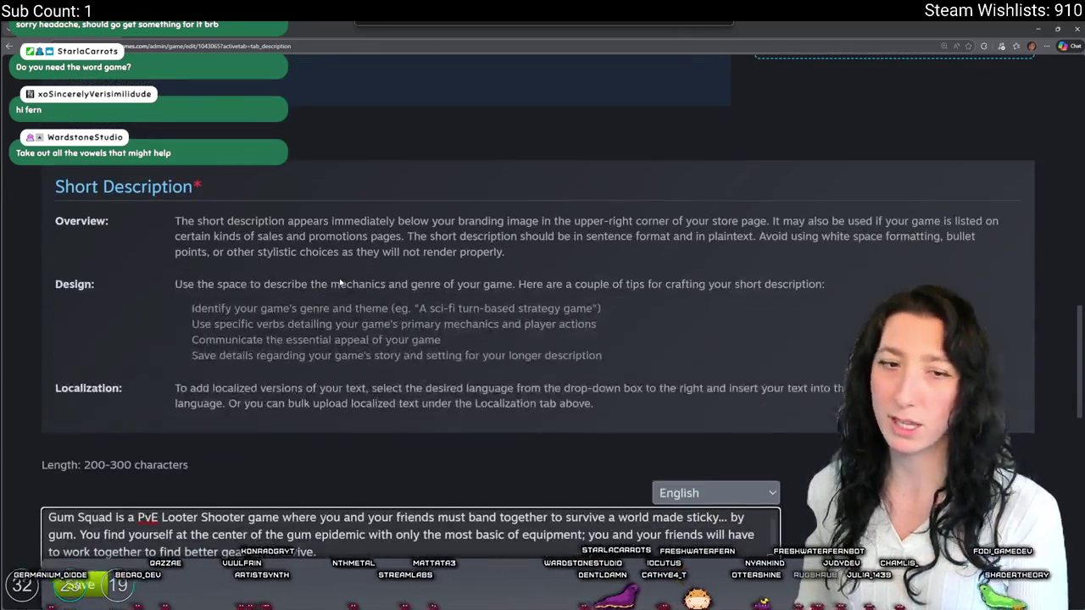
scroll(335, 271, up, 1)
scroll(335, 263, down, 1)
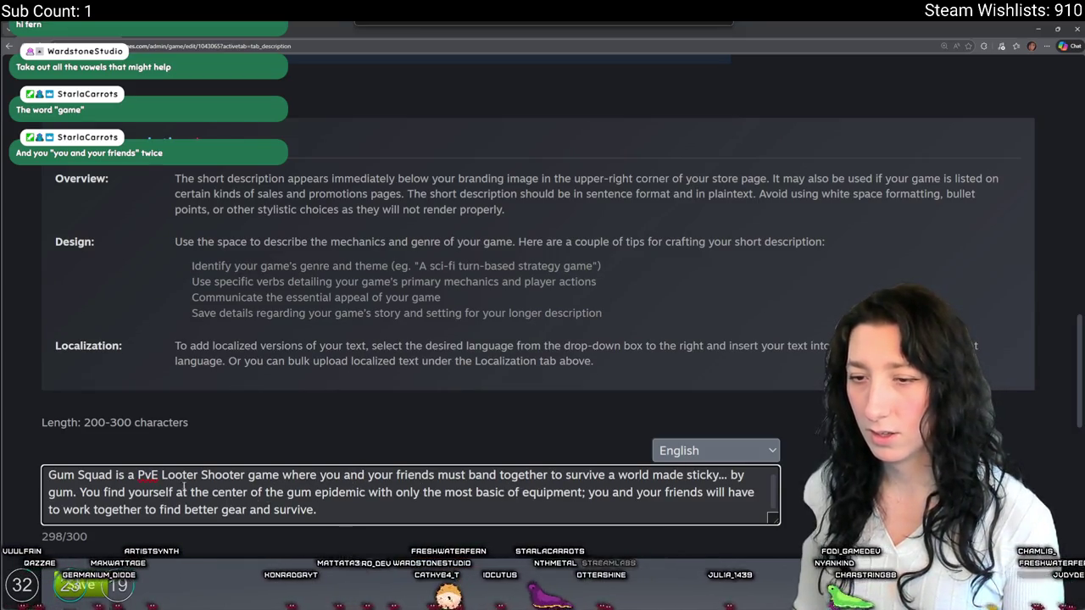
drag(78, 491, 237, 491)
click(238, 492)
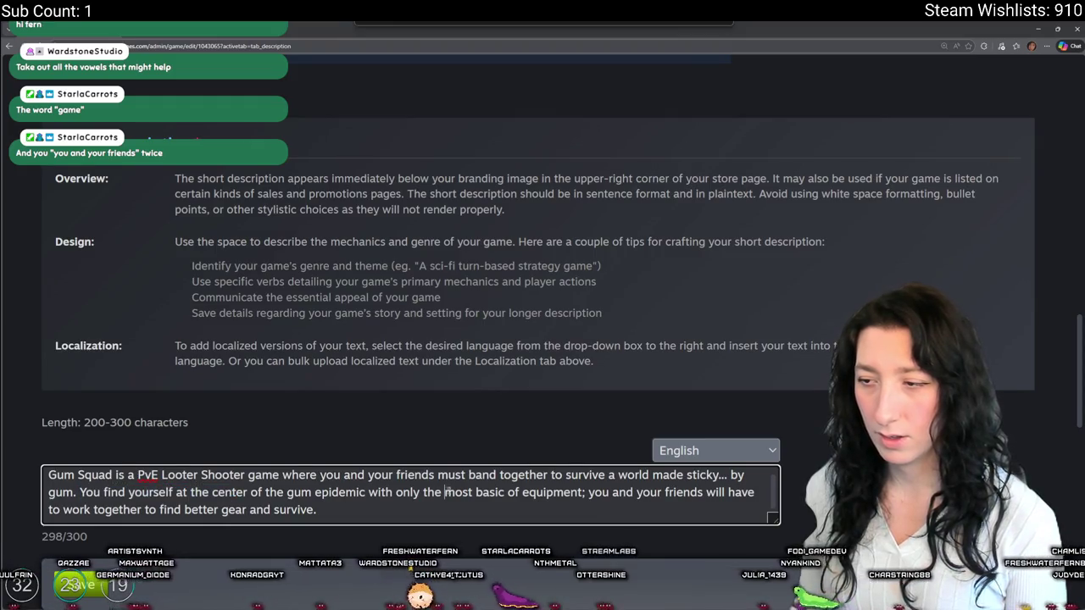
mouse_move(589, 492)
mouse_down()
mouse_move(599, 492)
mouse_move(321, 510)
mouse_move(703, 492)
mouse_up()
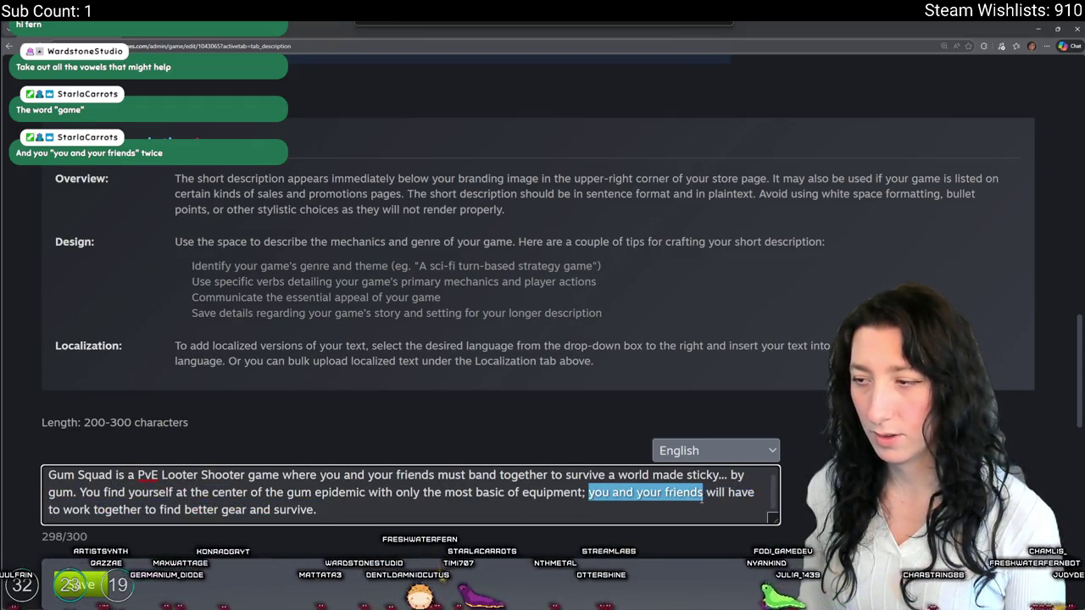
key(BackSpace)
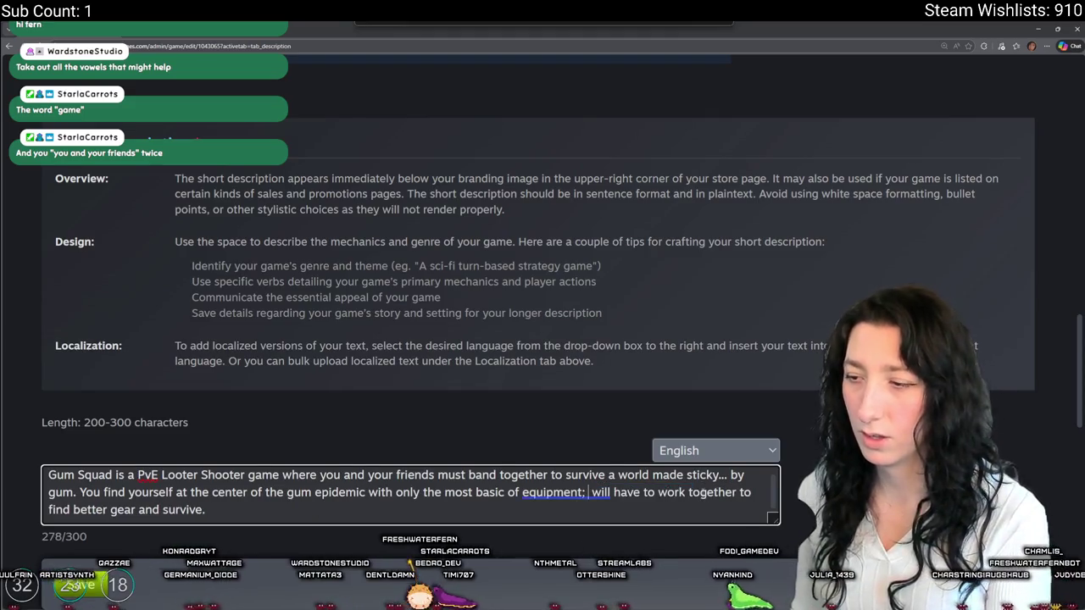
key(BackSpace)
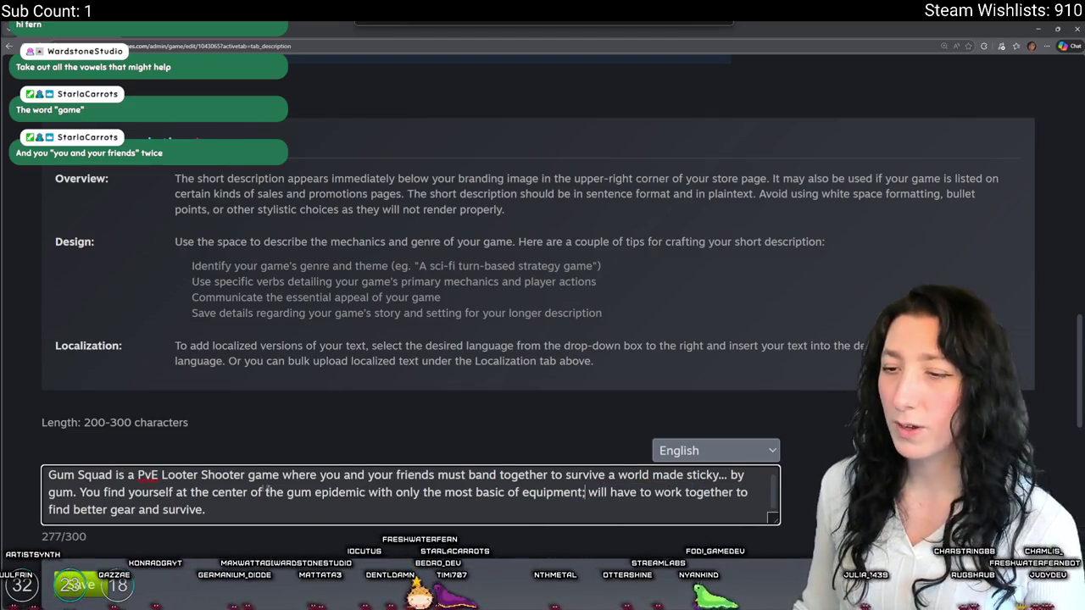
scroll(565, 388, down, 2)
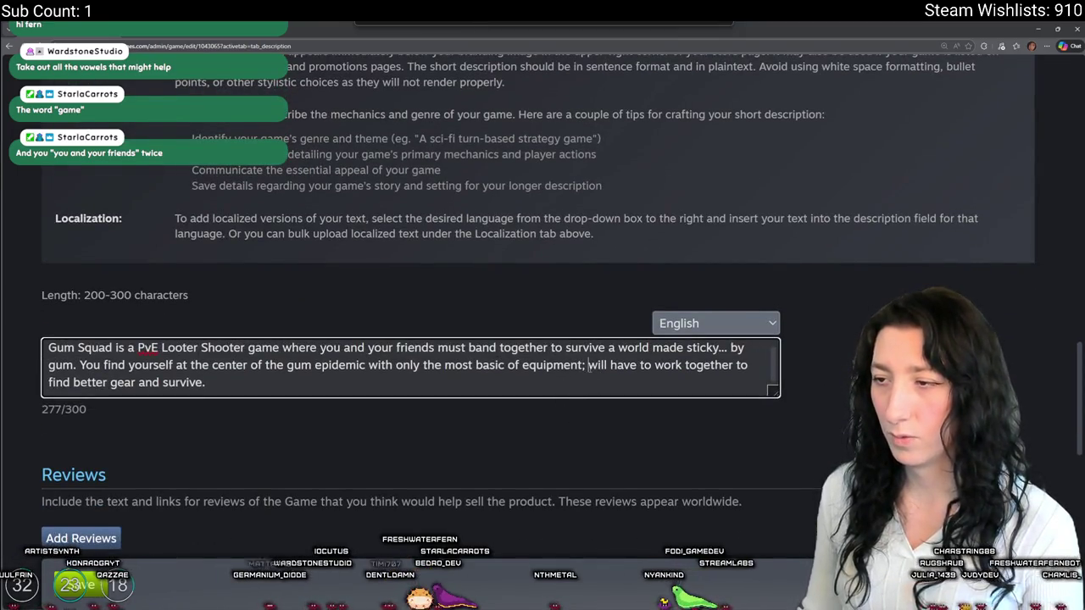
click(585, 365)
key(ctrl+shift+End)
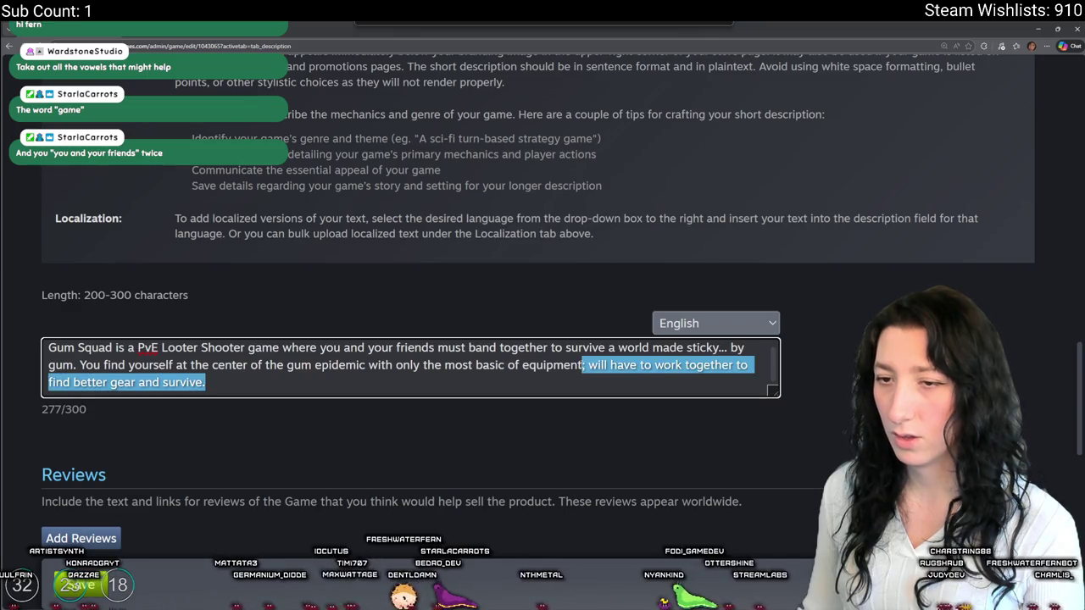
scroll(484, 57, up, 5)
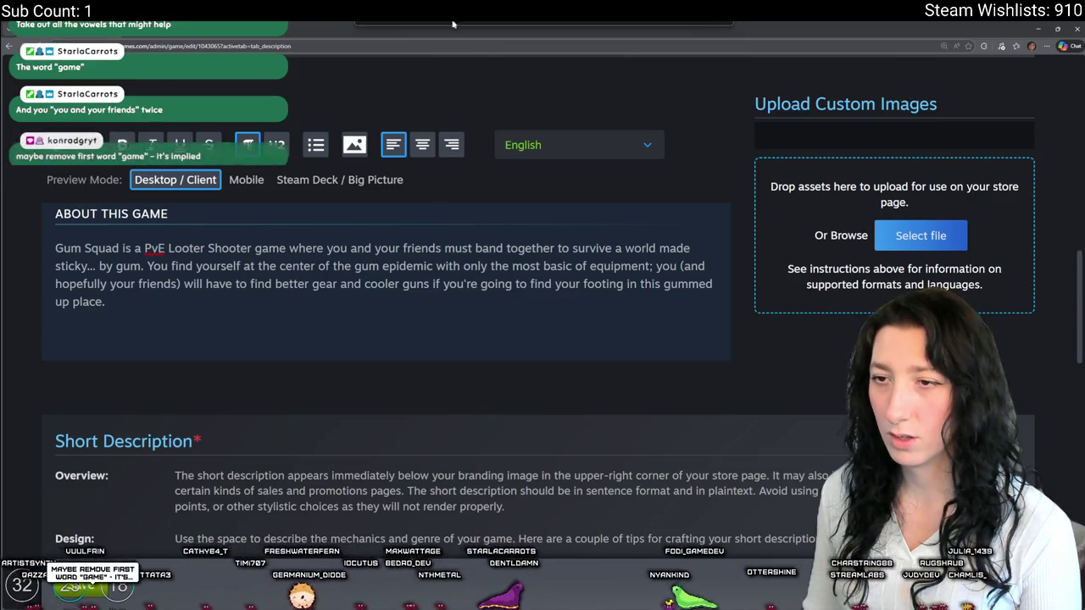
- Delete 'and your friends' from the About This Game first sentence
mouse_move(473, 249)
mouse_down()
mouse_move(331, 249)
mouse_move(351, 248)
mouse_up()
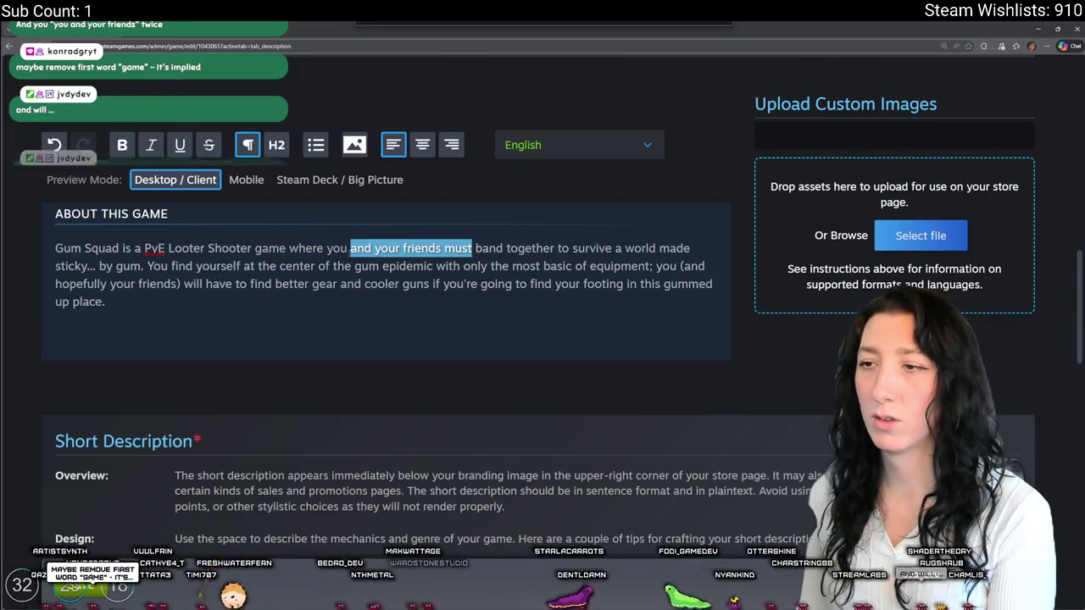
click(445, 249)
drag(446, 248, 351, 248)
key(BackSpace)
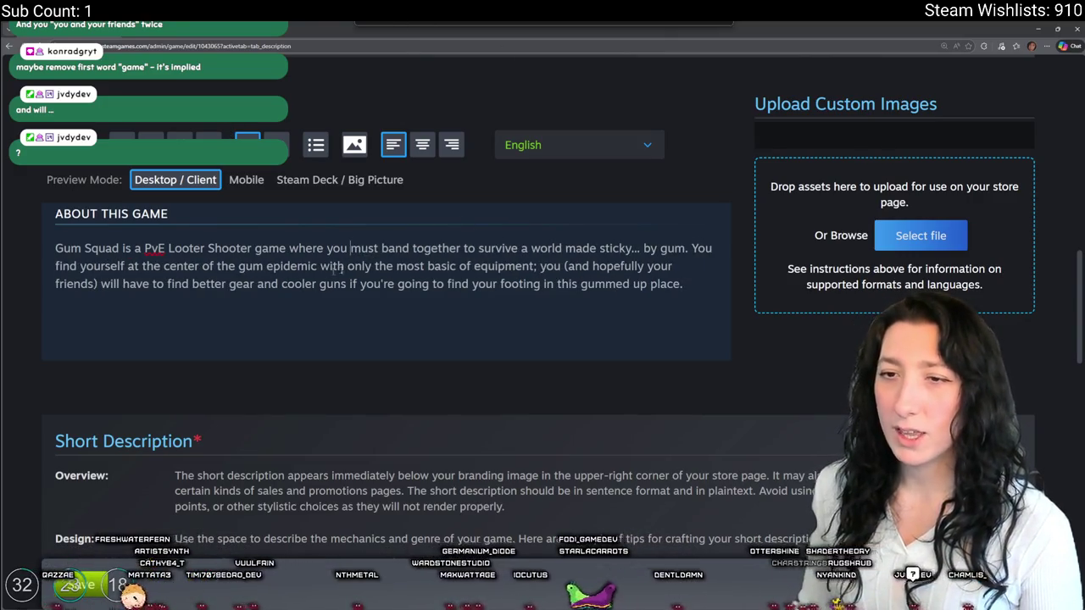
- Try pasting the About text over the Short Description, then undo back to the 277-character version
key(ctrl+a)
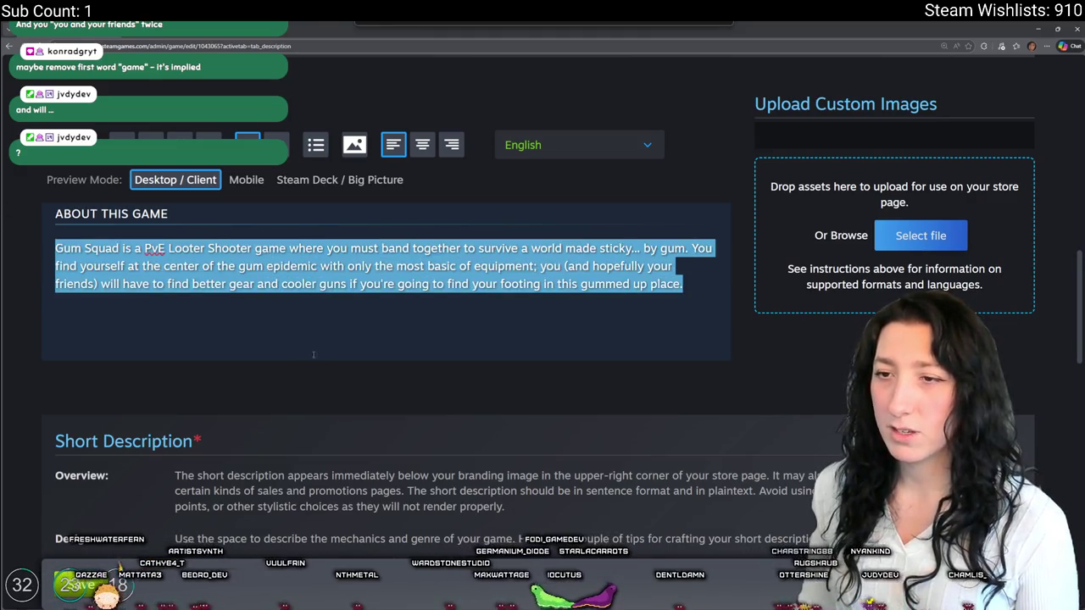
key(ctrl+c)
scroll(311, 358, down, 6)
click(205, 383)
key(ctrl+a)
key(ctrl+v)
scroll(313, 379, down, 1)
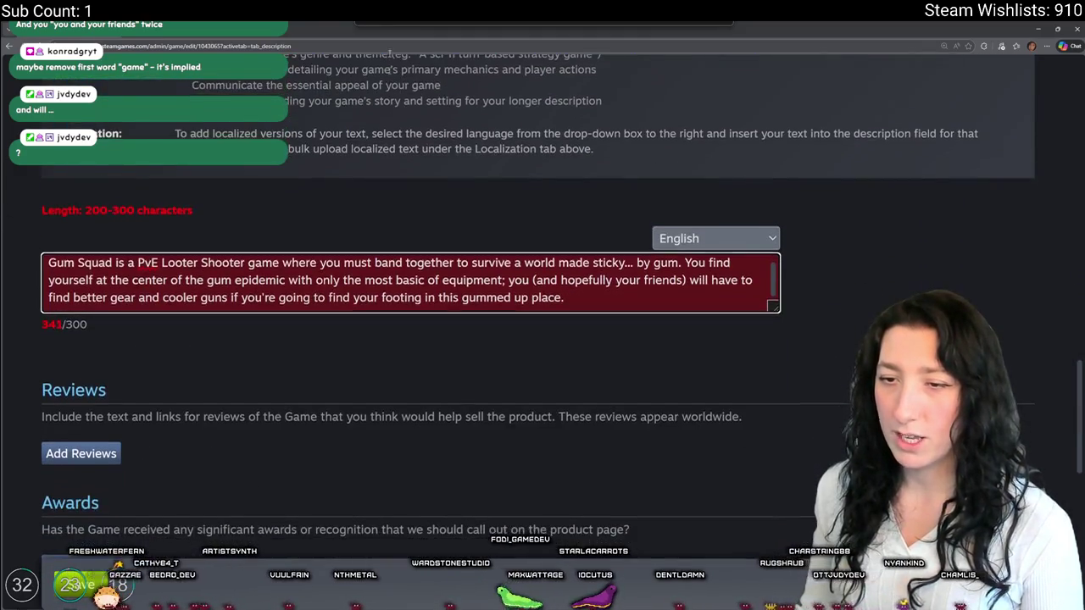
key(ctrl+z)
key(ctrl+z)
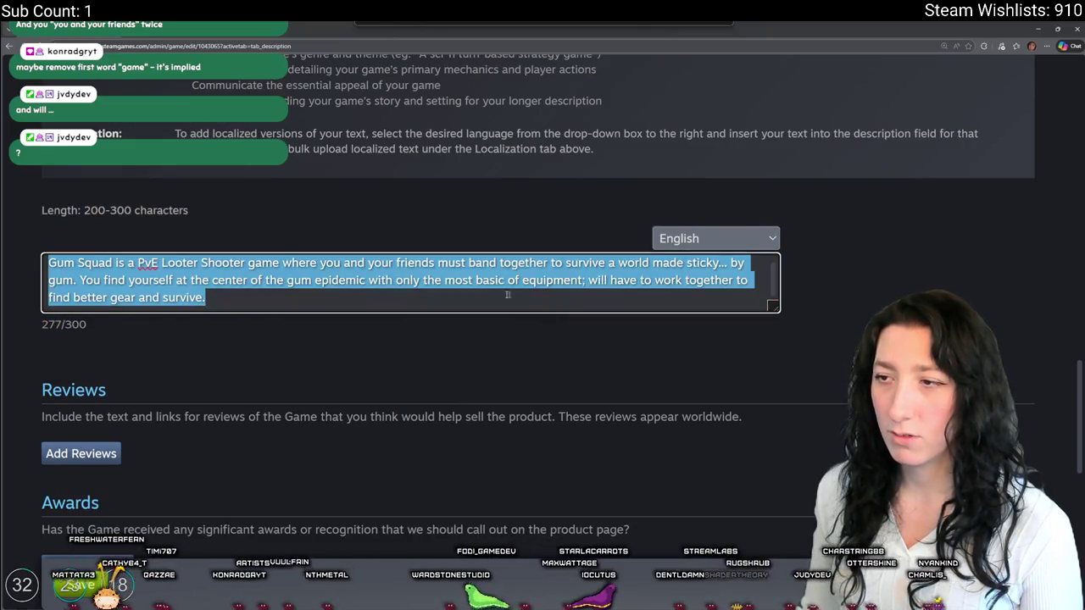
scroll(286, 229, up, 7)
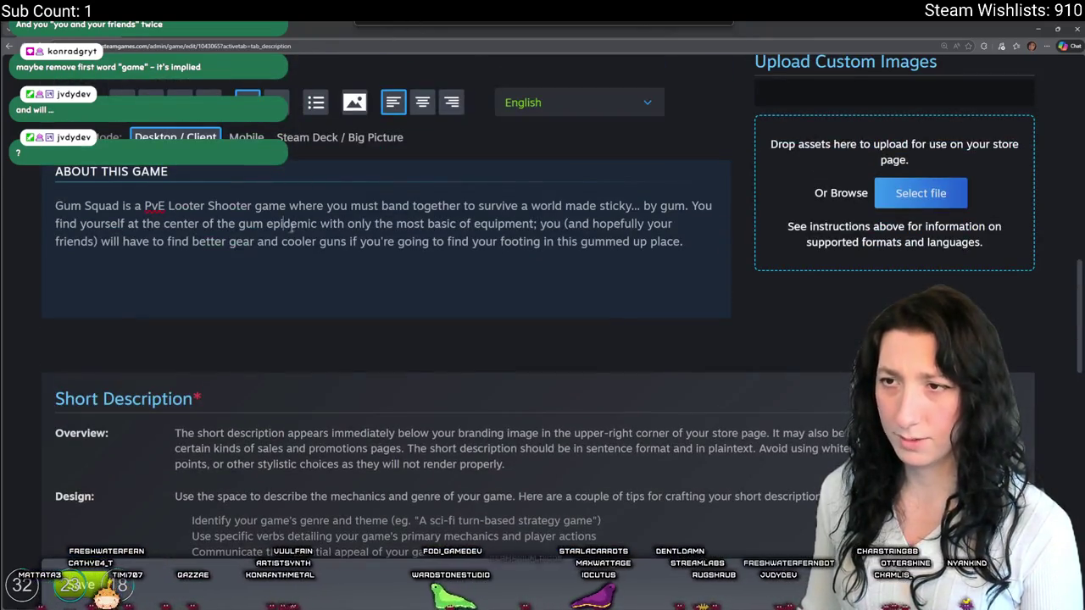
- Replace the Short Description's first sentence with the About text's version without 'and your friends'
mouse_move(688, 205)
mouse_down()
mouse_move(166, 224)
mouse_move(56, 205)
mouse_up()
scroll(363, 392, down, 7)
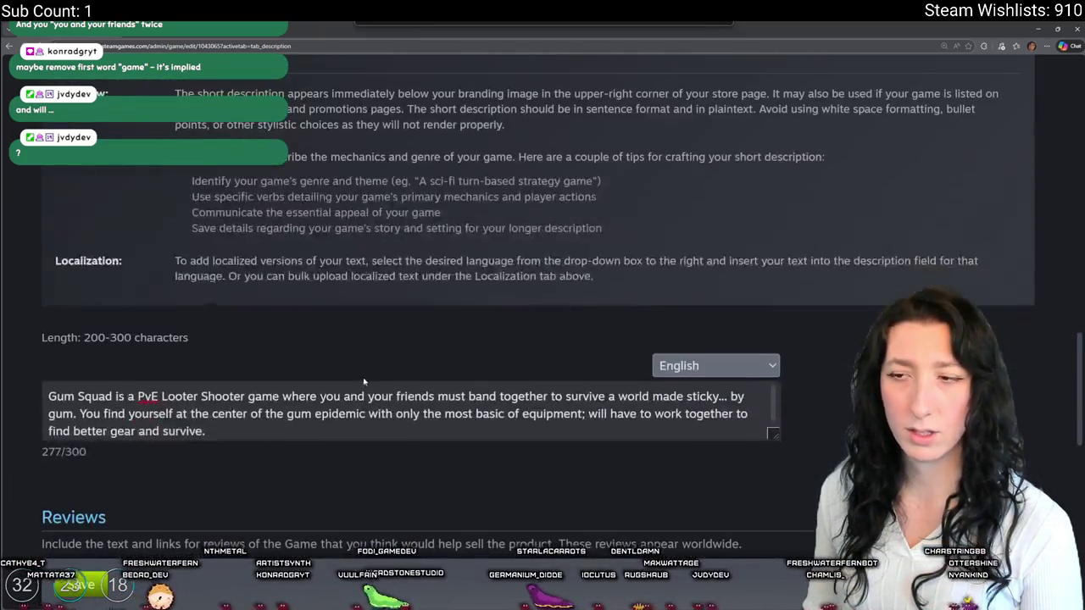
drag(77, 414, 49, 396)
key(ctrl+v)
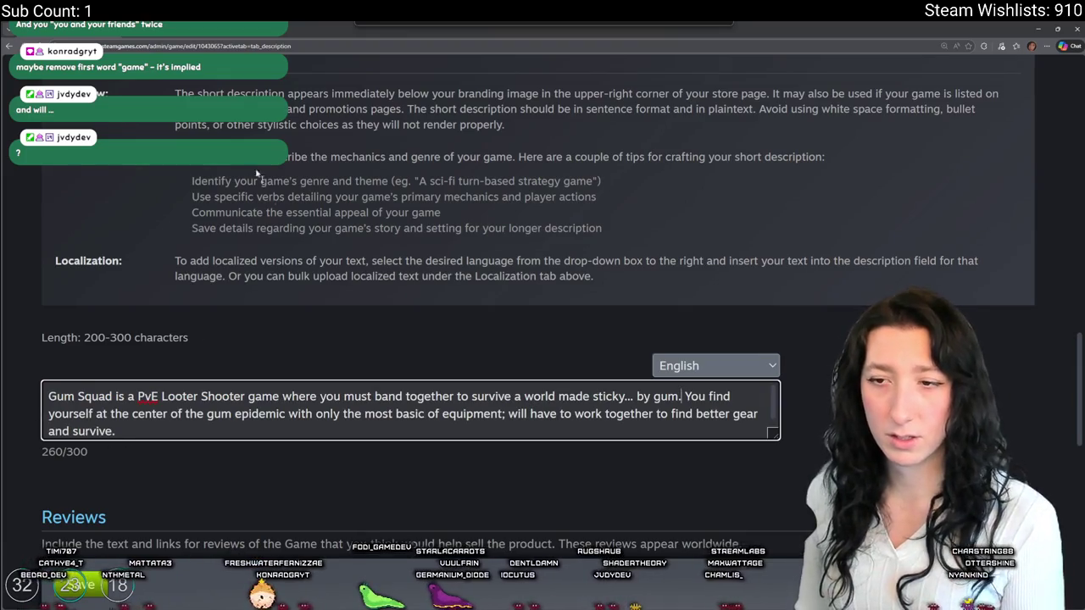
- Delete 'game' after 'Looter Shooter' in both descriptions, bringing the short one to 255 characters
drag(280, 396, 247, 396)
key(BackSpace)
key(BackSpace)
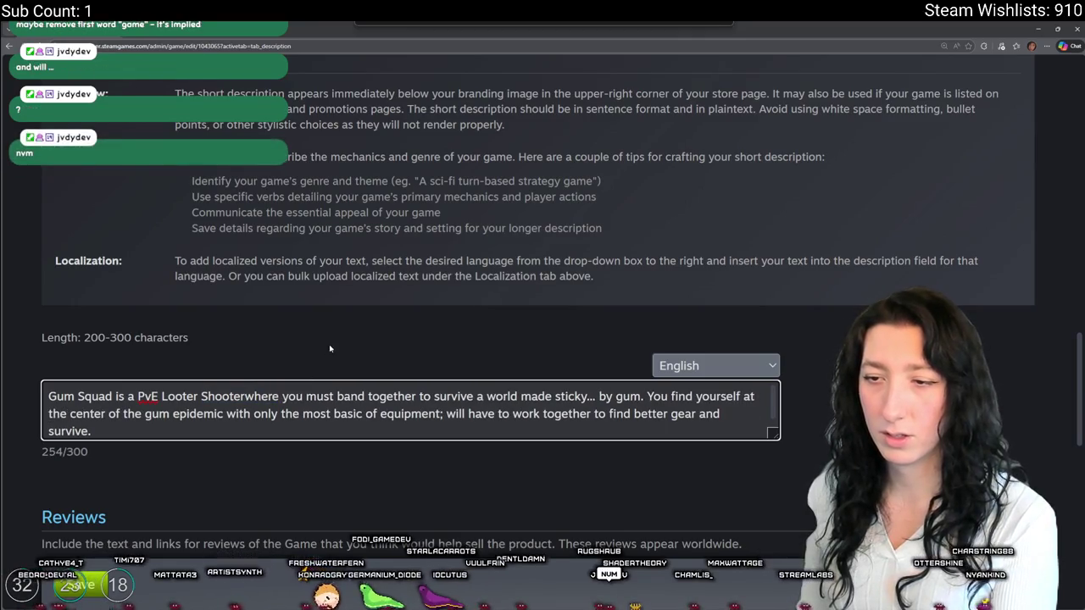
scroll(329, 344, up, 1)
scroll(335, 286, up, 5)
drag(286, 333, 254, 334)
key(BackSpace)
key(BackSpace)
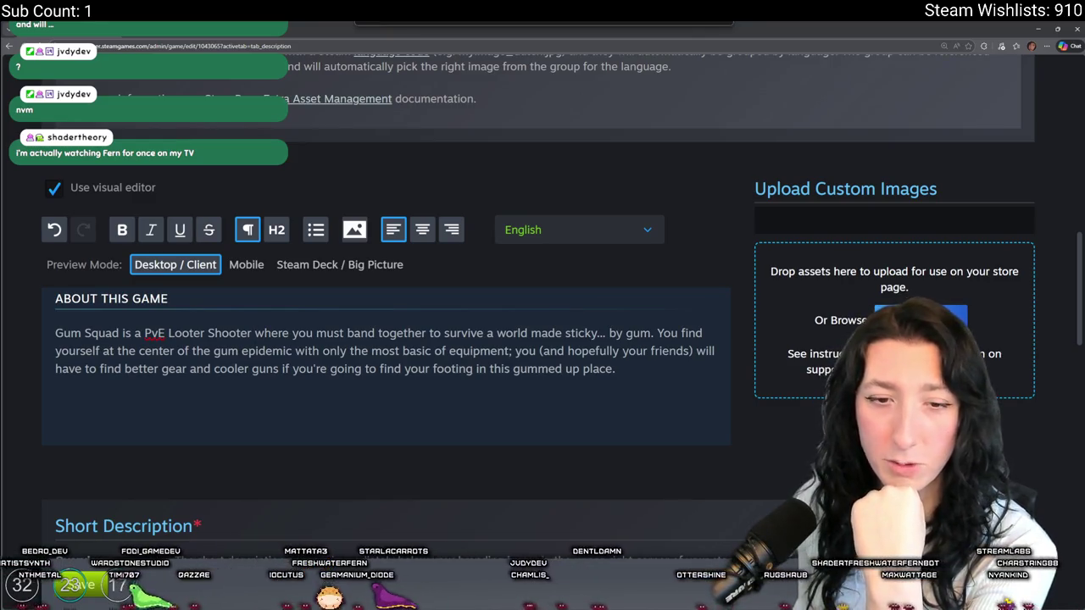
scroll(365, 398, down, 8)
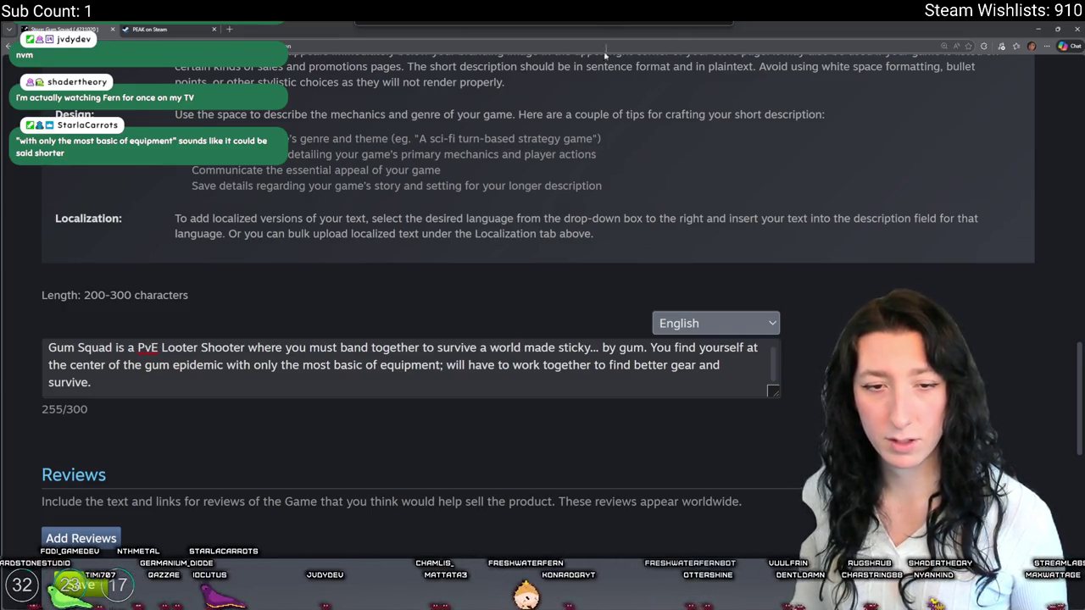
- Delete 'the most' before 'basic' in the About This Game text
scroll(490, 268, up, 2)
scroll(490, 268, up, 4)
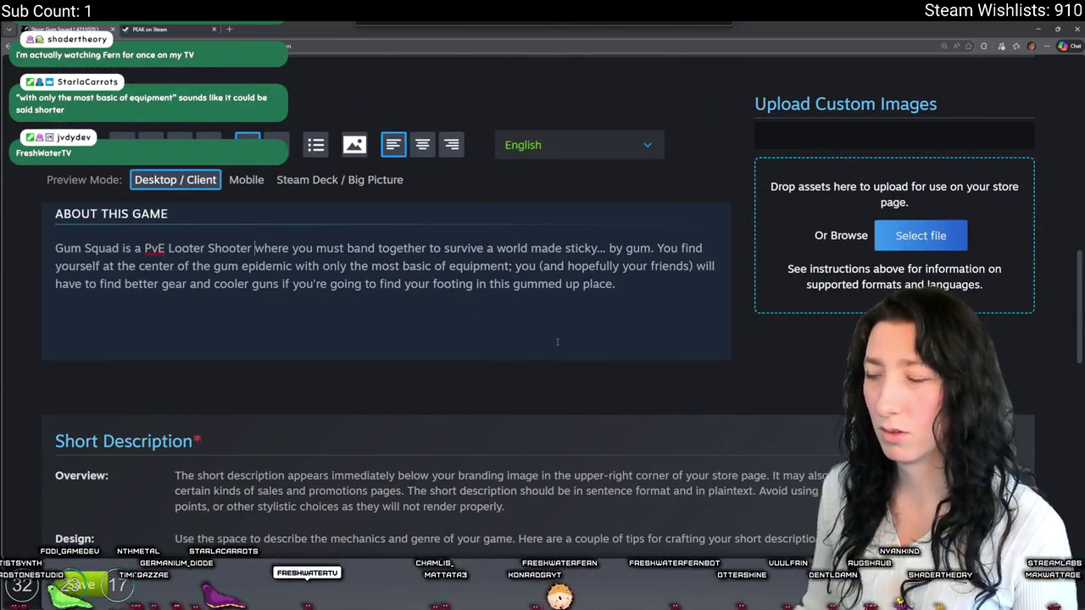
click(254, 248)
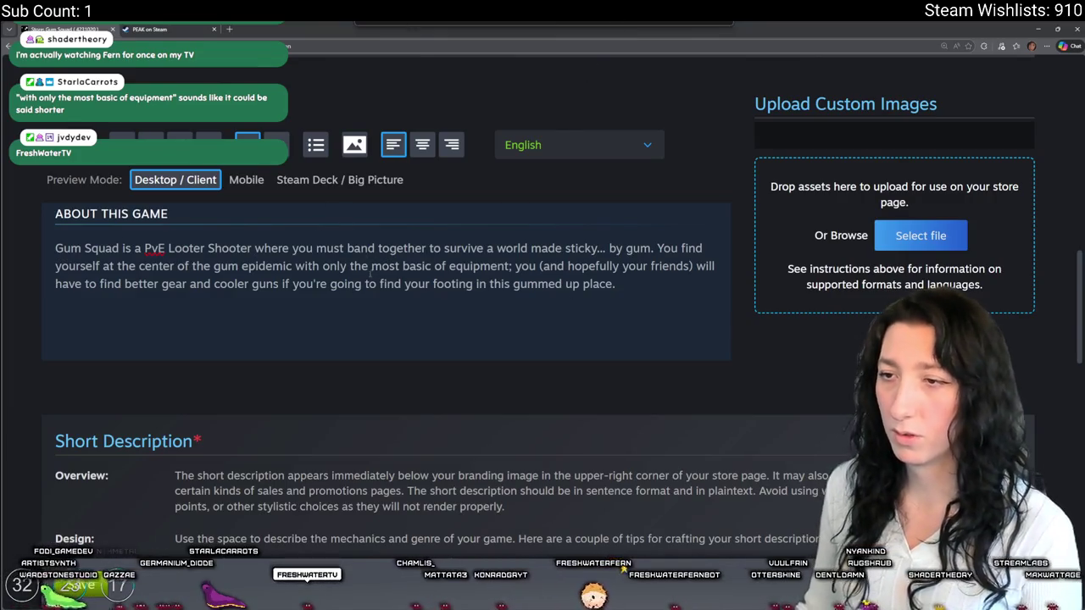
key(ctrl+shift+Right)
key(ctrl+shift+Right)
key(ctrl+shift+Right)
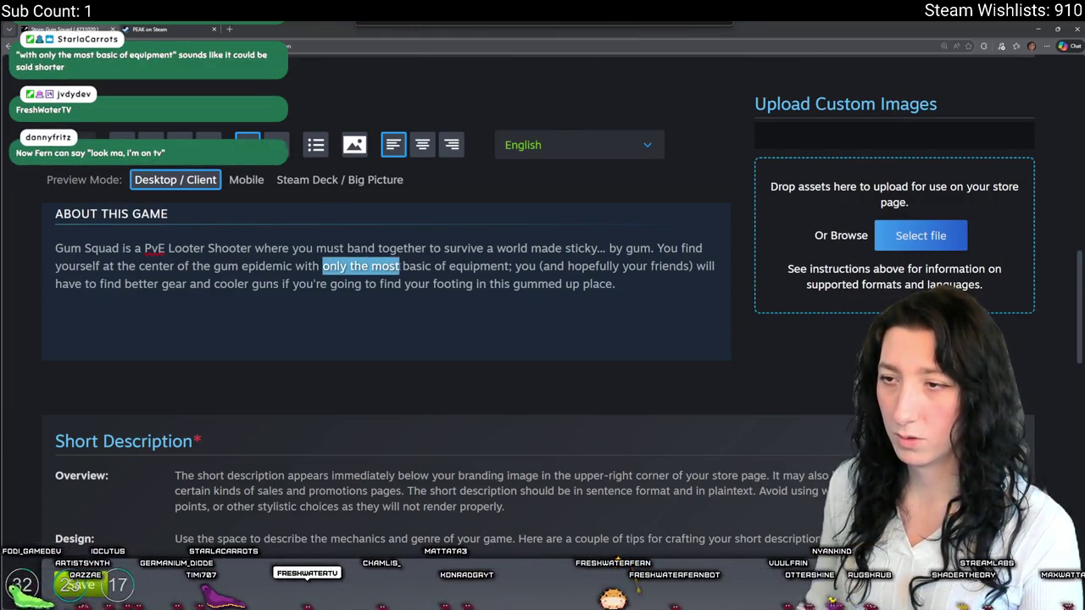
key(Right)
key(shift+Left)
key(shift+Left)
key(shift+Left)
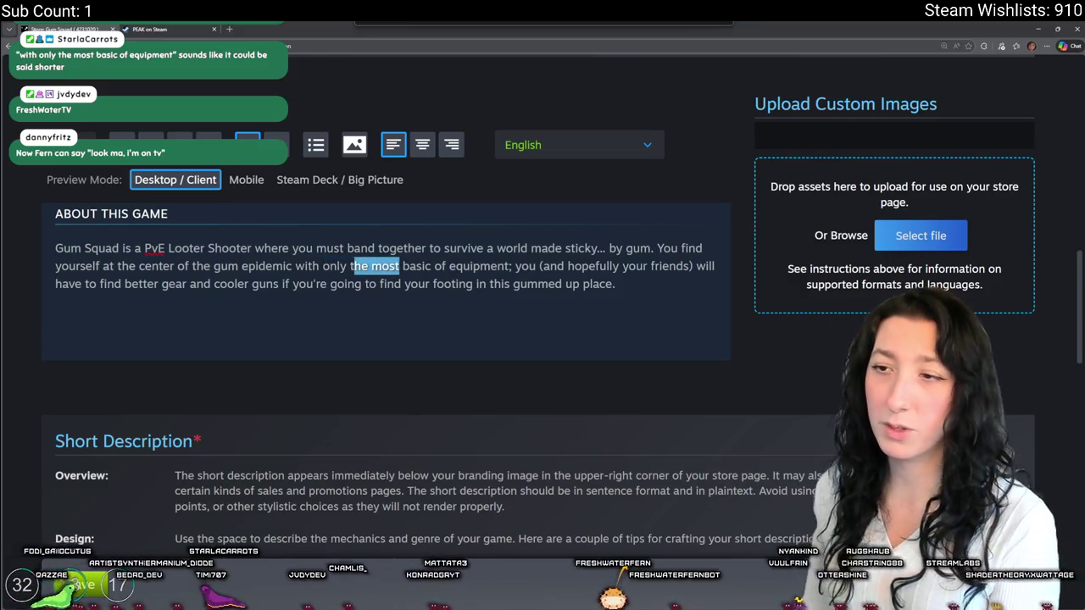
key(BackSpace)
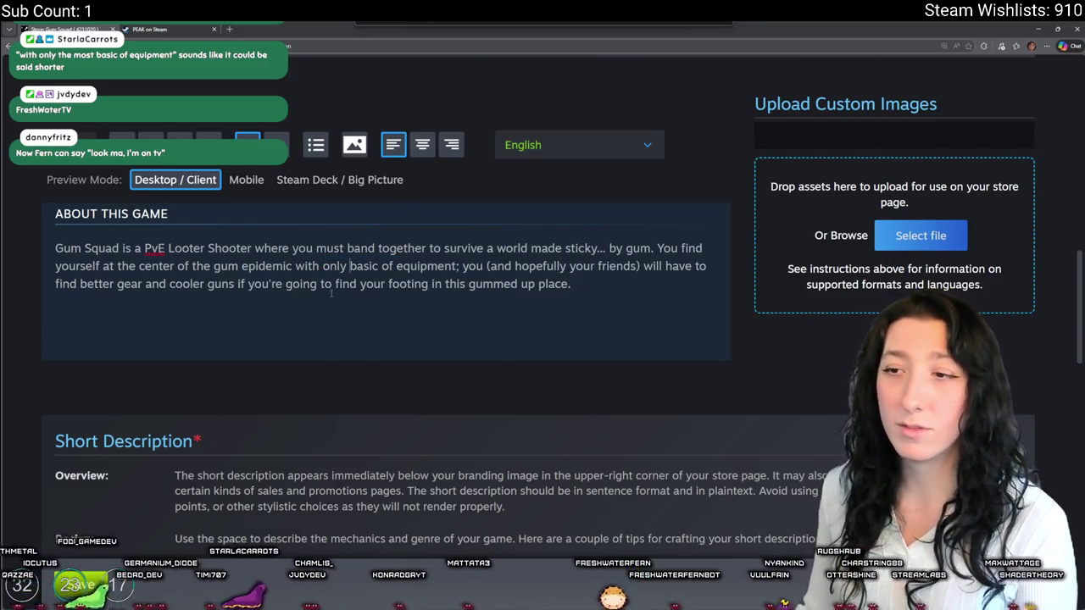
- Delete 'the most' from the Short Description as well
drag(460, 266, 323, 265)
scroll(350, 340, down, 5)
scroll(343, 391, down, 8)
scroll(332, 436, up, 10)
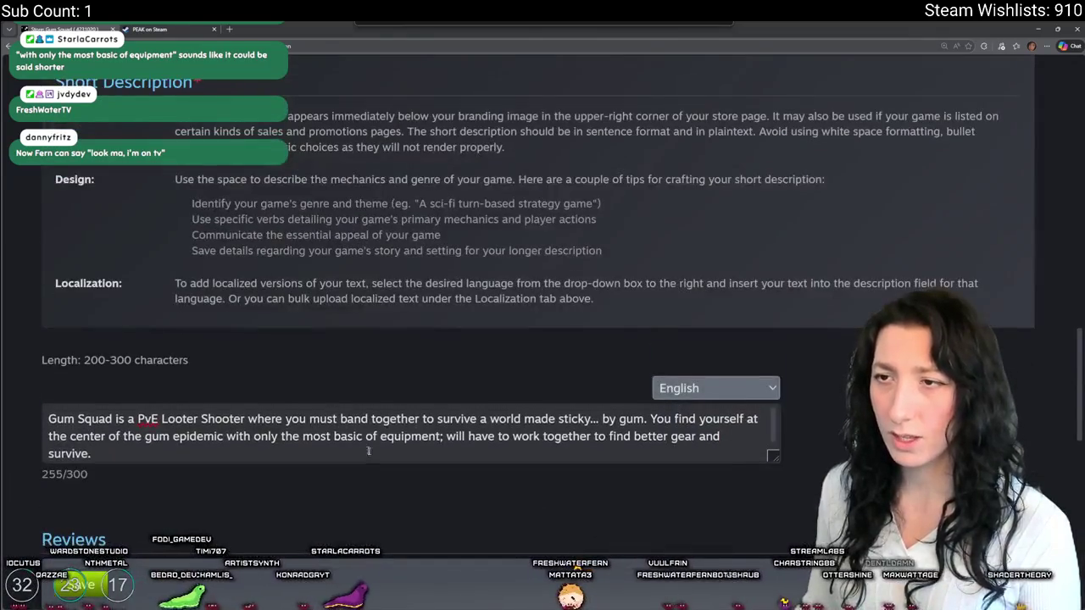
scroll(138, 462, up, 1)
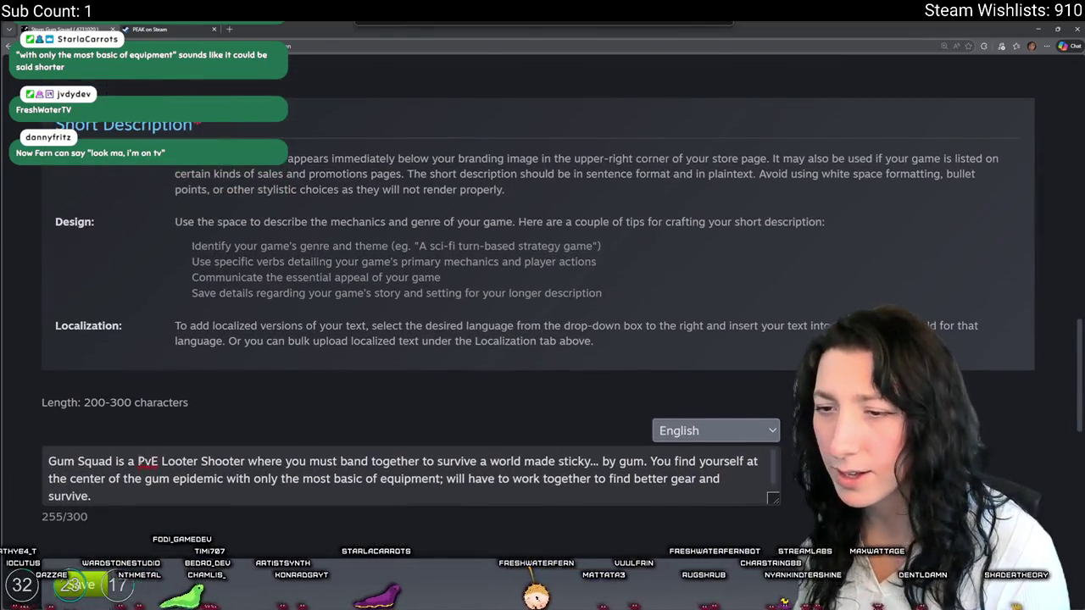
mouse_move(254, 479)
mouse_down()
mouse_move(407, 490)
mouse_move(442, 480)
mouse_up()
drag(280, 479, 328, 479)
key(BackSpace)
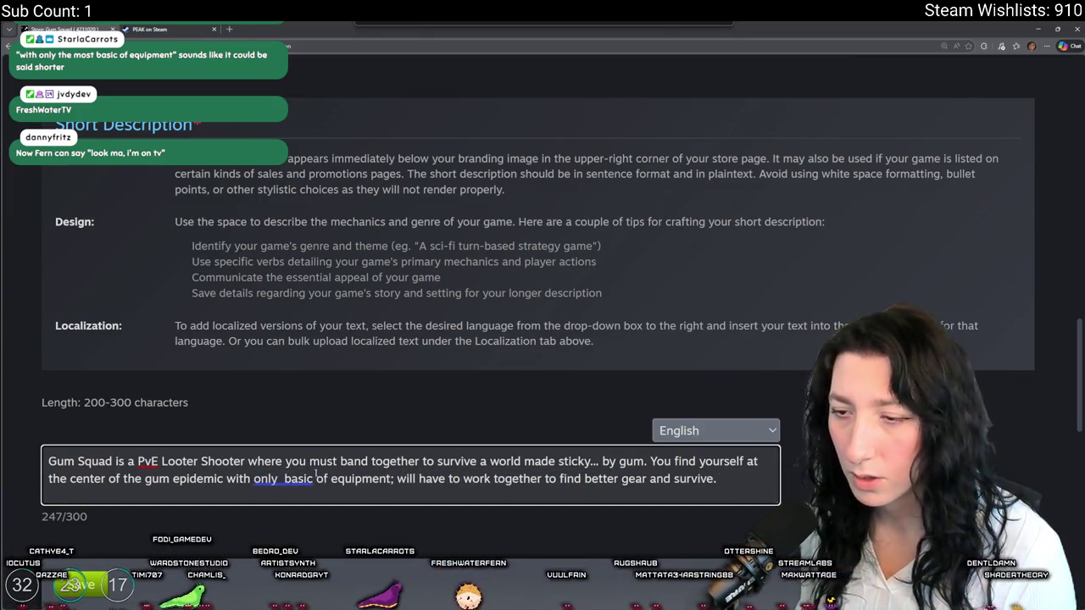
scroll(359, 360, up, 10)
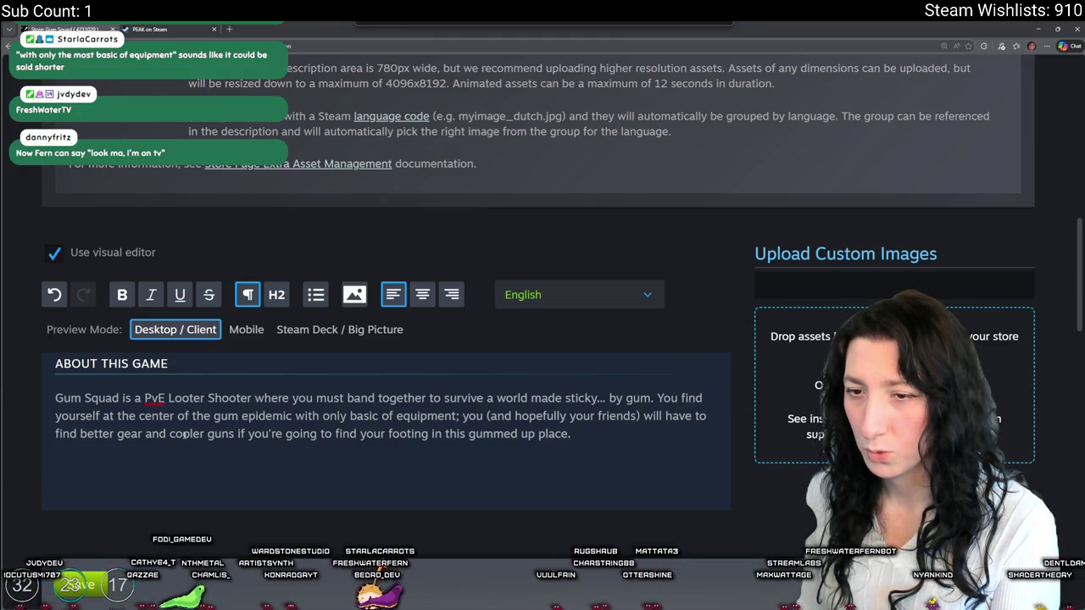
- Remove 'of' so the About text reads 'with only basic equipment'
click(322, 416)
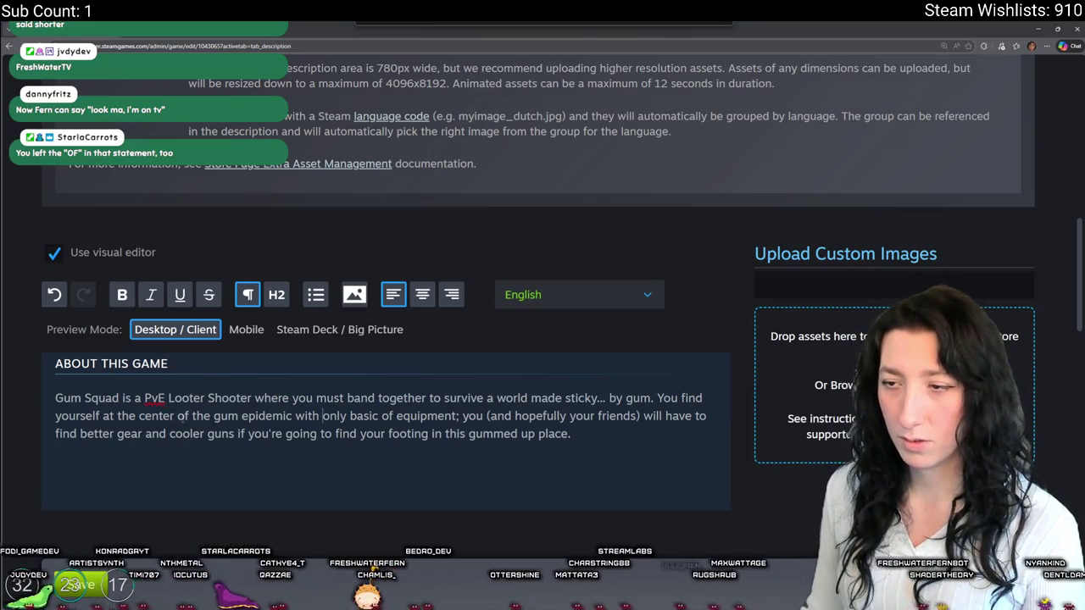
click(392, 417)
key(BackSpace)
key(BackSpace)
key(BackSpace)
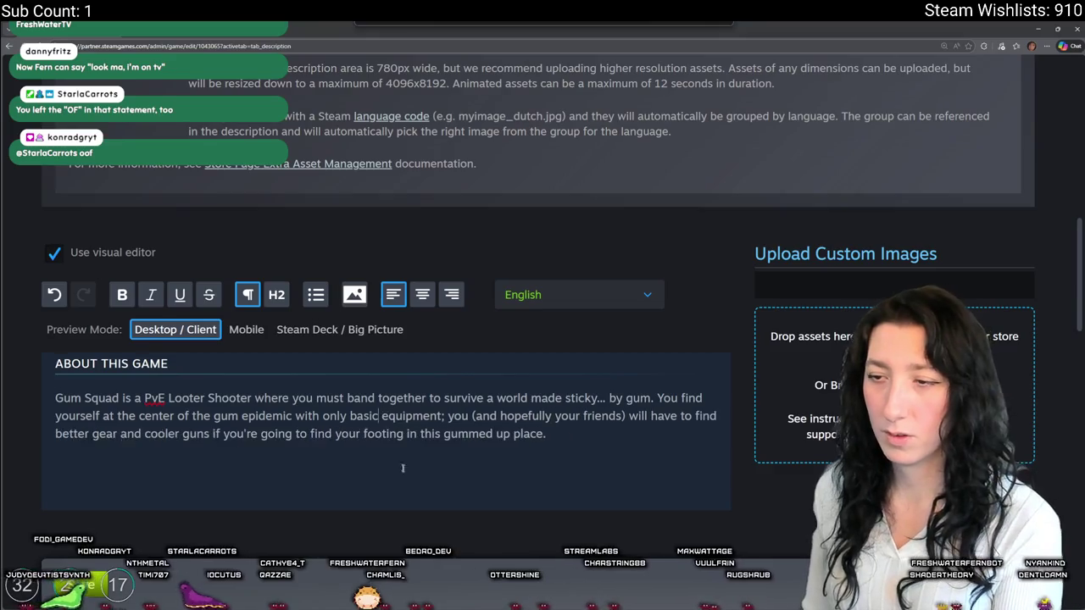
scroll(422, 449, down, 10)
scroll(421, 449, up, 5)
scroll(418, 426, down, 15)
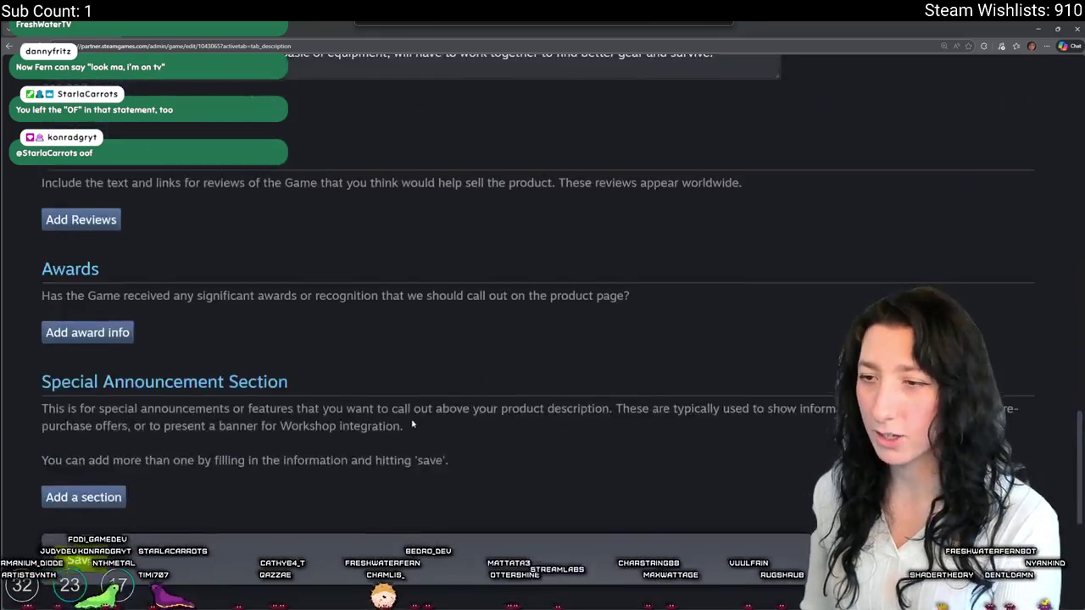
- Delete 'of' and the 'will have to' clause from the short description
scroll(367, 400, up, 6)
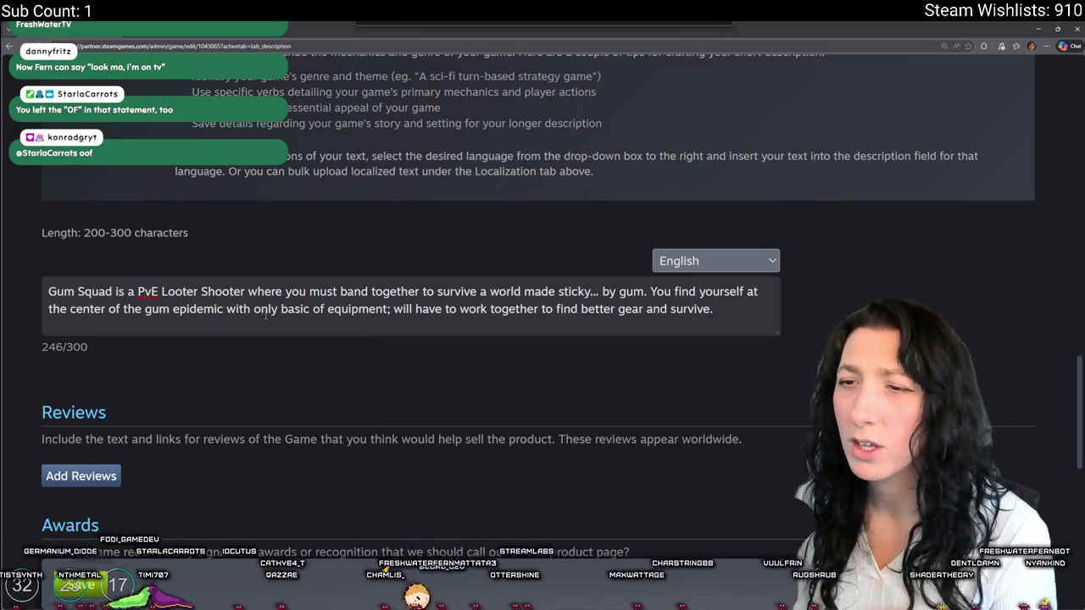
click(327, 309)
key(BackSpace)
key(BackSpace)
key(BackSpace)
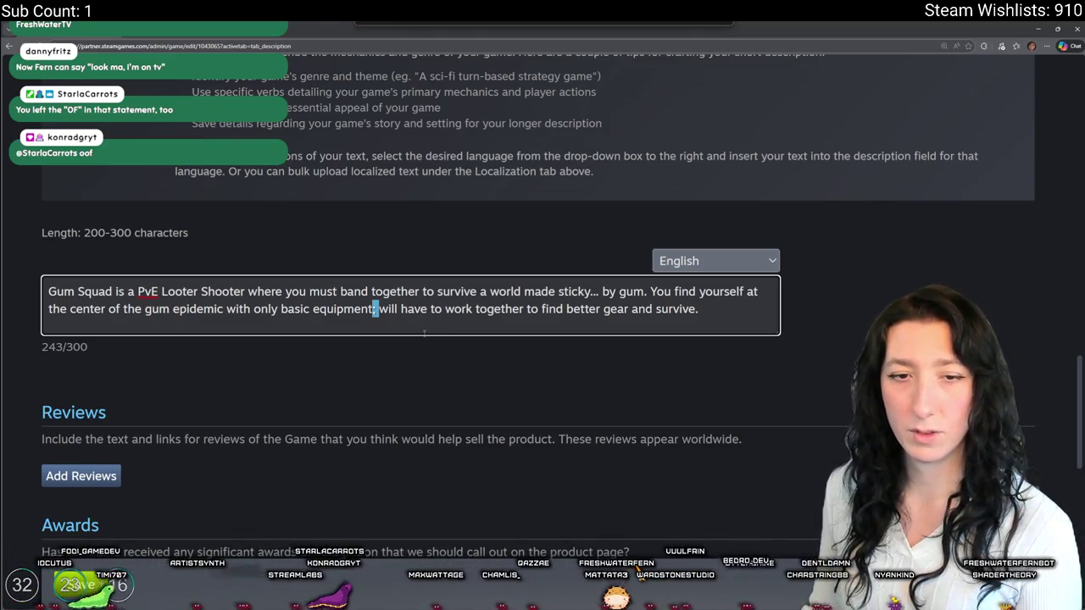
drag(379, 309, 663, 308)
click(720, 318)
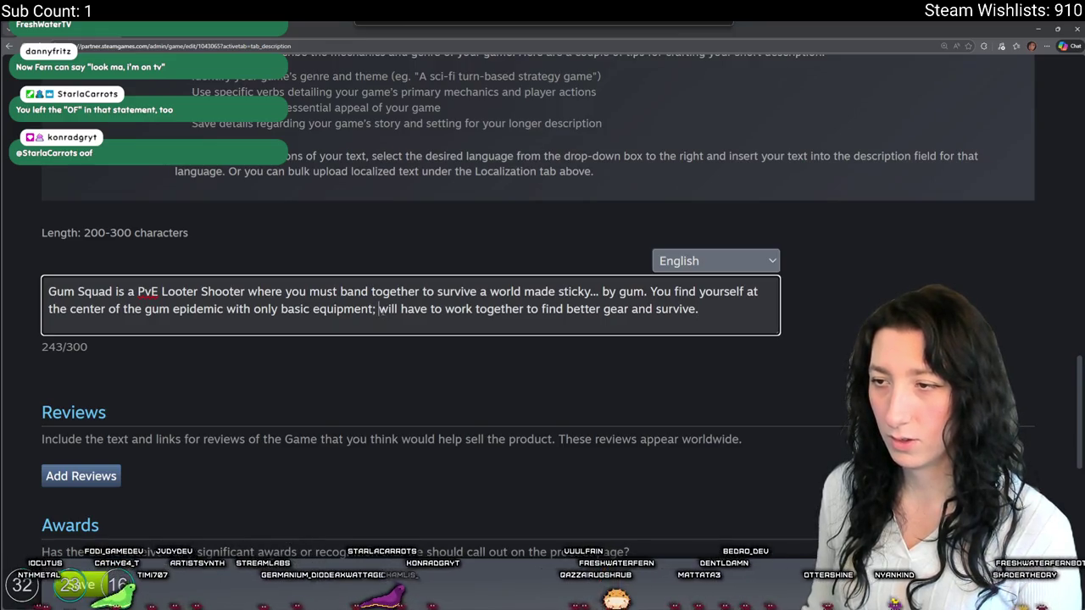
drag(378, 309, 691, 317)
click(477, 309)
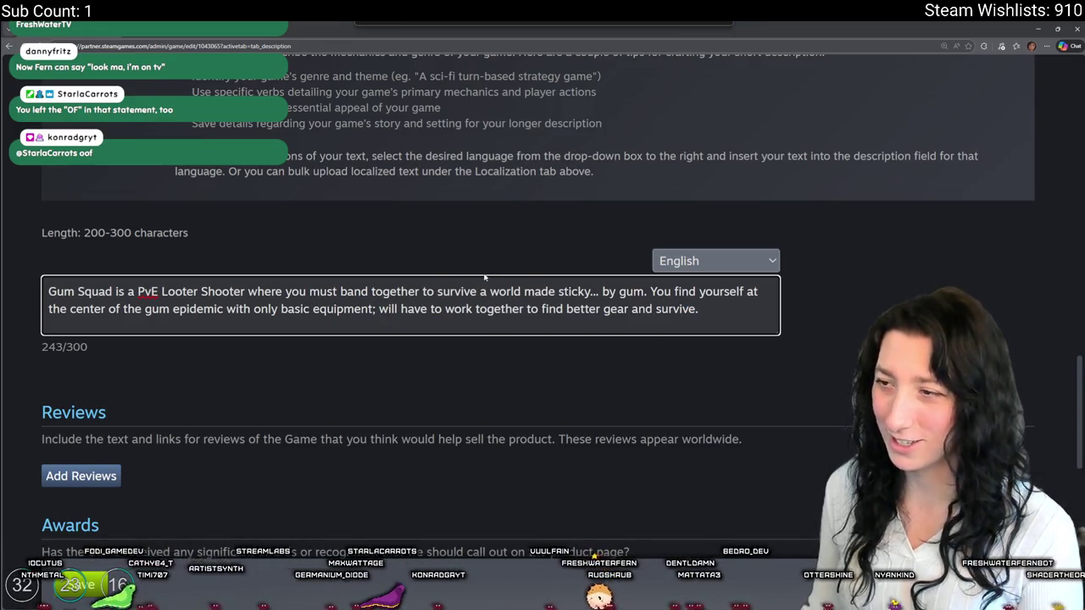
drag(443, 308, 379, 309)
key(BackSpace)
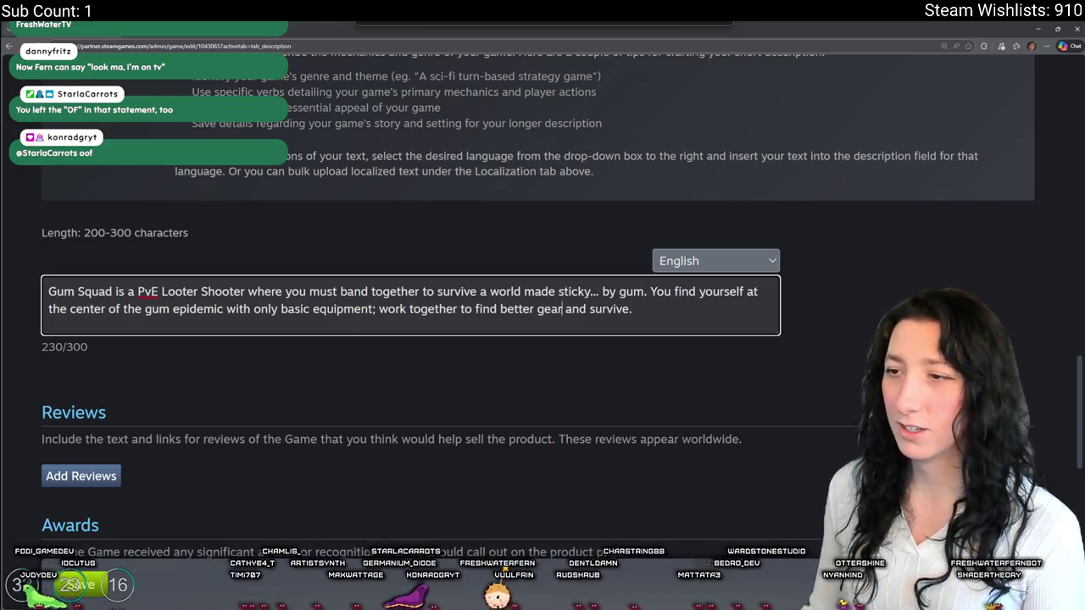
- Insert ', cooler guns,' and replace the semicolon after 'equipment' with 'and'
scroll(547, 417, up, 1)
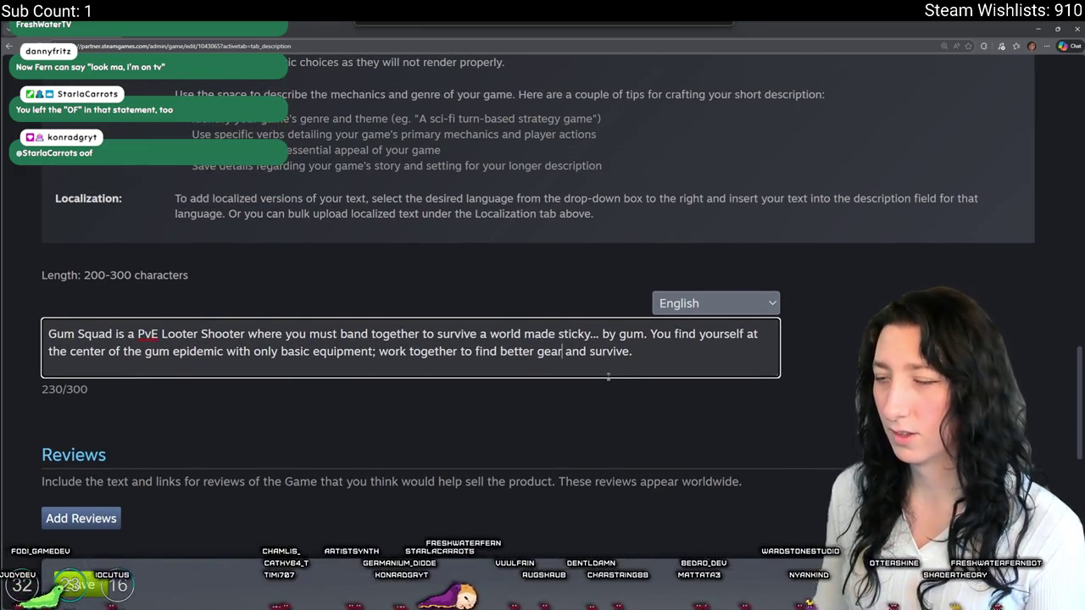
scroll(627, 449, up, 2)
text(, cooler guns)
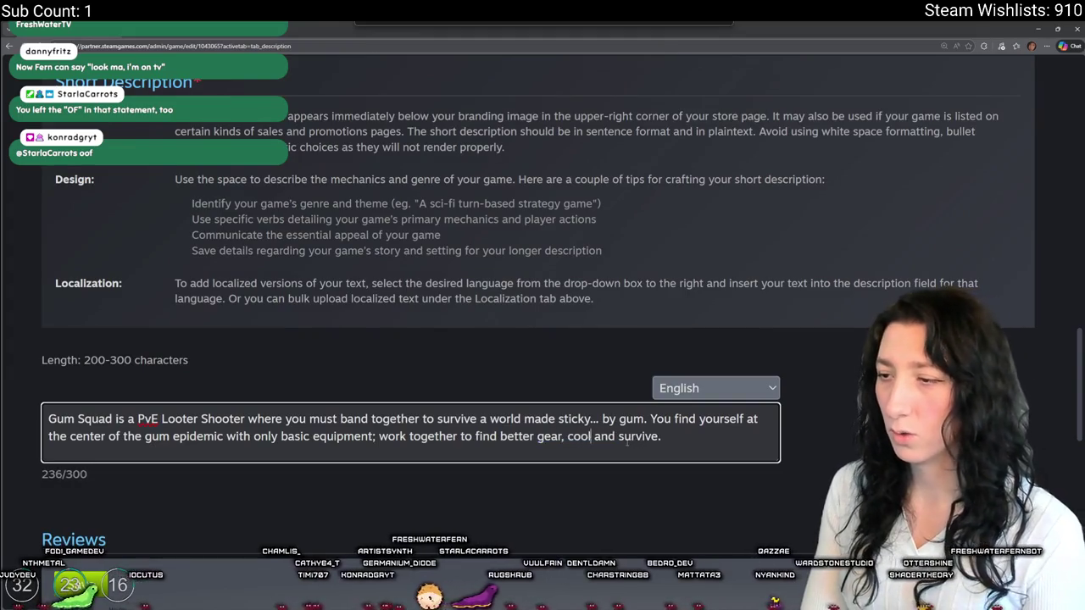
text(,)
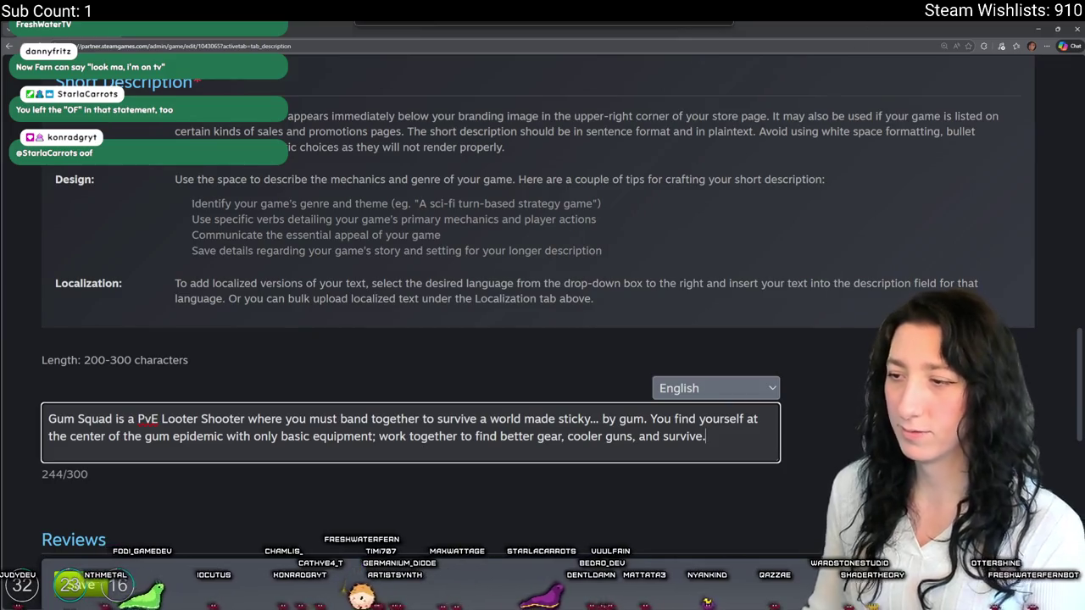
drag(707, 436, 294, 435)
click(496, 436)
scroll(525, 434, up, 5)
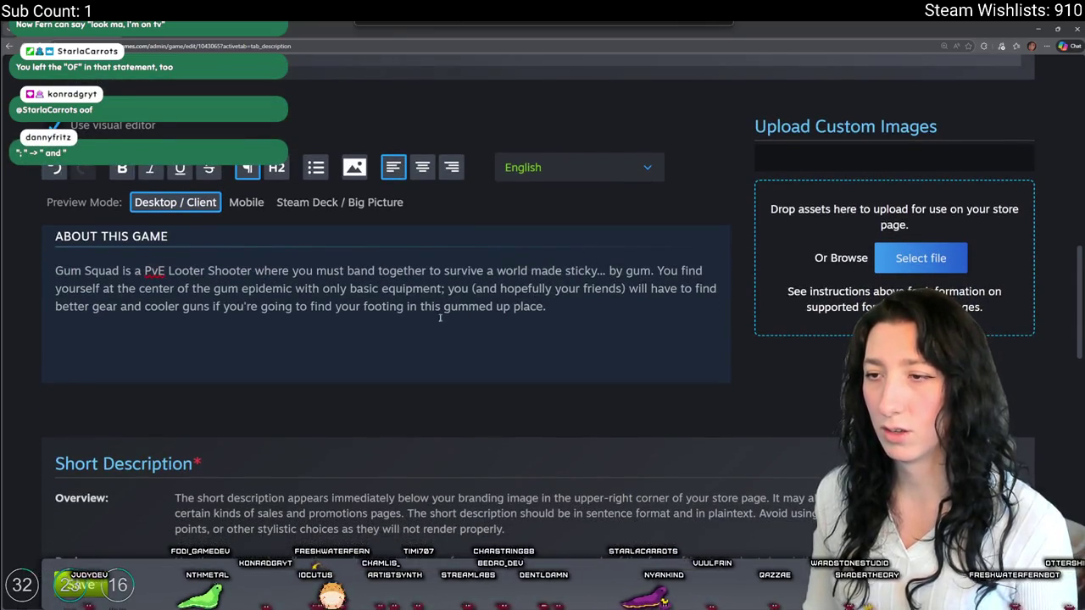
scroll(439, 317, down, 5)
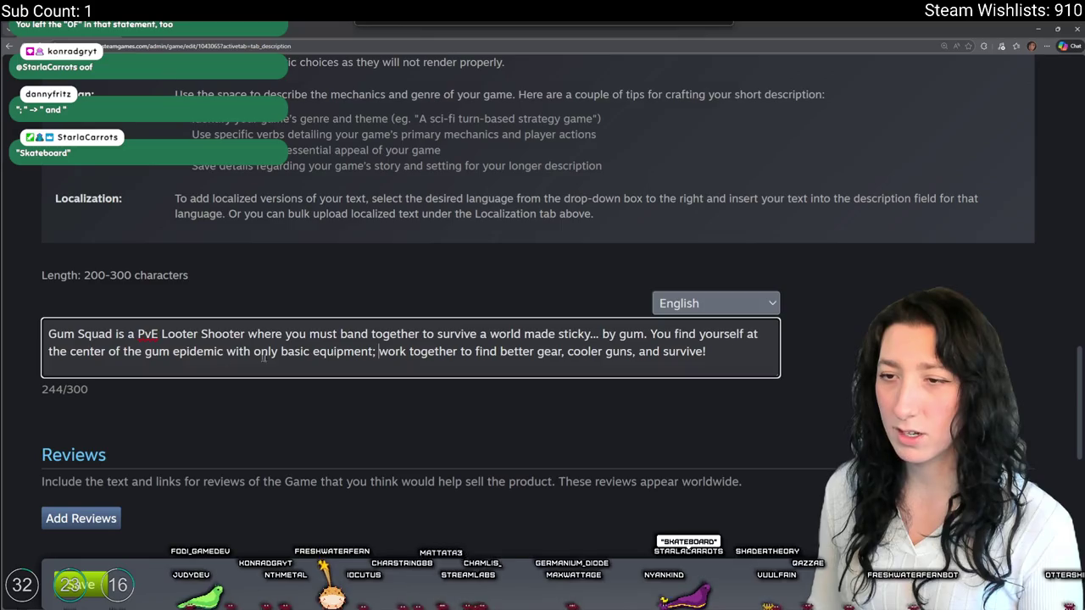
click(376, 352)
key(BackSpace)
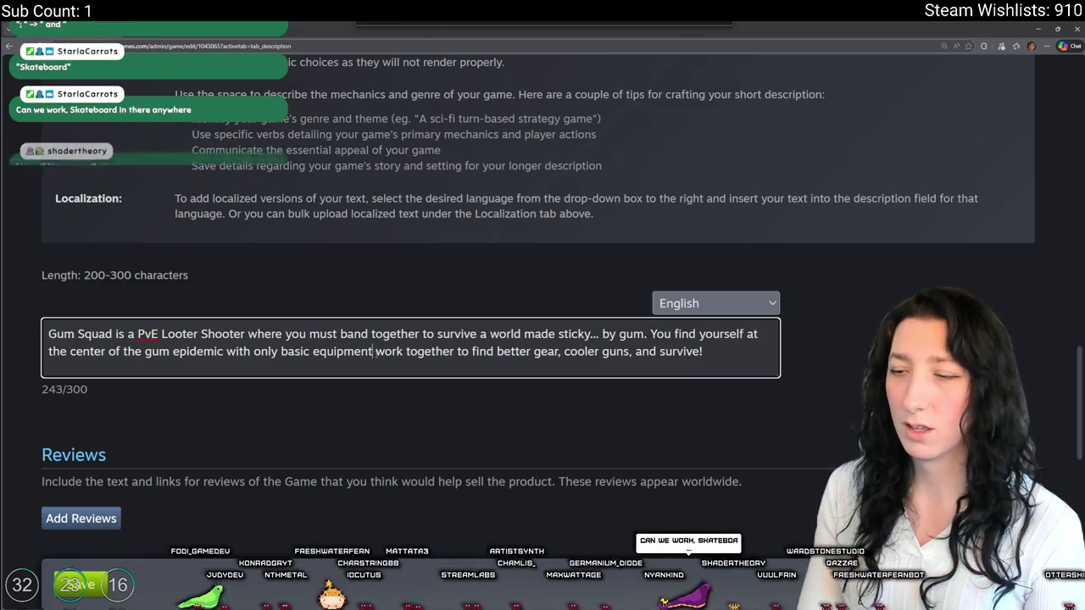
text(and)
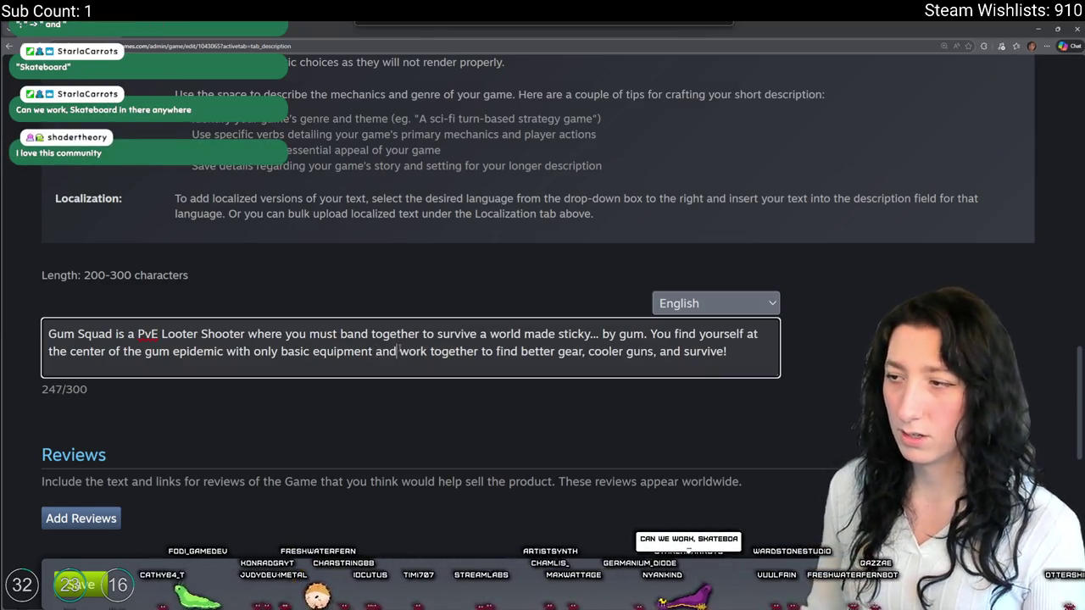
text( will have to w)
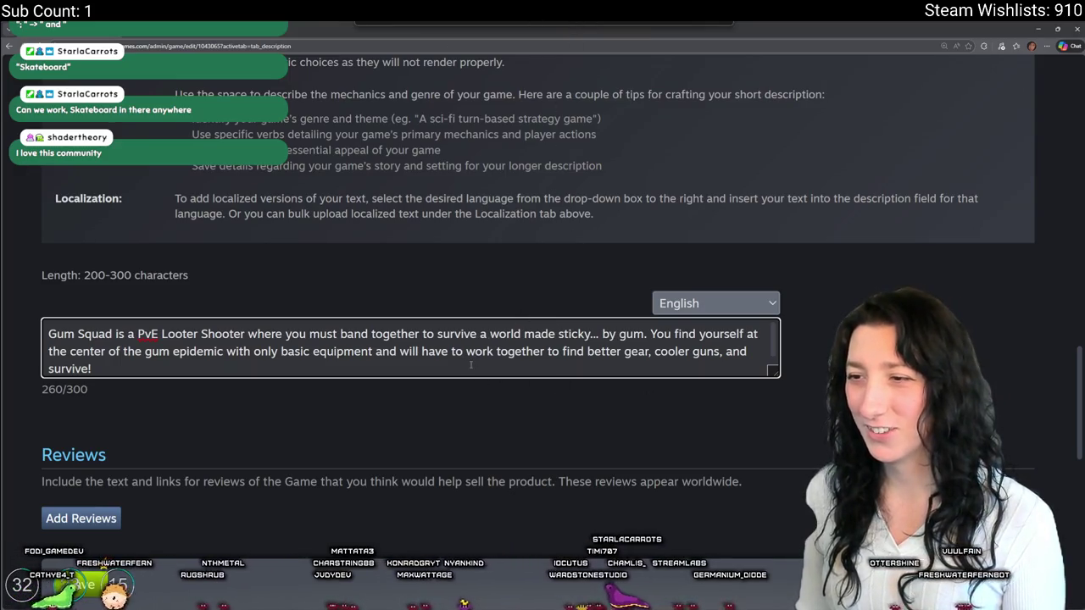
key(BackSpace)
key(BackSpace)
key(BackSpace)
key(BackSpace)
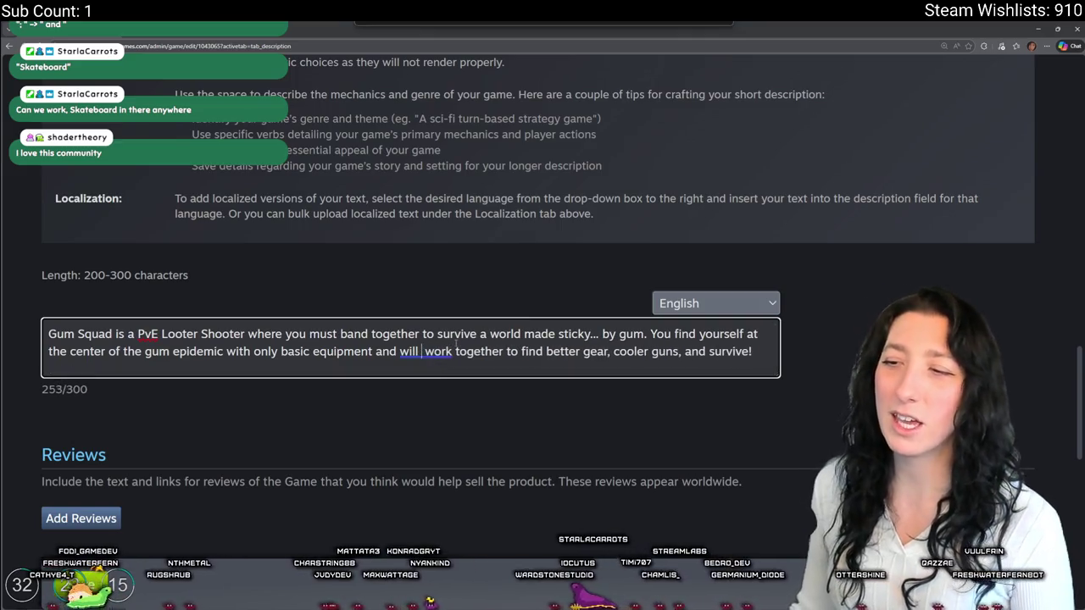
key(BackSpace)
key(BackSpace)
key(BackSpace)
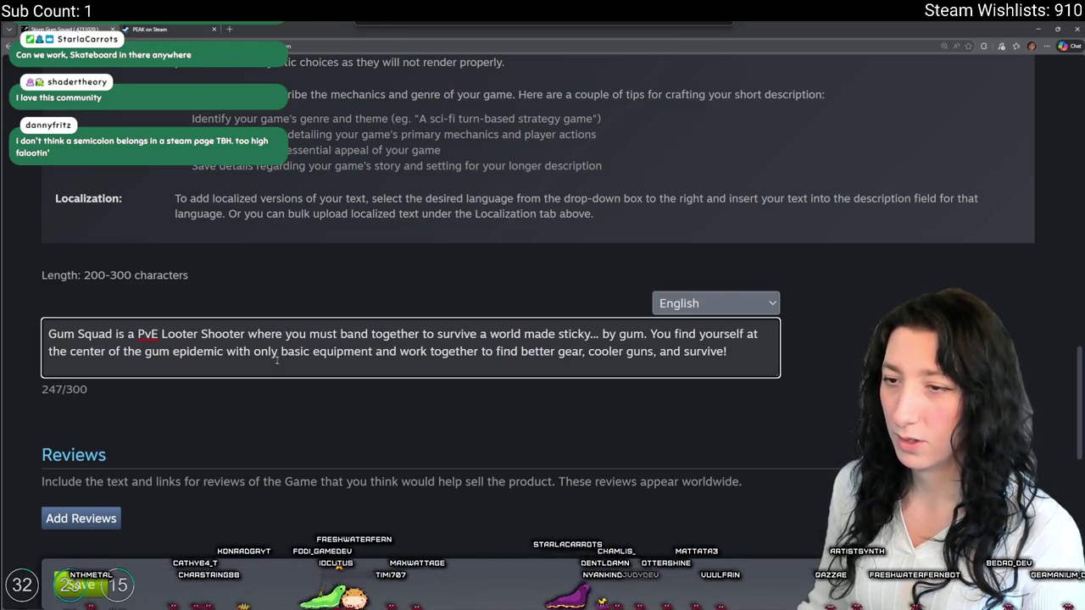
drag(279, 351, 253, 355)
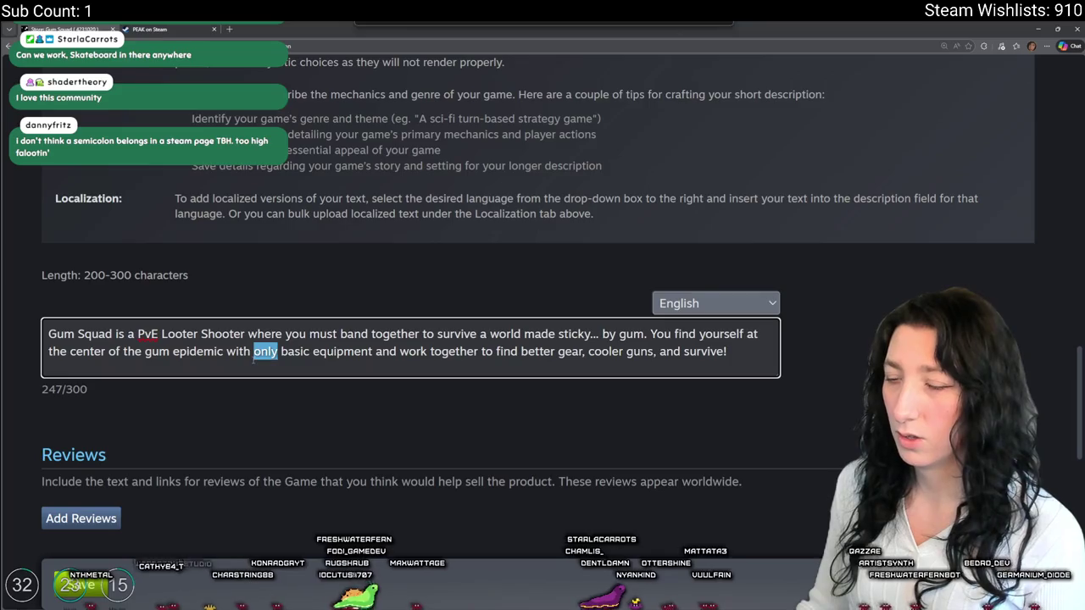
- Extend the short description with 'and a peashooter. You'll have to', then select all of it
click(253, 360)
double_click(386, 351)
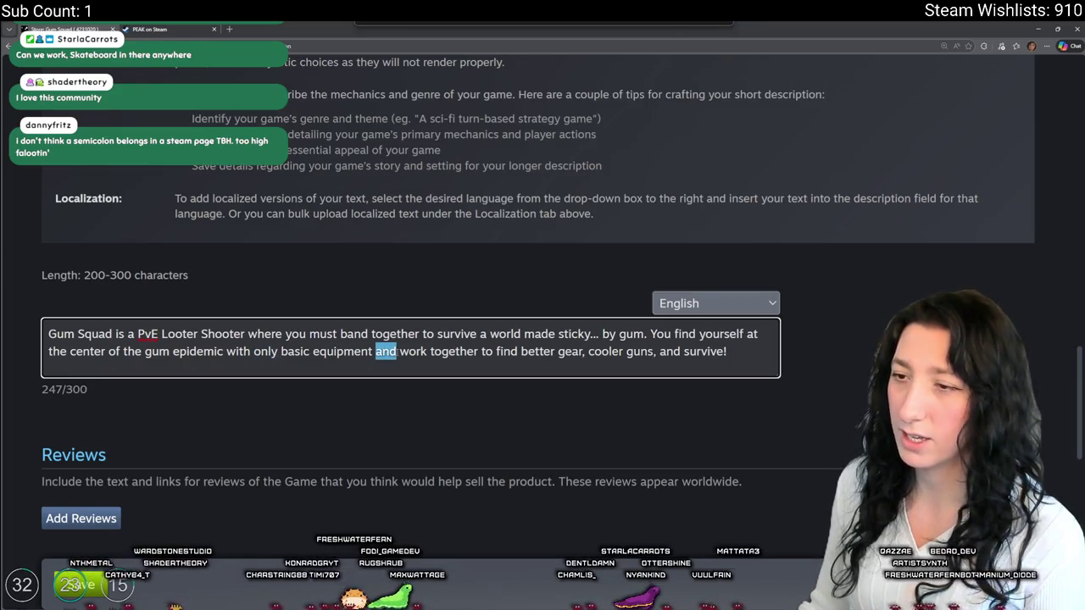
text(and a  )
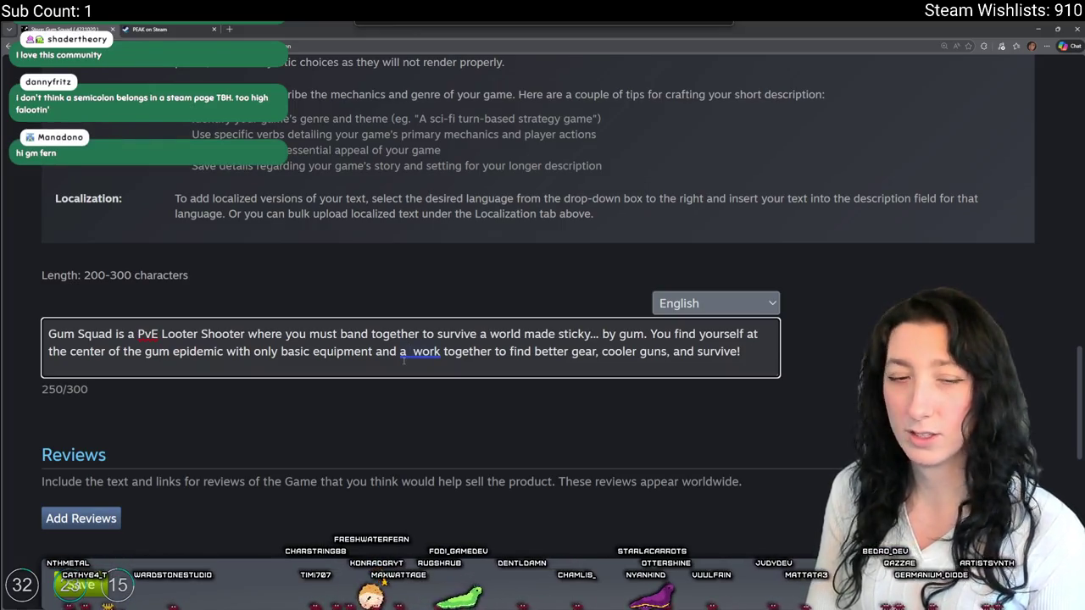
text(weak work)
key(BackSpace)
key(BackSpace)
key(BackSpace)
key(BackSpace)
key(BackSpace)
key(BackSpace)
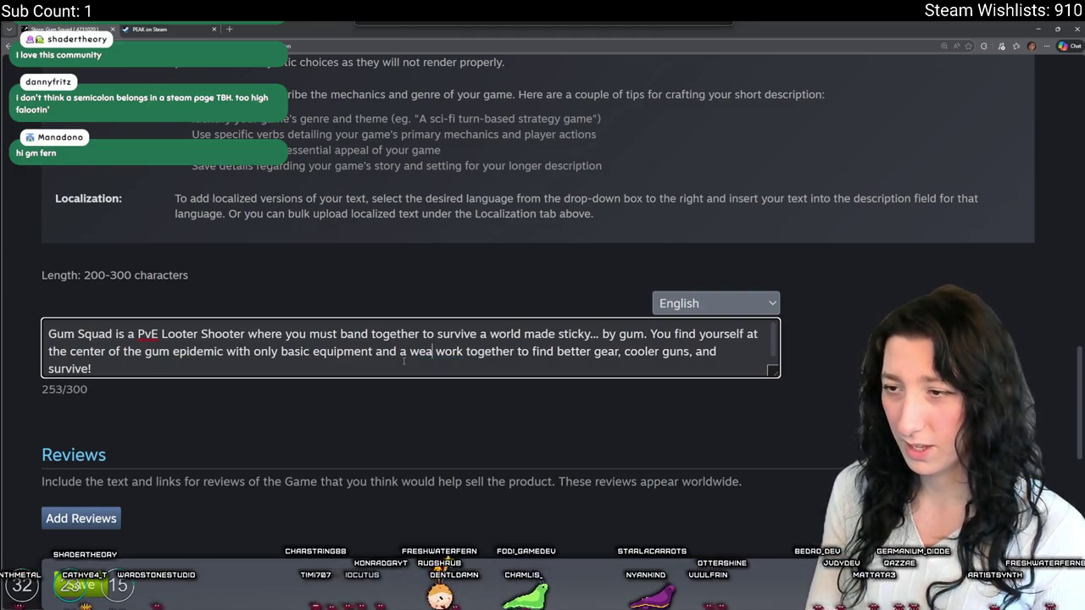
text(peashooter. )
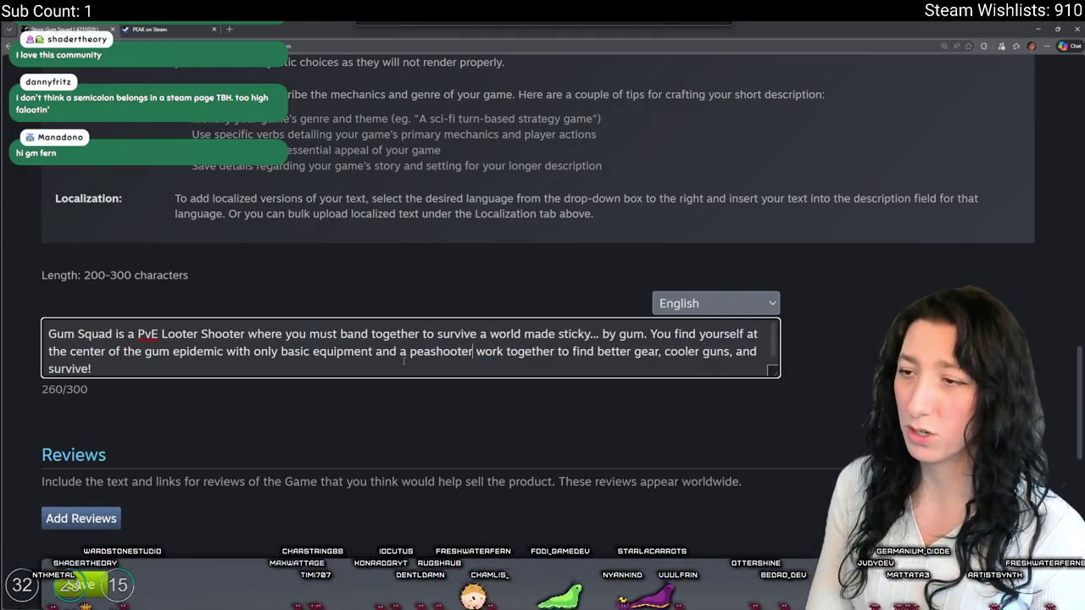
text(You'll )
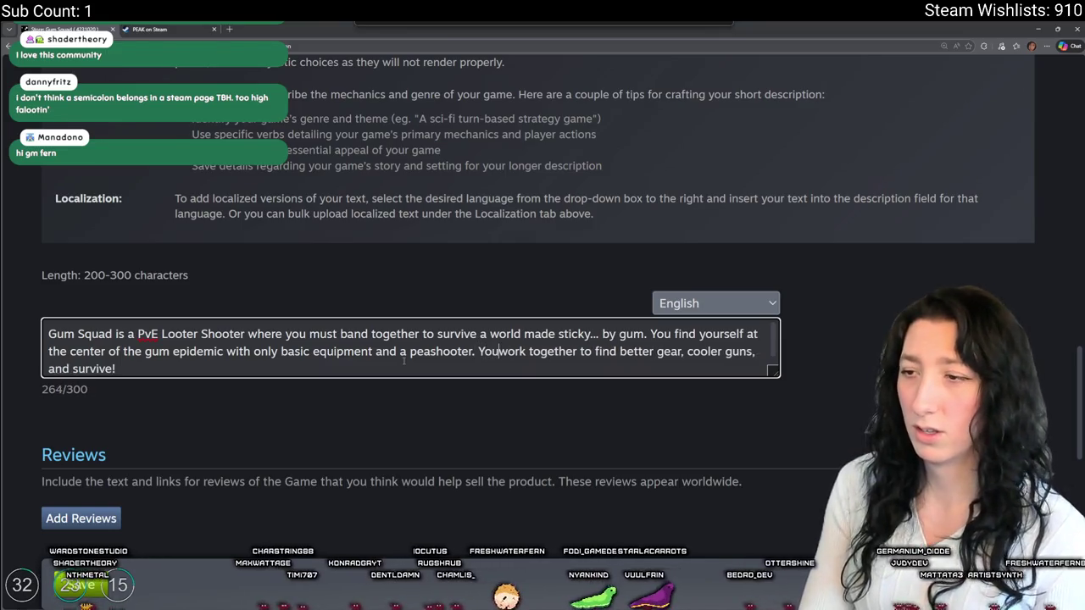
text(have to)
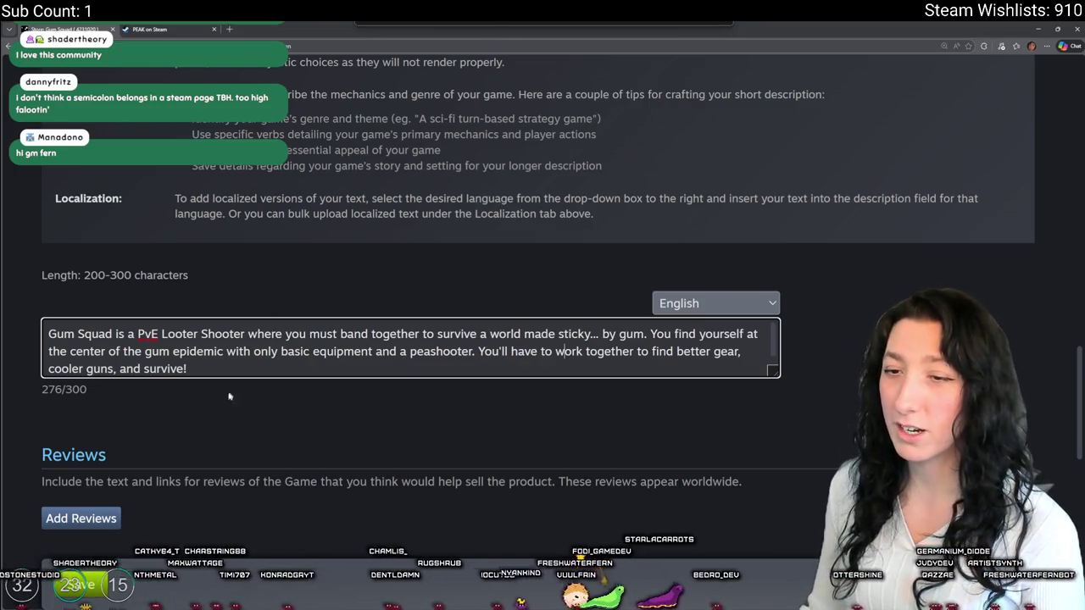
drag(223, 351, 467, 298)
click(346, 371)
key(ctrl+a)
key(ctrl+c)
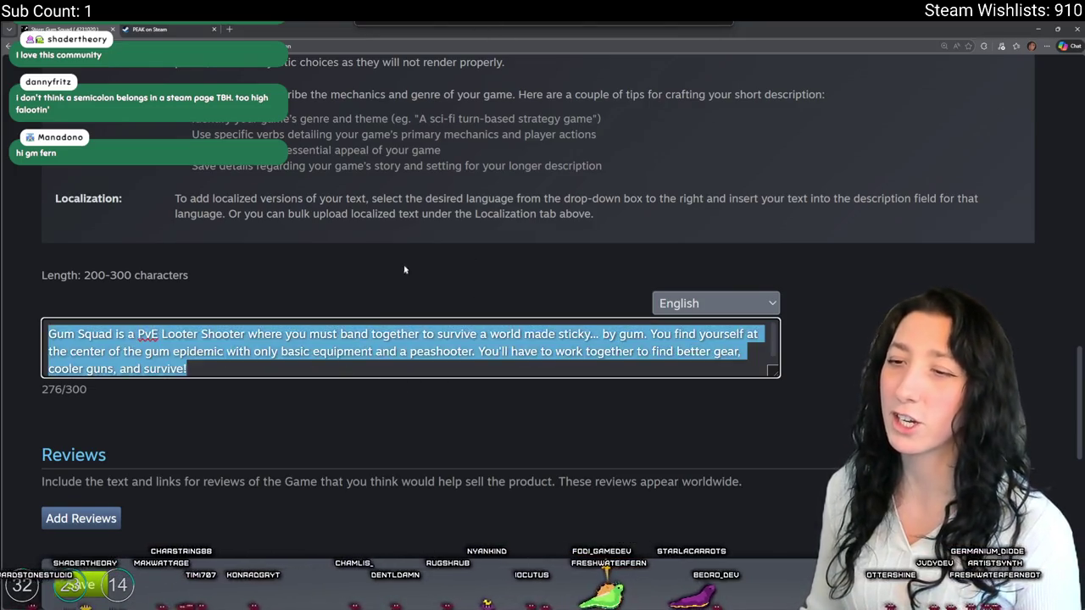
- Replace the About This Game text with the copied short description
scroll(96, 329, up, 10)
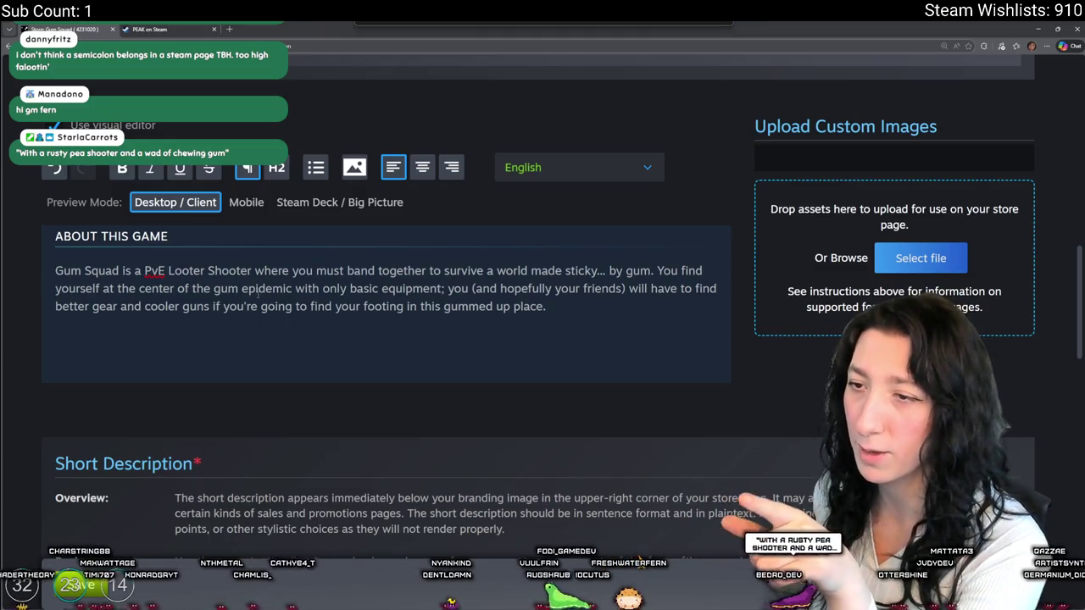
drag(547, 306, 54, 248)
key(ctrl+v)
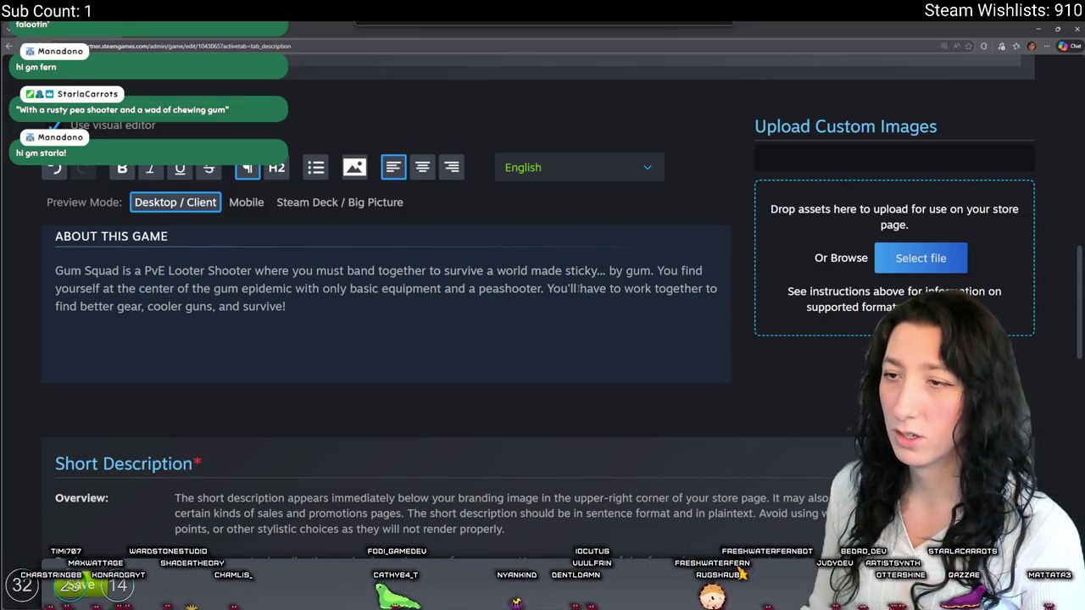
- Try adding '(and hopefully your friends)' after 'You', then revert it to 'You'll'
key(BackSpace)
key(BackSpace)
key(BackSpace)
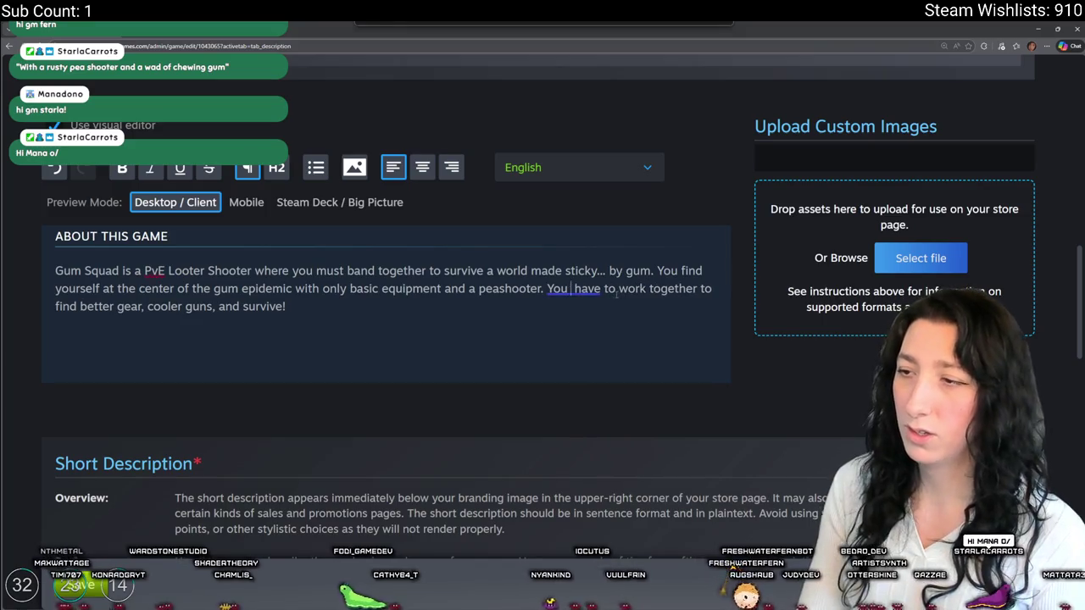
text((and hoip)
key(BackSpace)
key(BackSpace)
text(pefully your f)
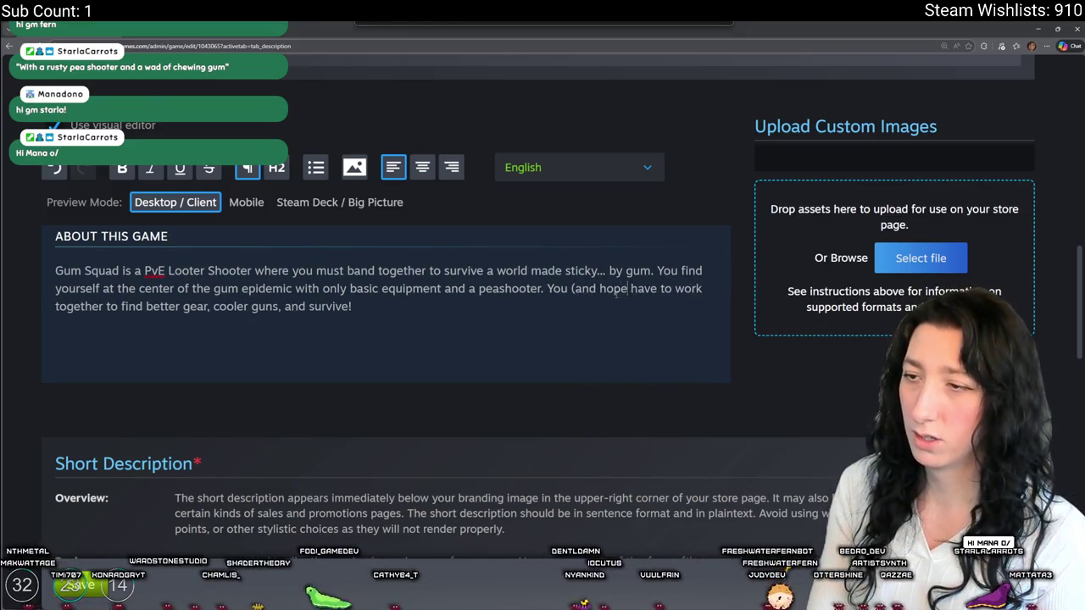
text())
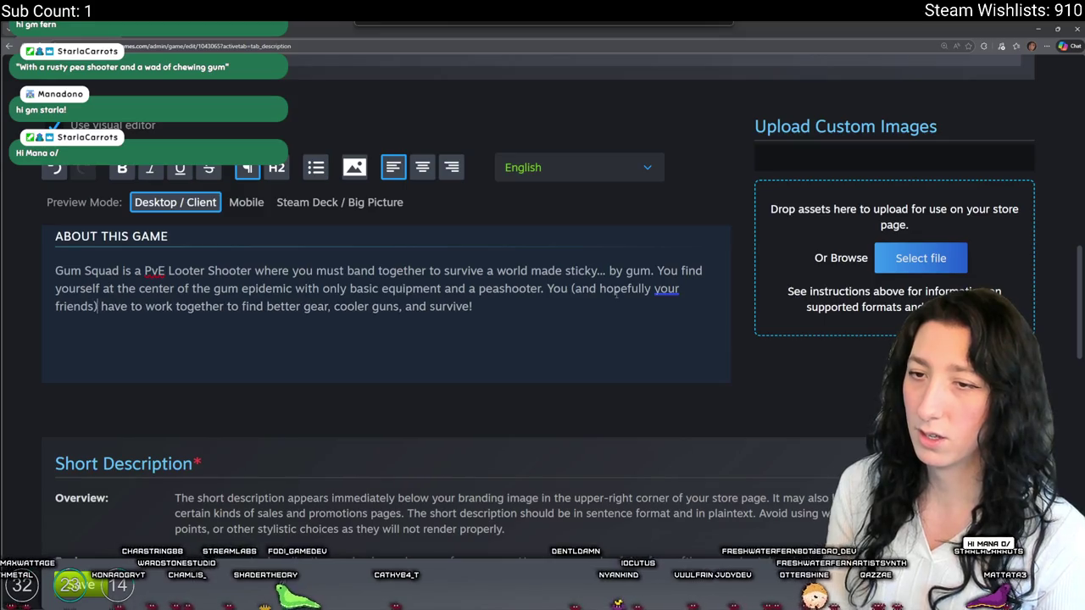
drag(99, 307, 560, 288)
key(BackSpace)
text('ll)
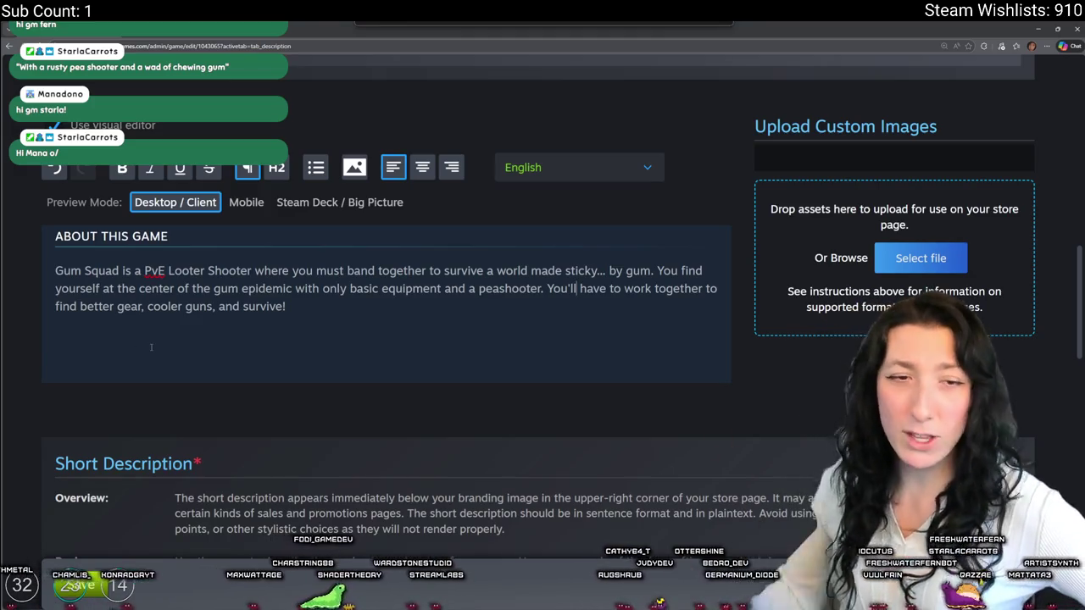
scroll(388, 303, down, 5)
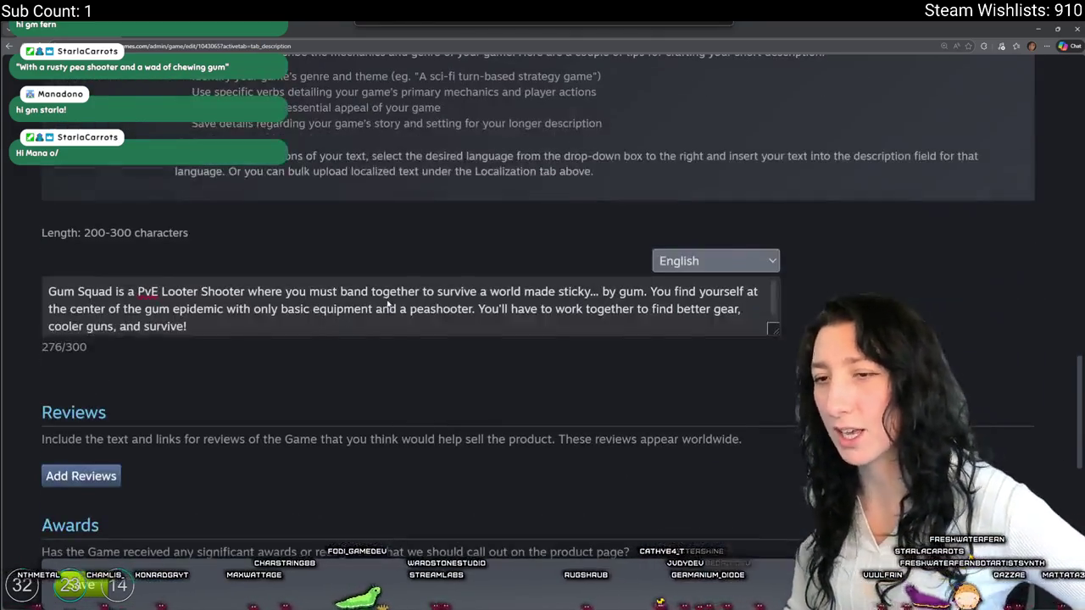
- Save the store page description changes
scroll(389, 303, up, 5)
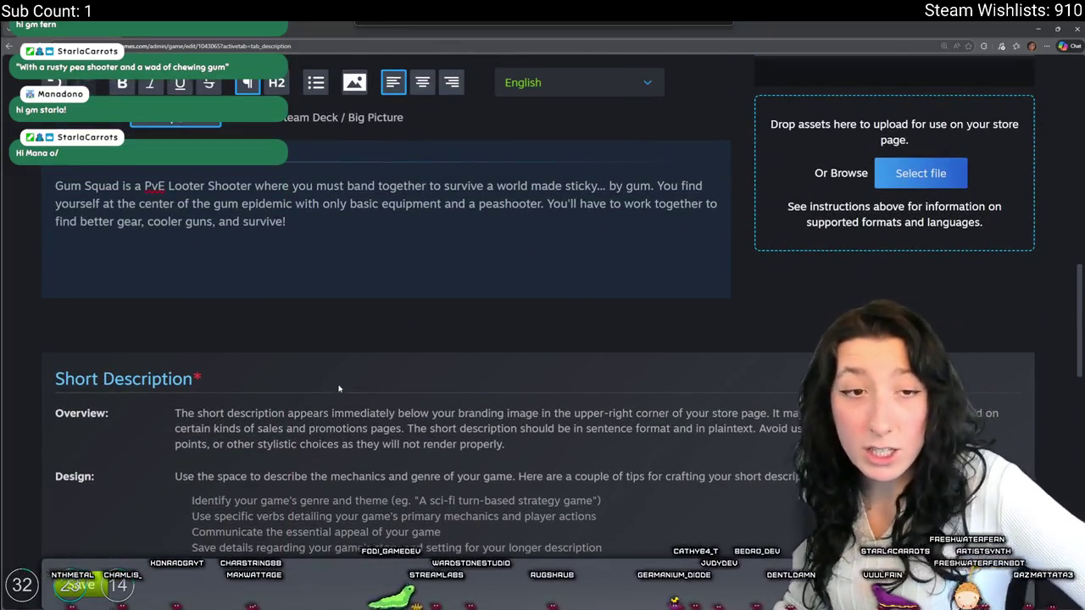
scroll(339, 388, down, 5)
scroll(324, 521, down, 2)
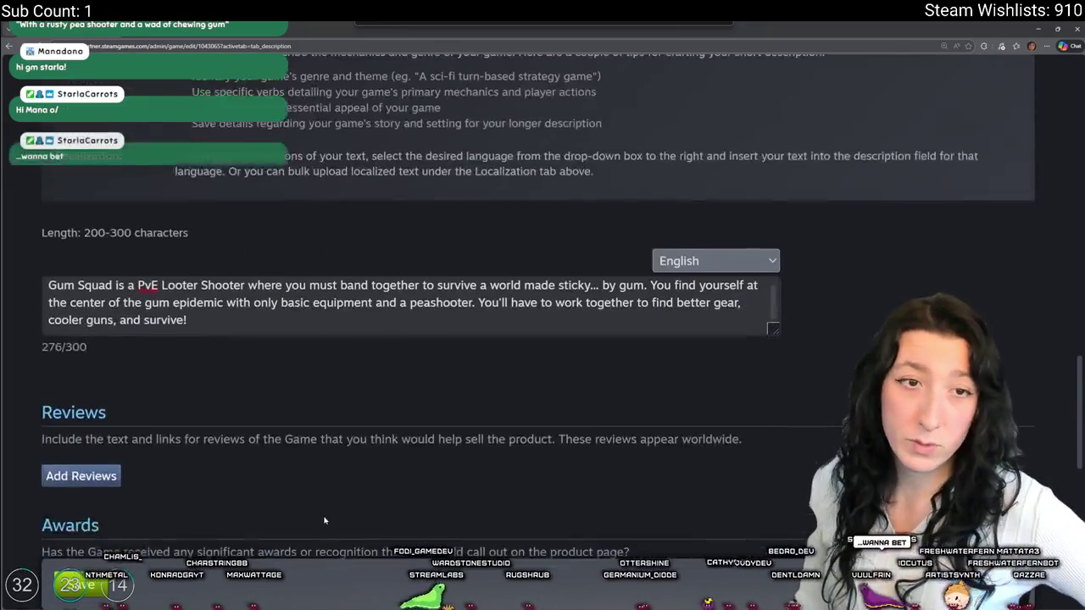
scroll(324, 520, down, 2)
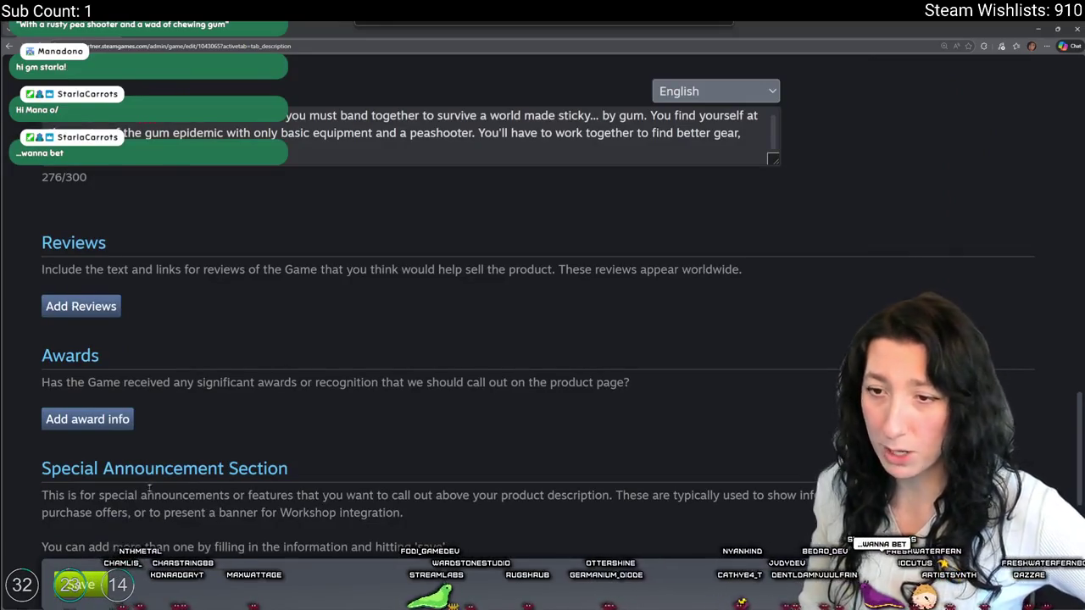
scroll(149, 488, down, 2)
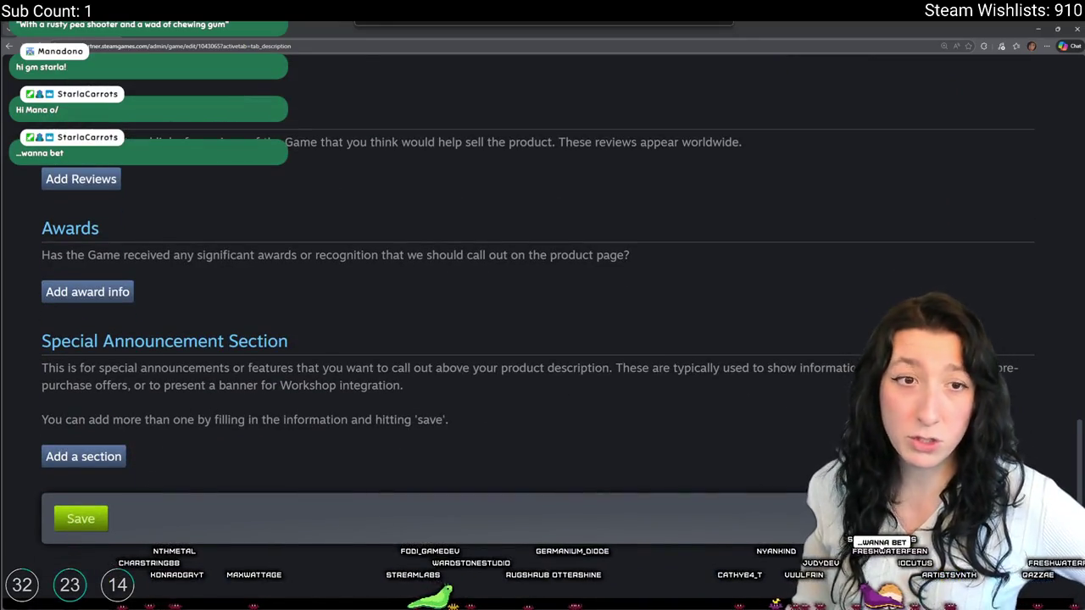
click(80, 518)
- Add an award entry with joke text, then clear the text again
scroll(157, 405, down, 15)
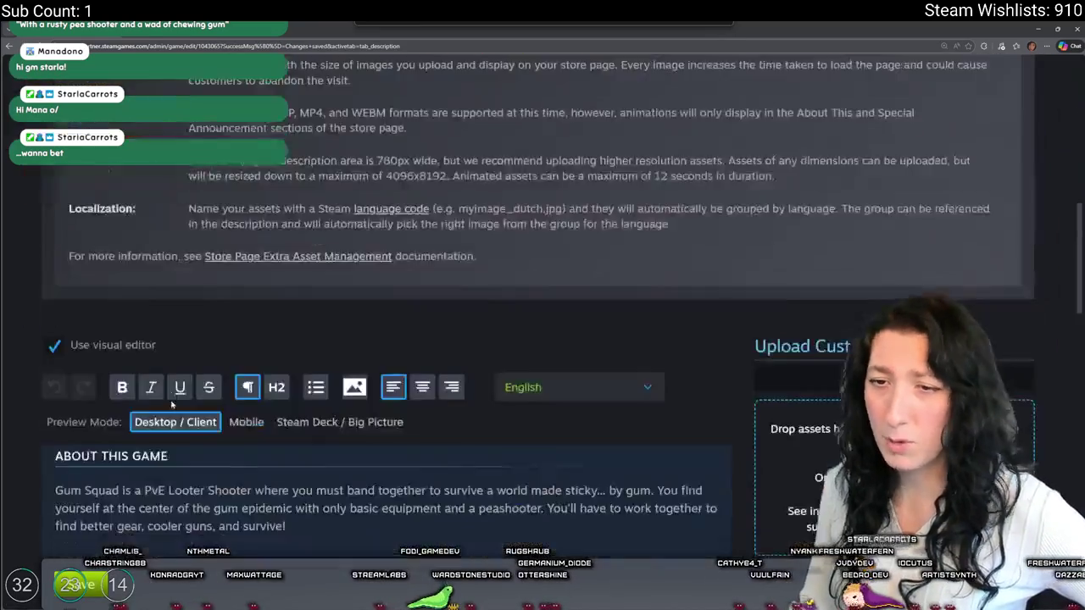
scroll(157, 405, down, 5)
click(91, 174)
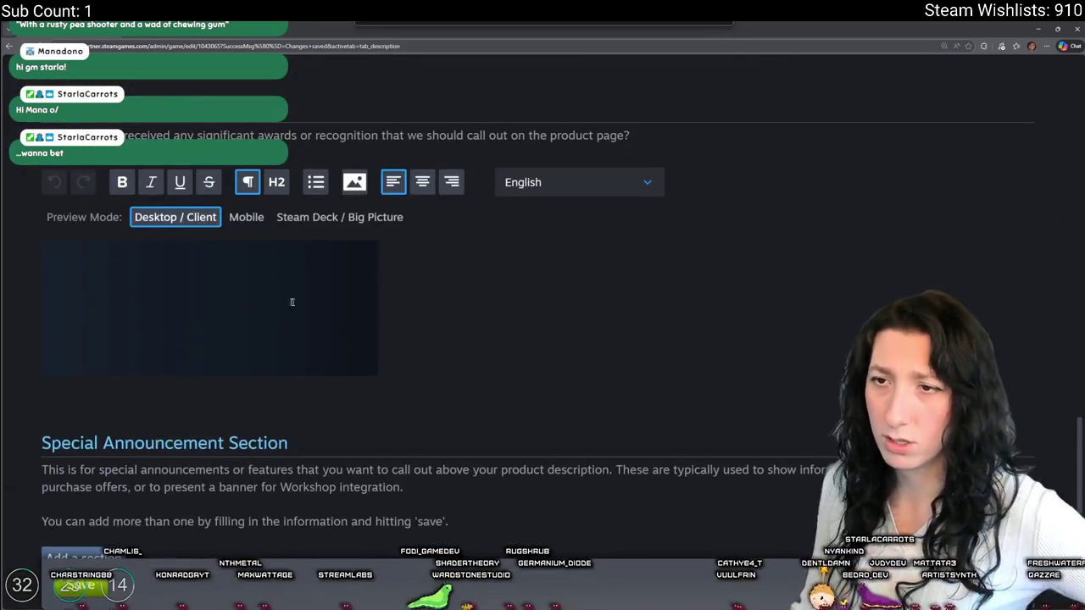
text(Kon sa)
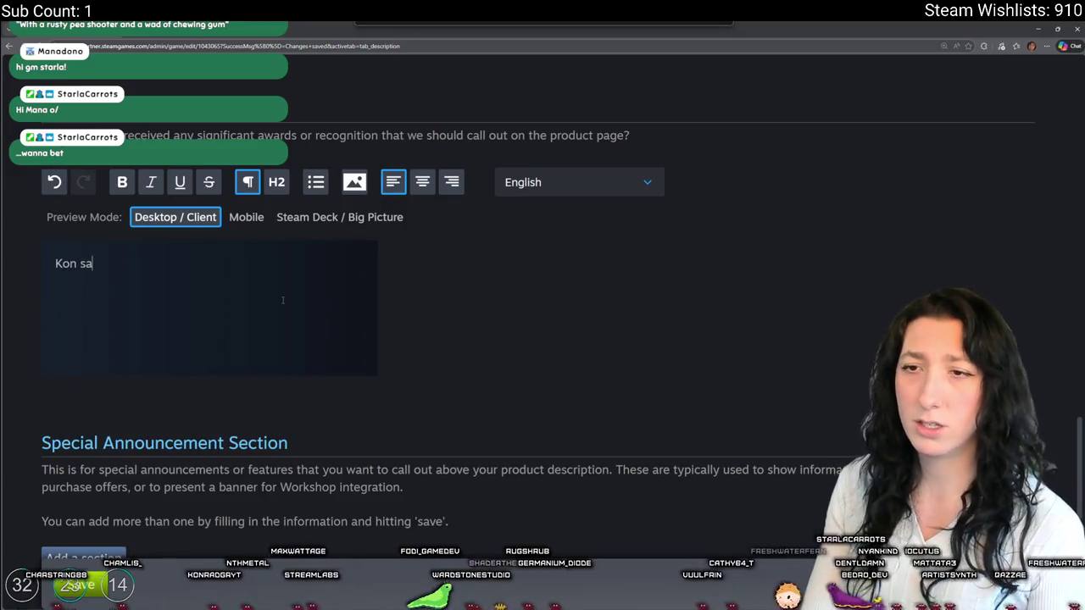
text(id I'm his wife)
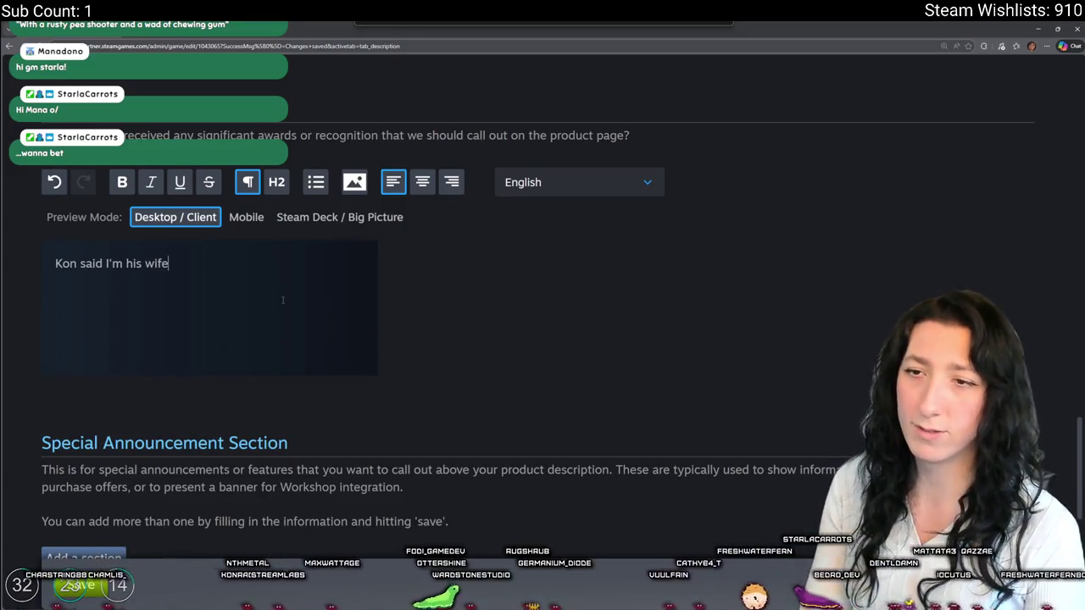
key(ctrl+a)
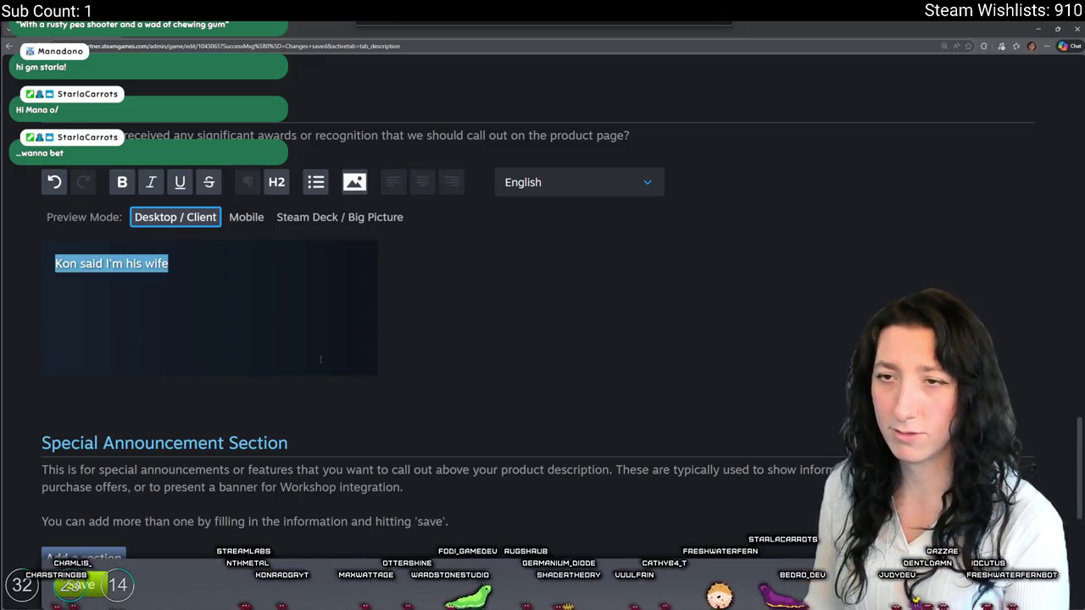
key(BackSpace)
- Look over the saved store page and switch back to GameMaker
scroll(455, 356, down, 2)
scroll(455, 357, up, 3)
scroll(440, 376, down, 4)
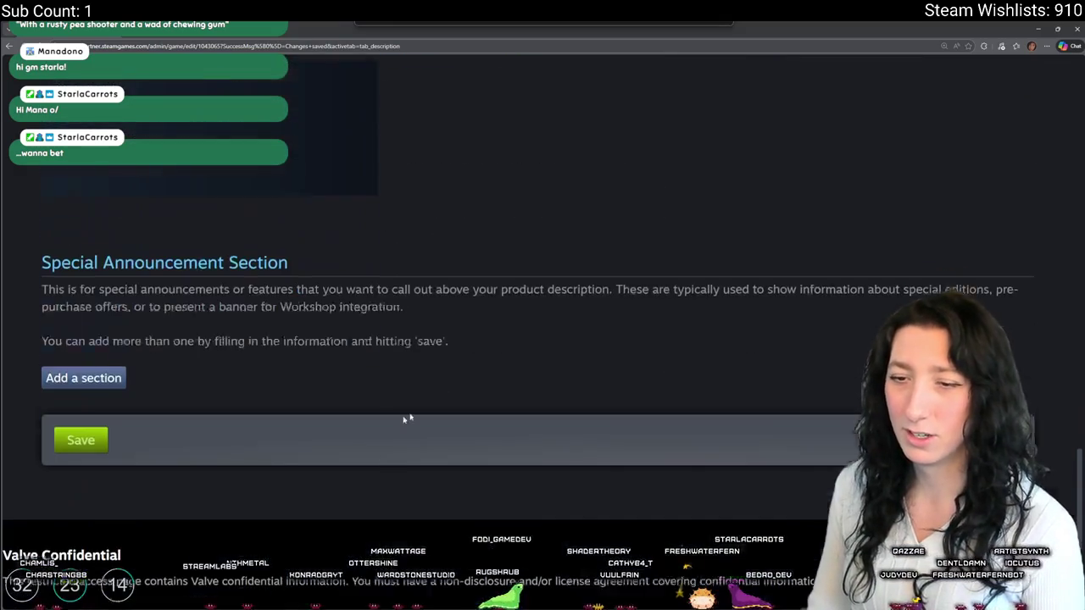
mouse_move(127, 552)
mouse_down()
mouse_move(346, 551)
mouse_move(484, 508)
mouse_up()
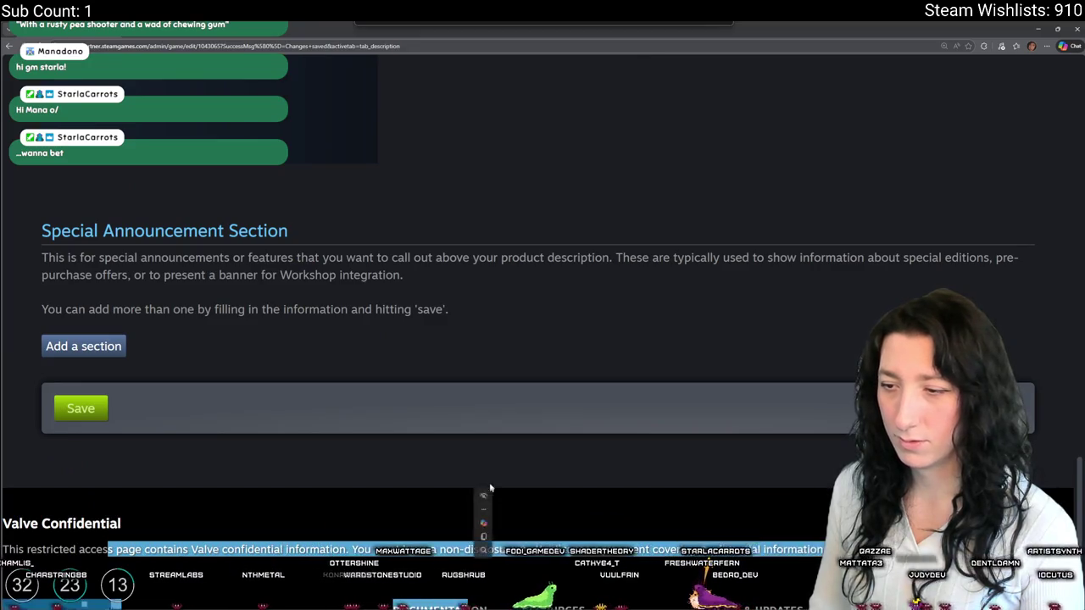
click(496, 484)
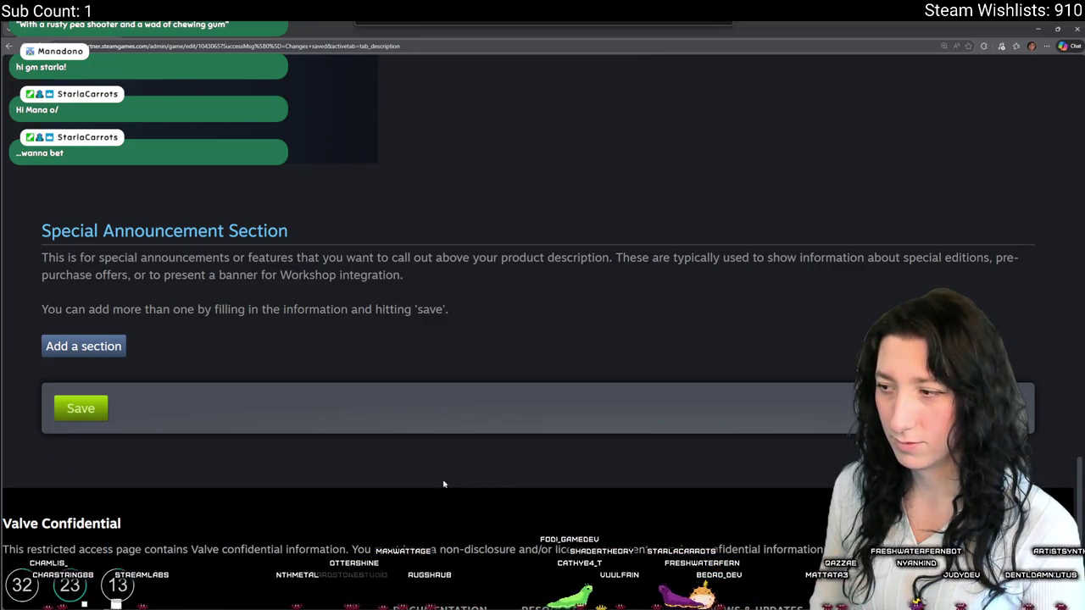
scroll(445, 484, down, 1)
scroll(430, 484, up, 7)
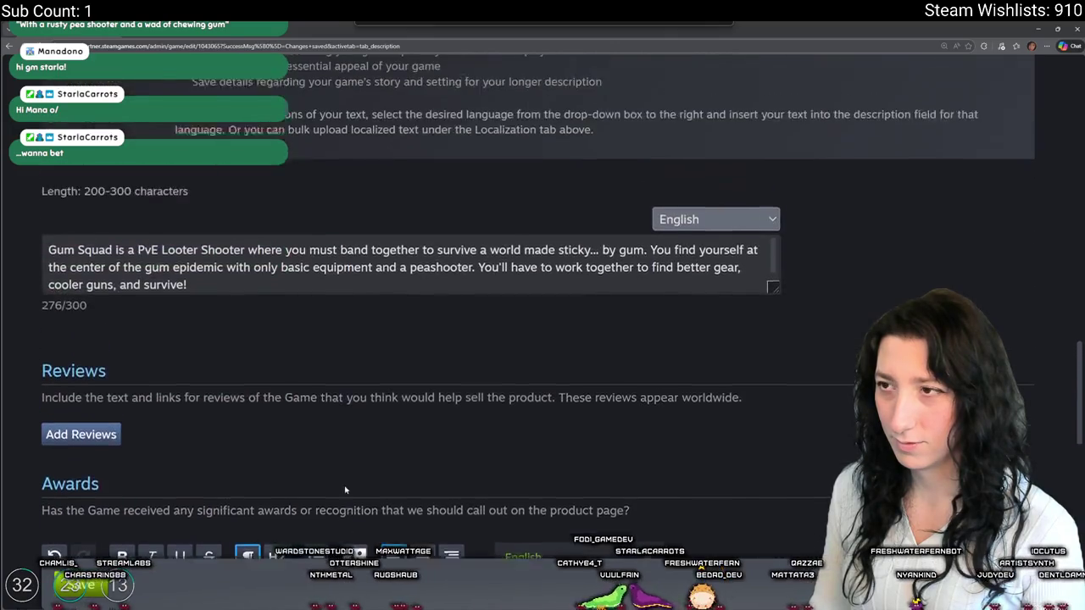
scroll(345, 490, up, 10)
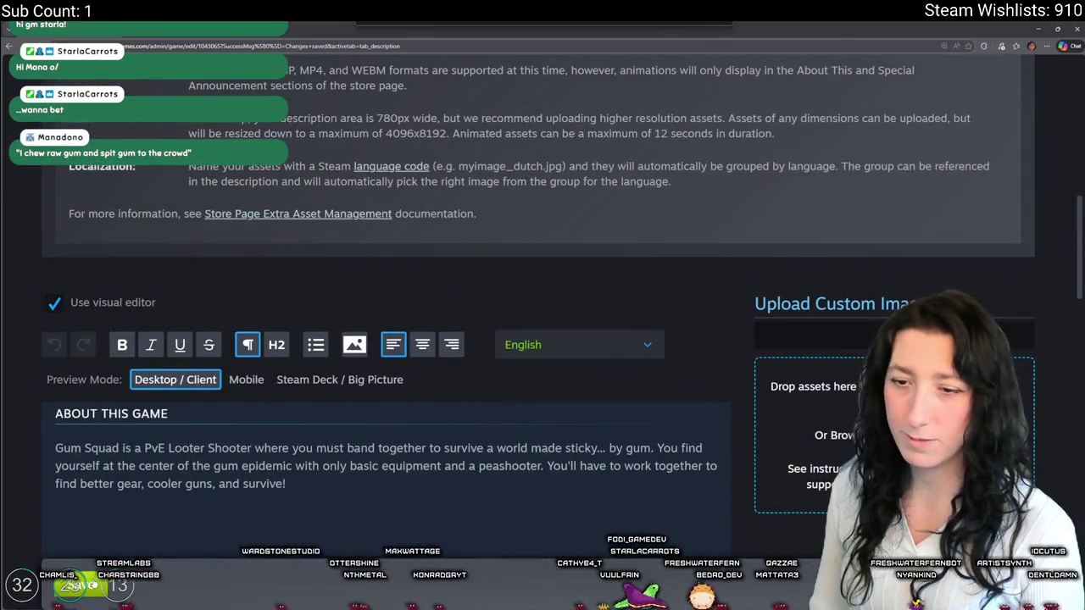
scroll(479, 377, up, 10)
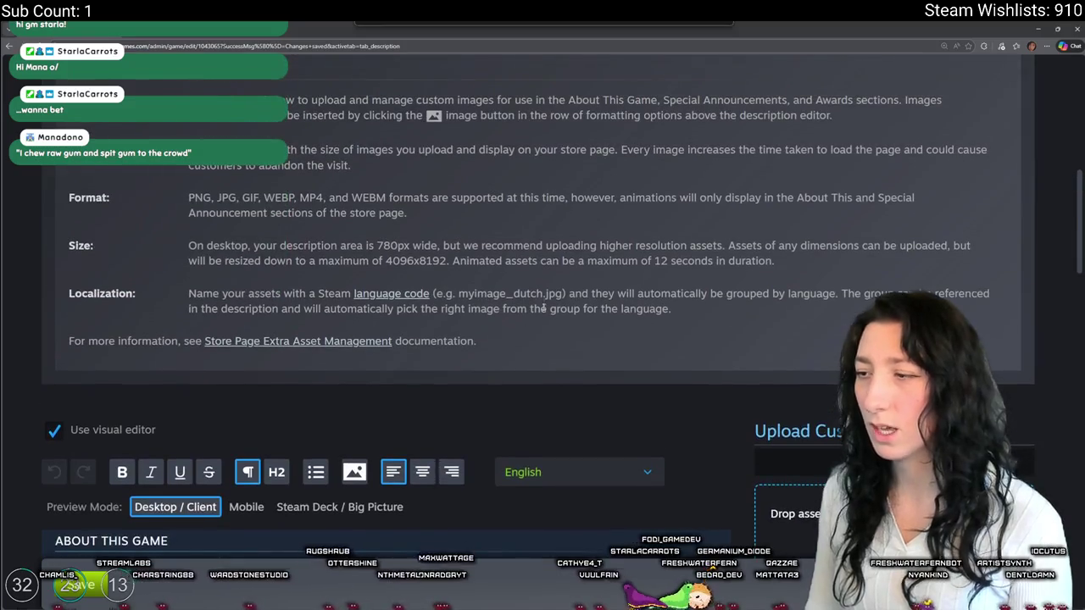
scroll(479, 377, down, 7)
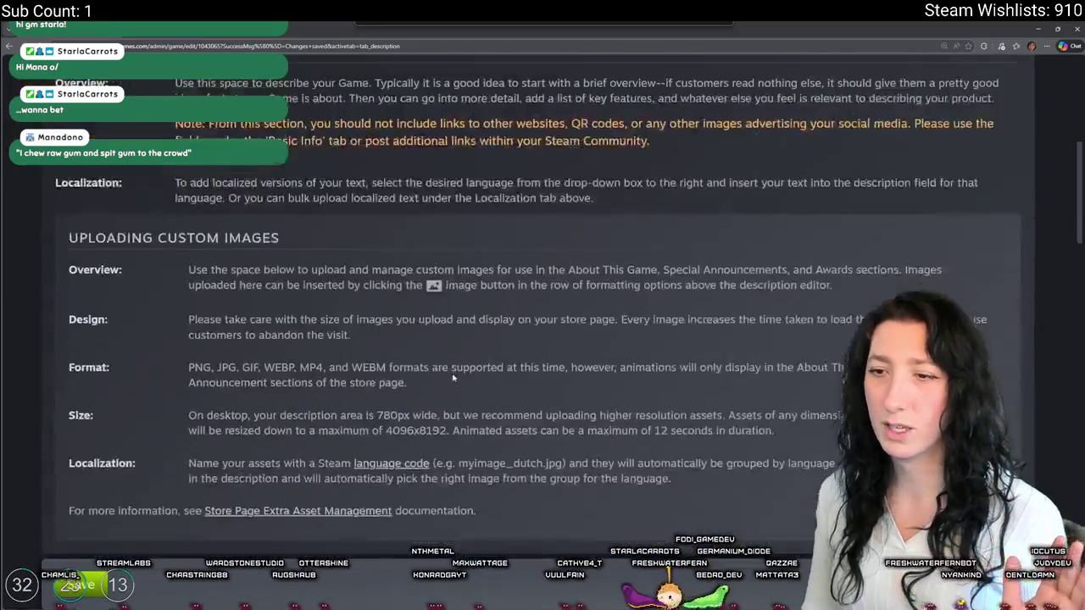
scroll(452, 379, up, 2)
scroll(453, 379, up, 1)
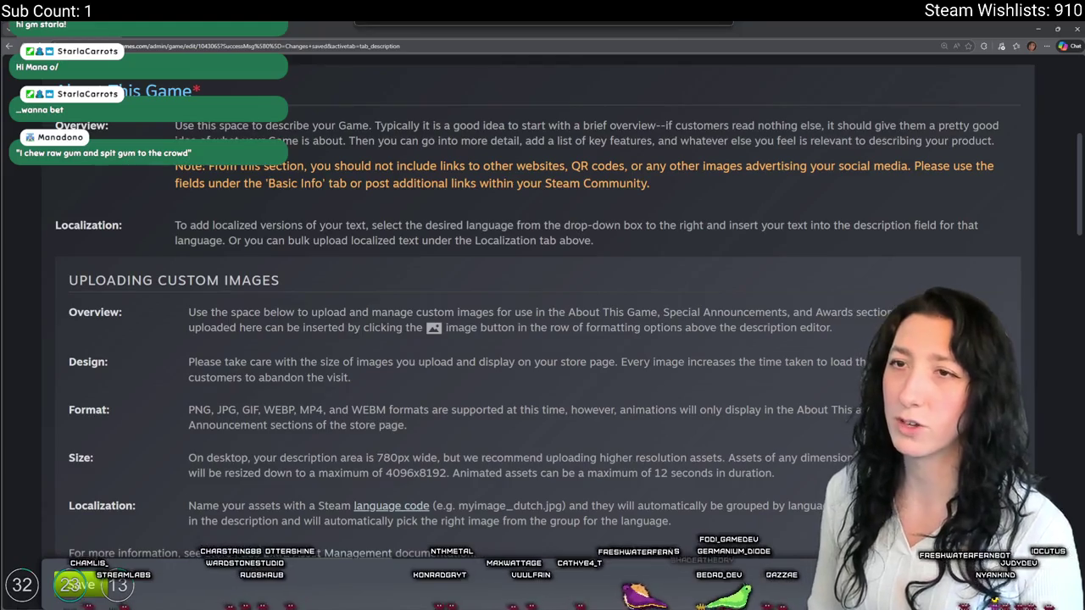
key(alt+Tab)
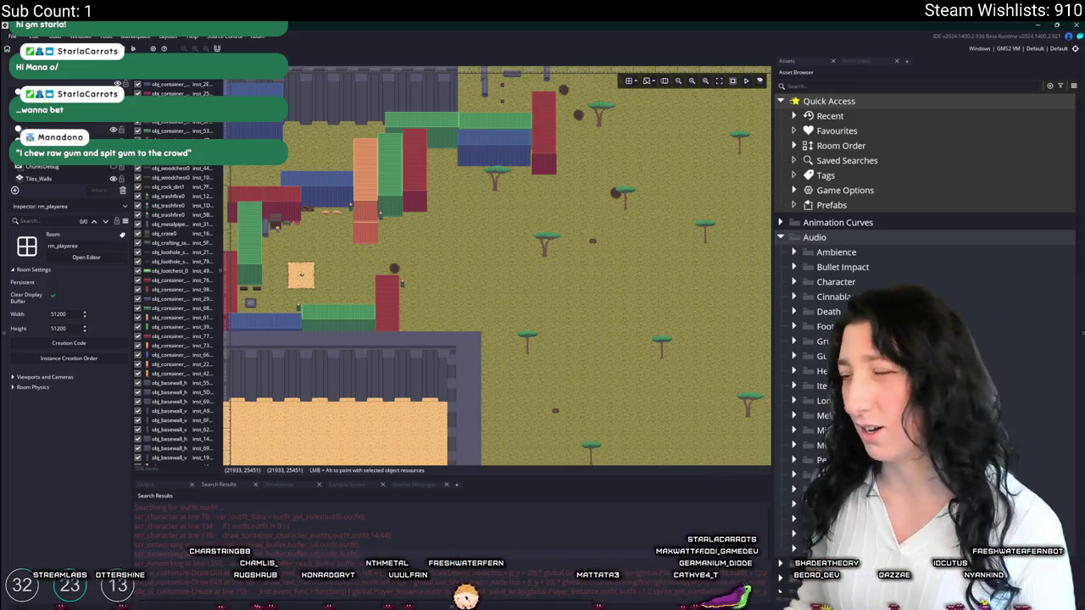
- Zoom out and pan rm_playarea to center the walled base, then bring up asset search
scroll(614, 371, down, 5)
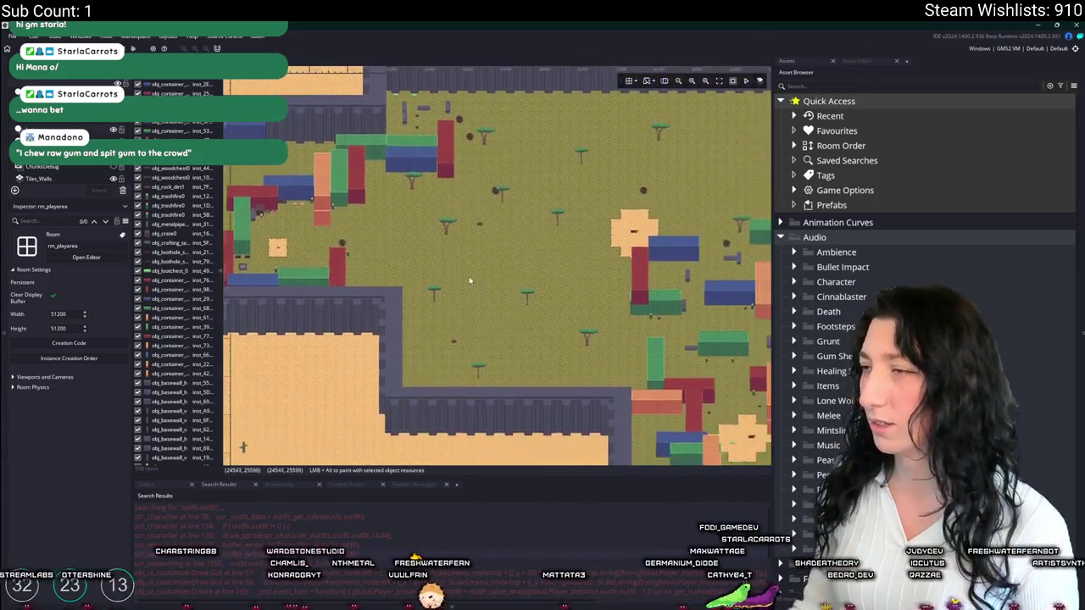
scroll(461, 268, down, 3)
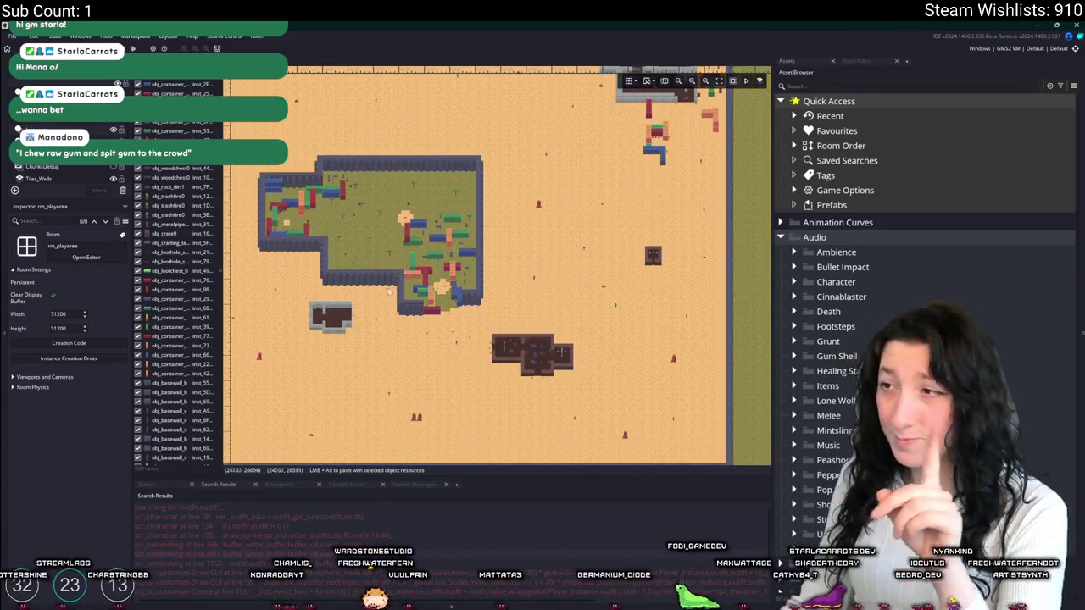
mouse_move(441, 201)
mouse_down()
mouse_move(503, 277)
mouse_move(541, 296)
mouse_up()
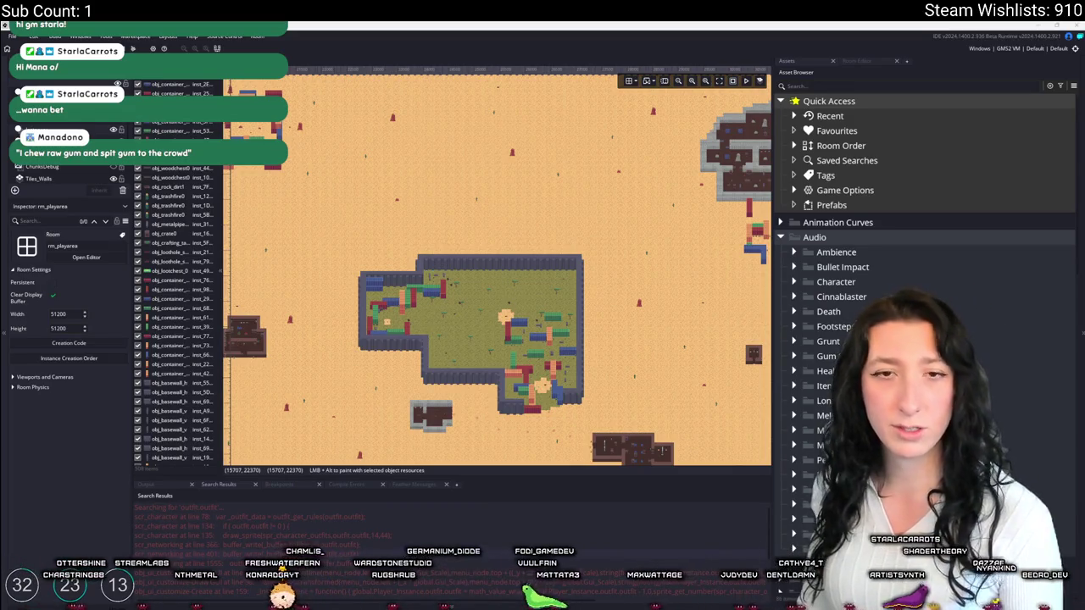
key(ctrl+t)
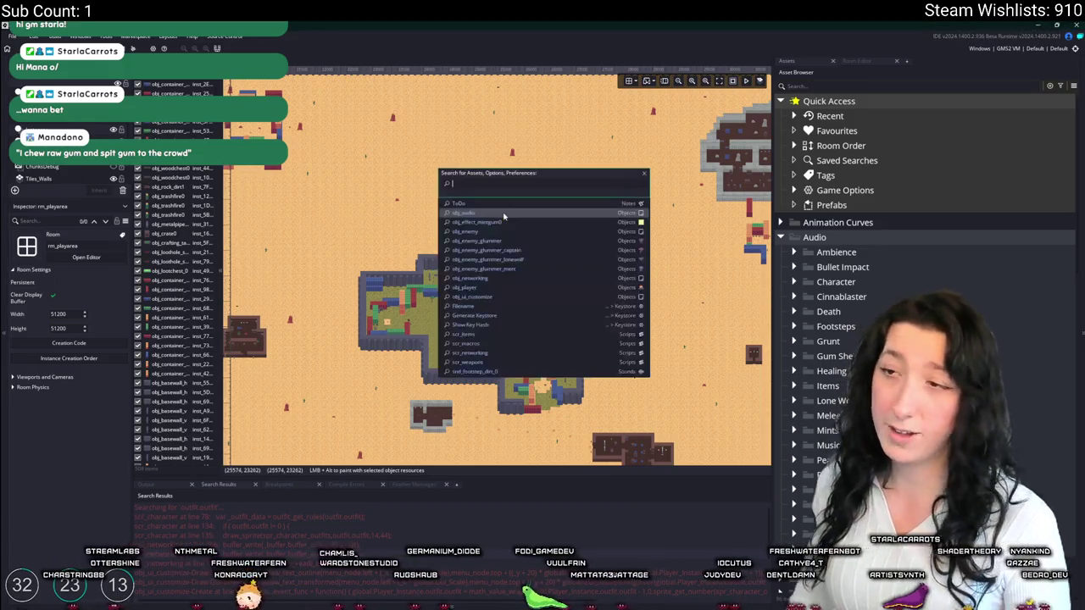
- Open the ToDo note, widen it, go to the !sub line, then open Streamlabs Cloudbot
text(todo)
key(Return)
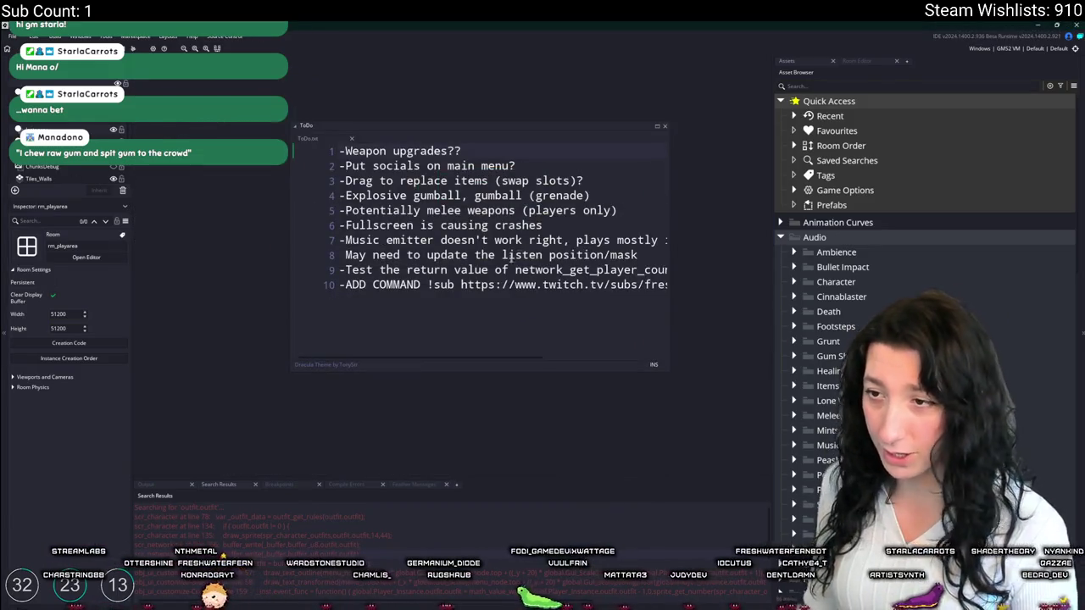
drag(589, 244, 752, 246)
click(352, 314)
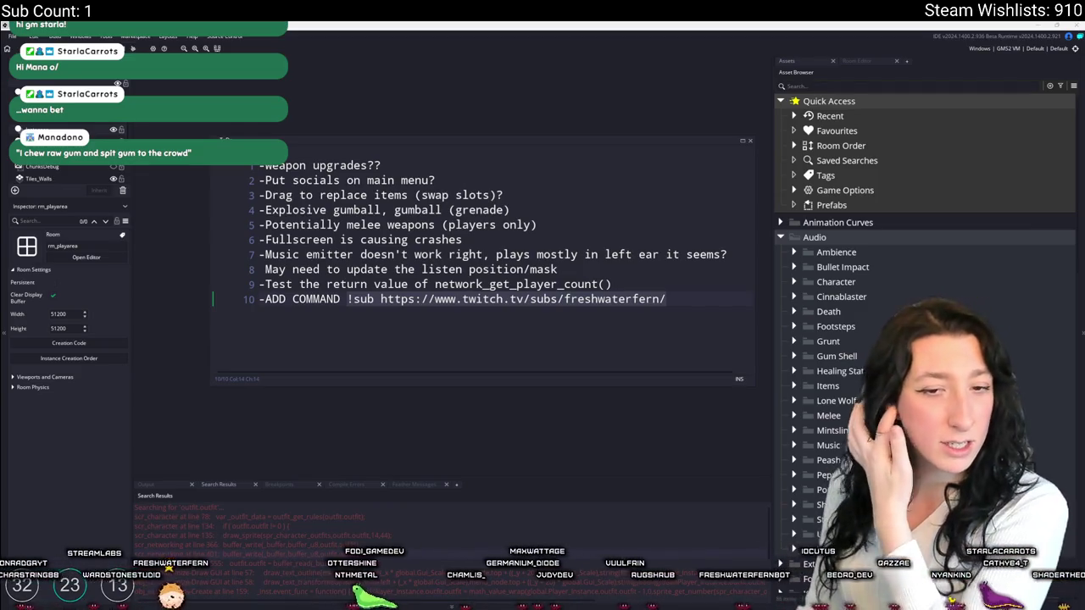
key(alt+Tab)
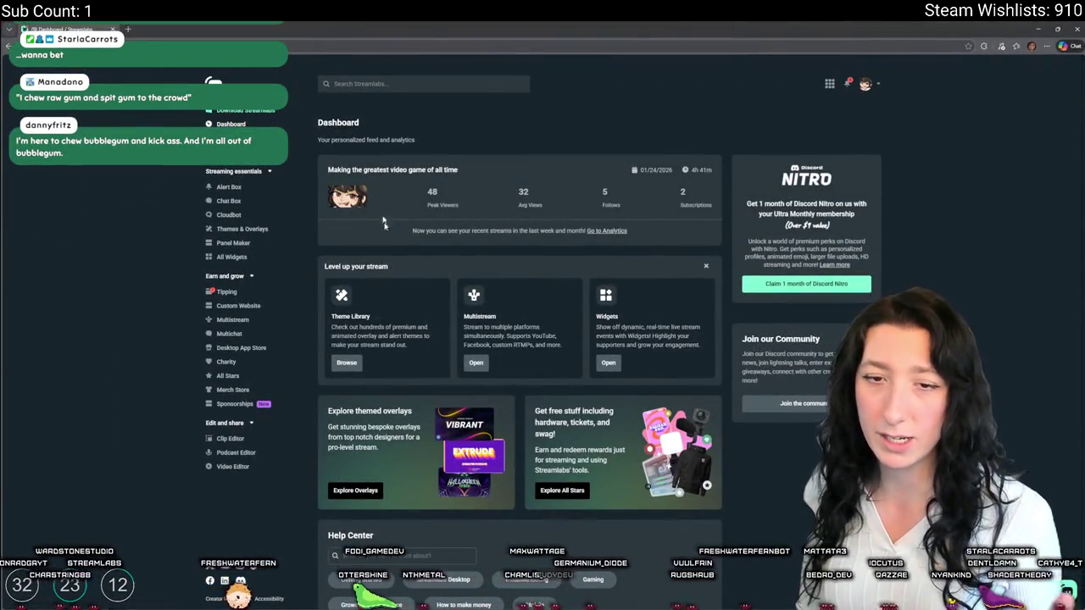
click(223, 215)
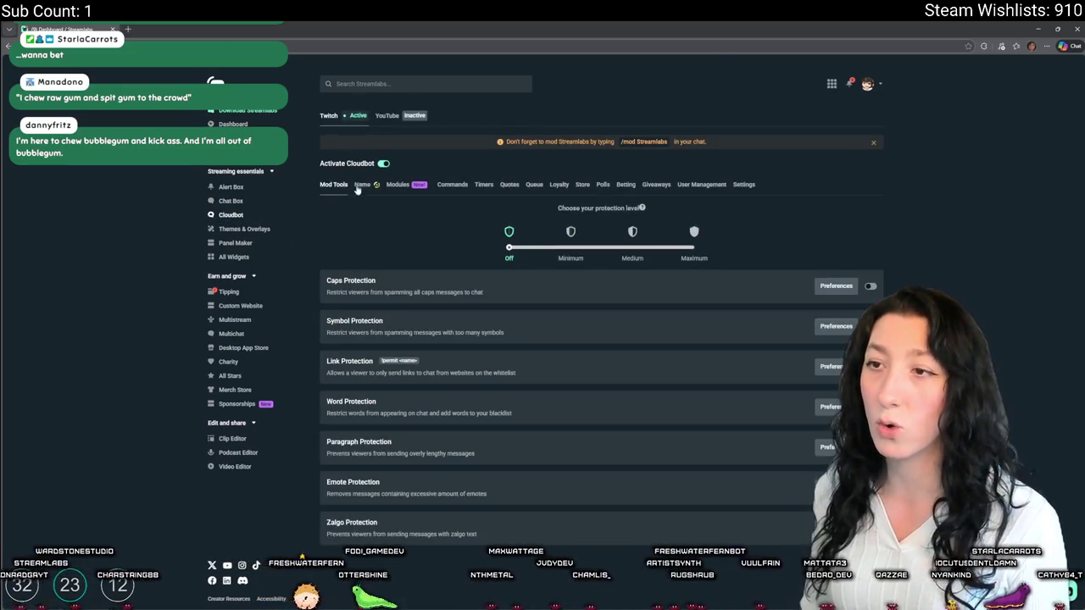
- Create a custom Cloudbot command !sub responding with the channel's Twitch subscribe link
click(452, 185)
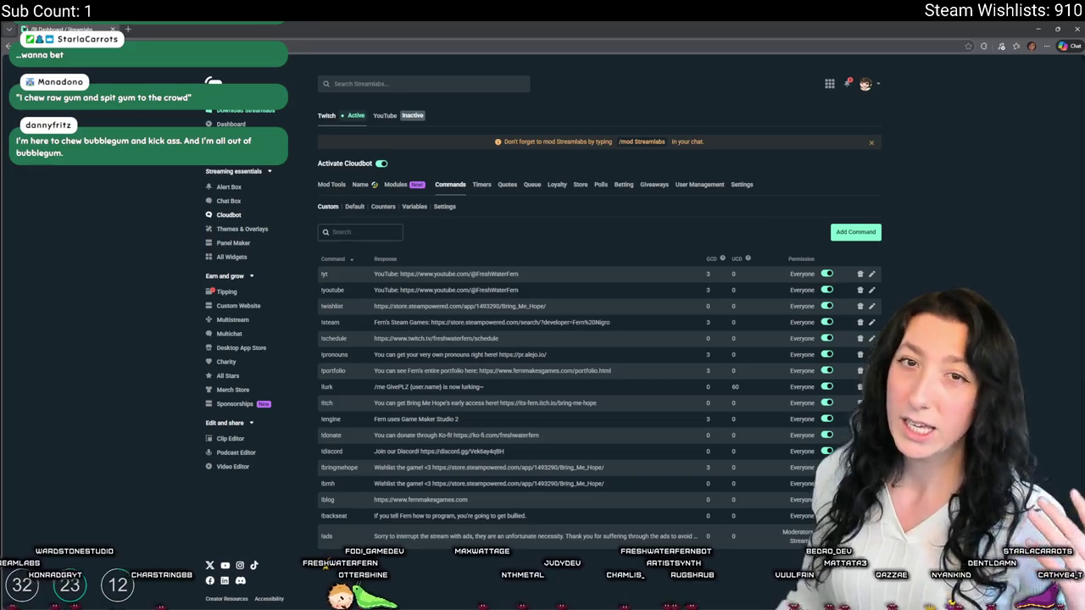
click(873, 232)
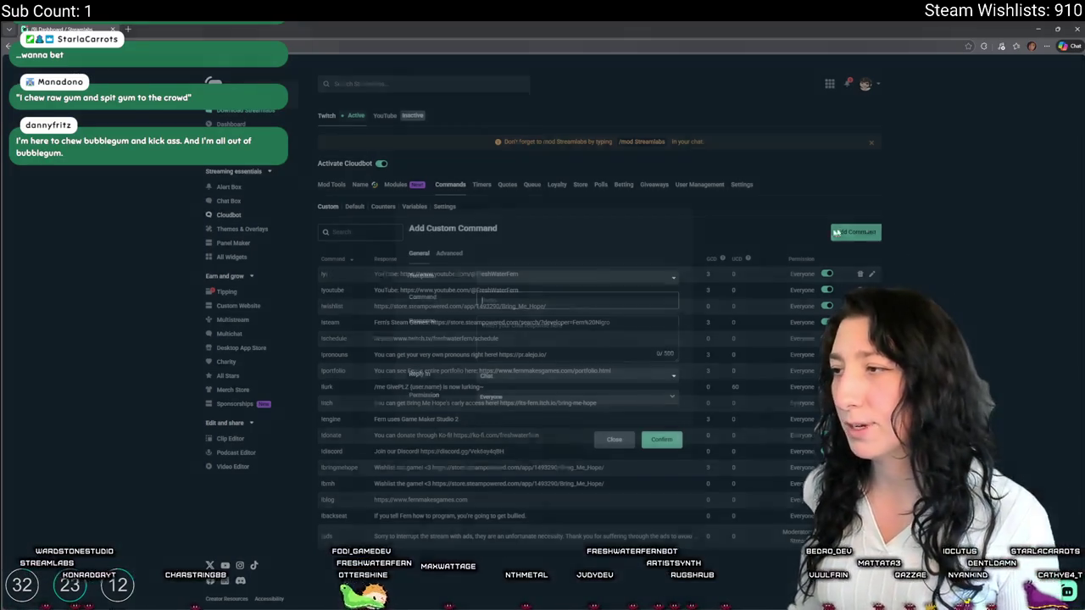
click(543, 330)
text(!sub https://www.twitch.tv/subs/freshwaterfern/)
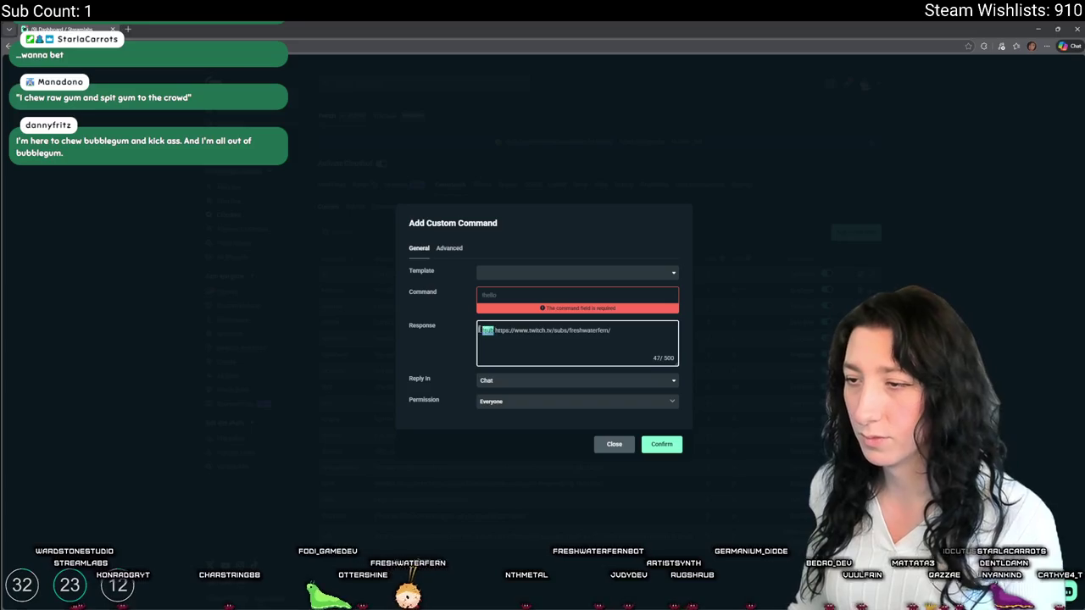
key(BackSpace)
click(542, 295)
text(!sub)
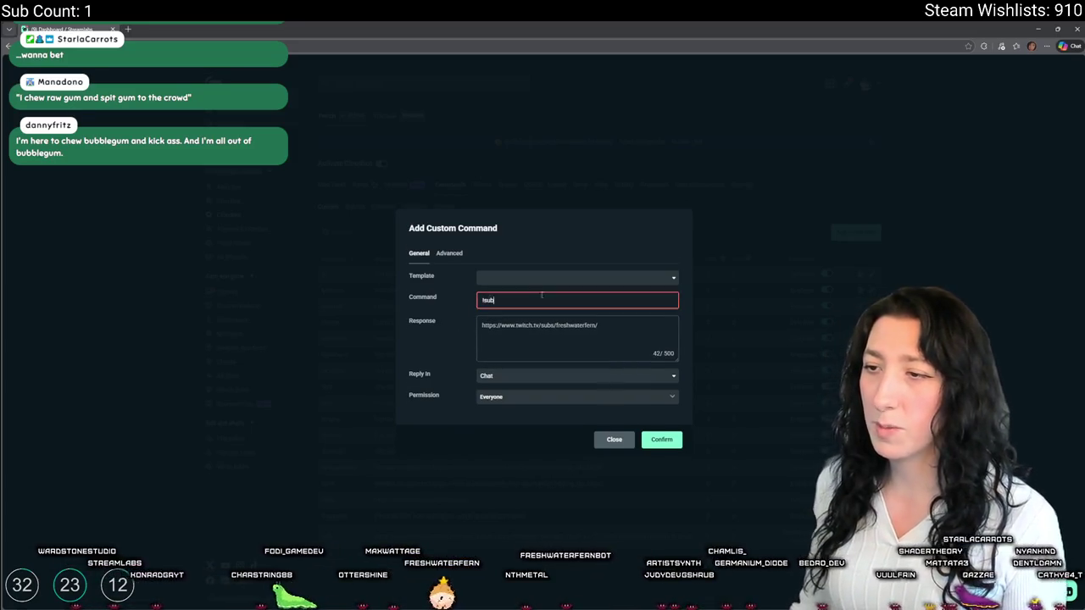
click(569, 277)
click(523, 277)
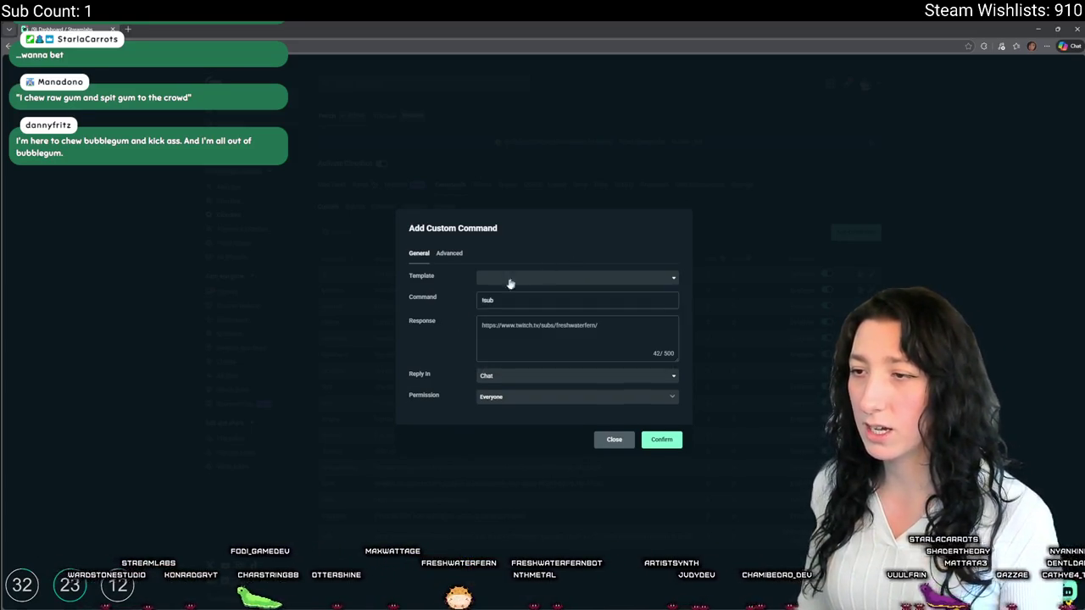
click(663, 443)
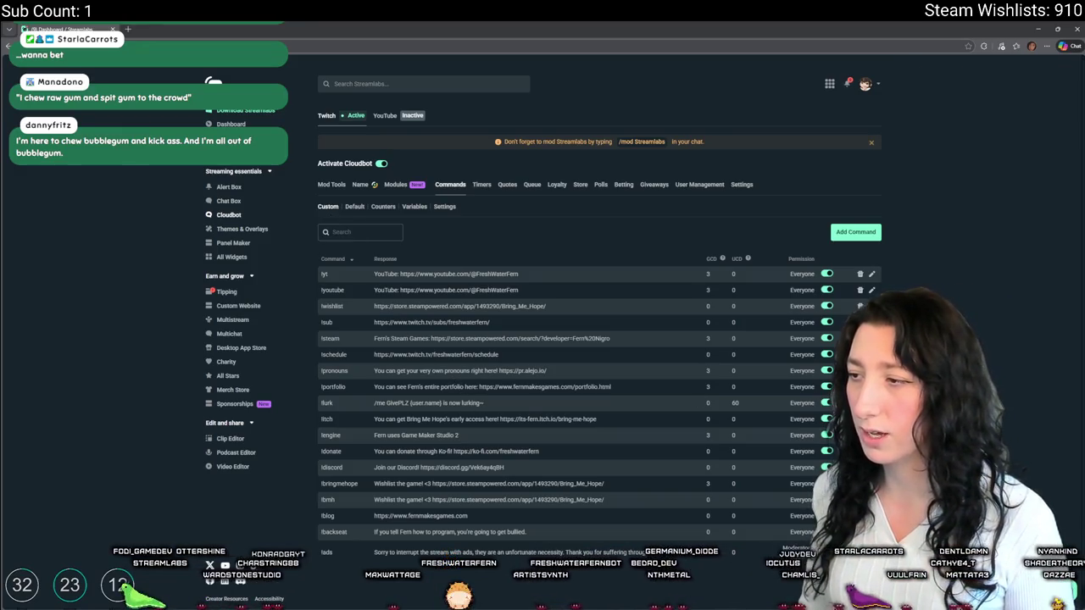
- Change the !pronouns response to the She/Her text and save it
click(871, 371)
click(514, 326)
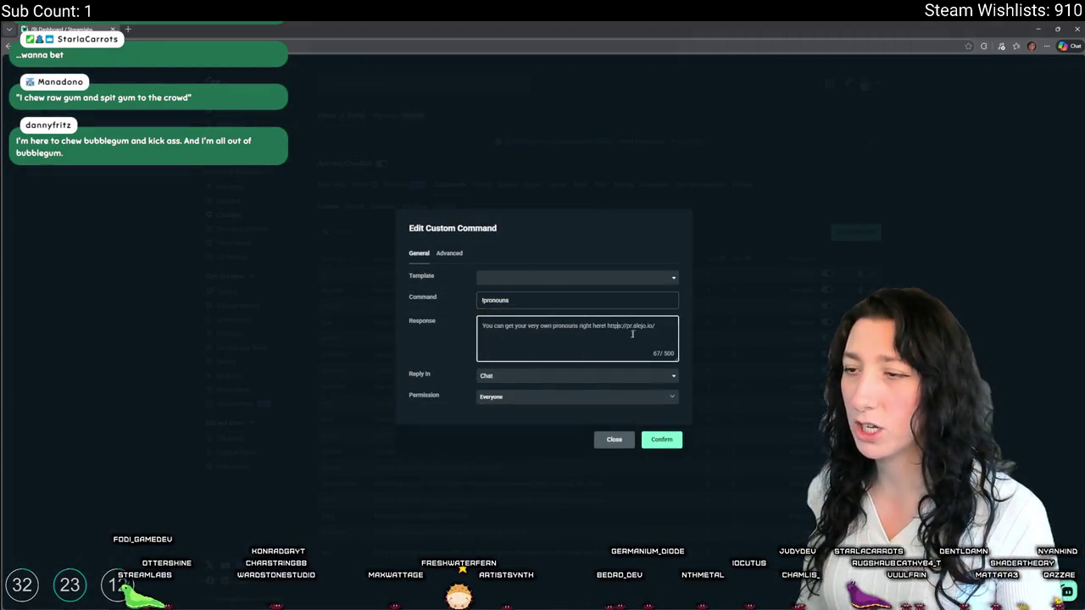
key(ctrl+a)
text(Fem)
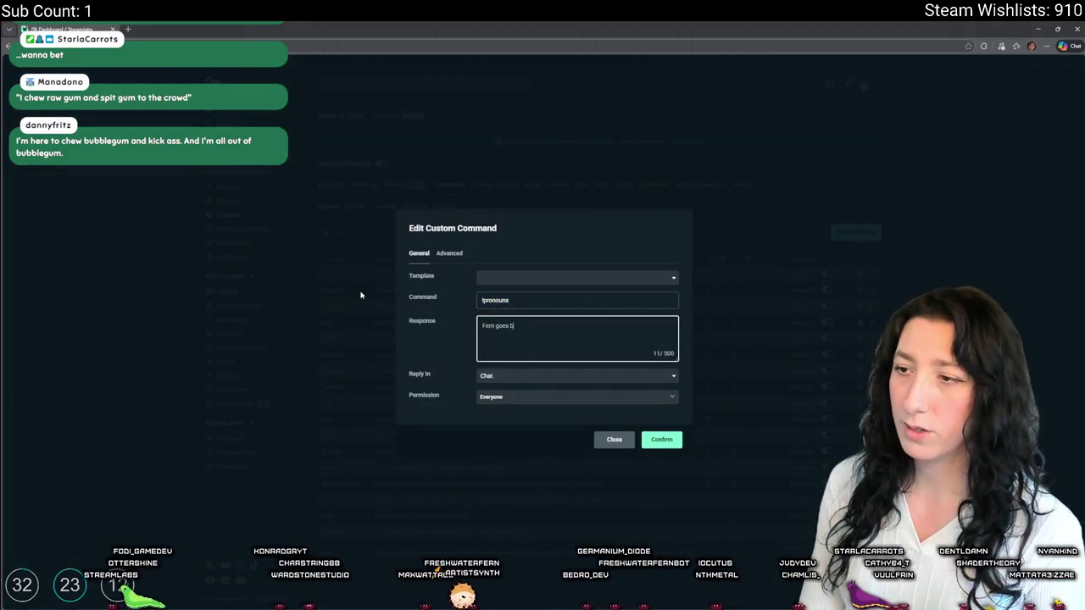
text( s)
key(BackSpace)
text(She/Her)
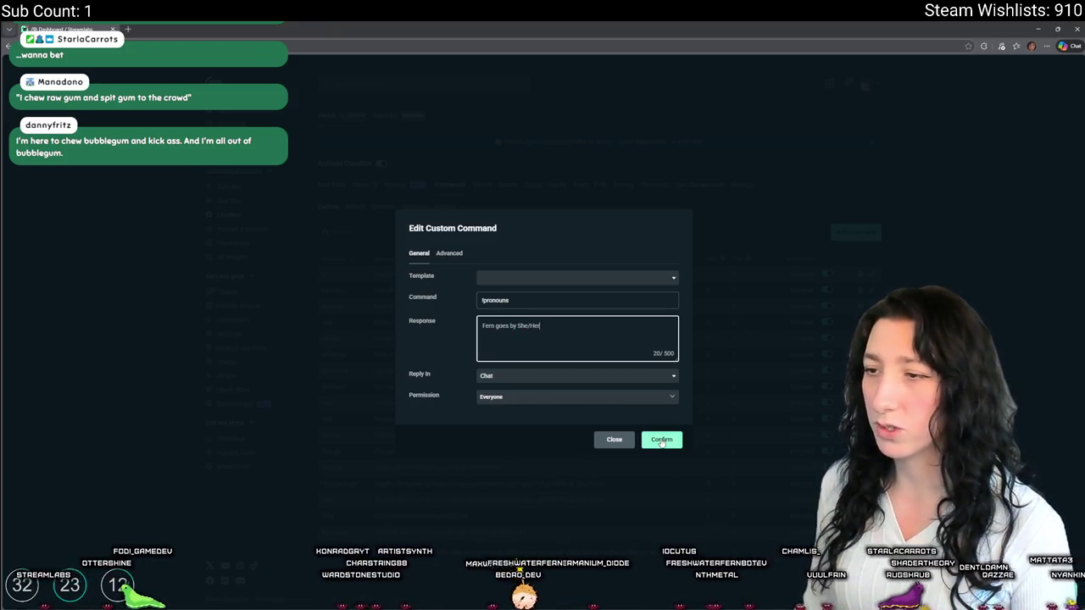
click(662, 440)
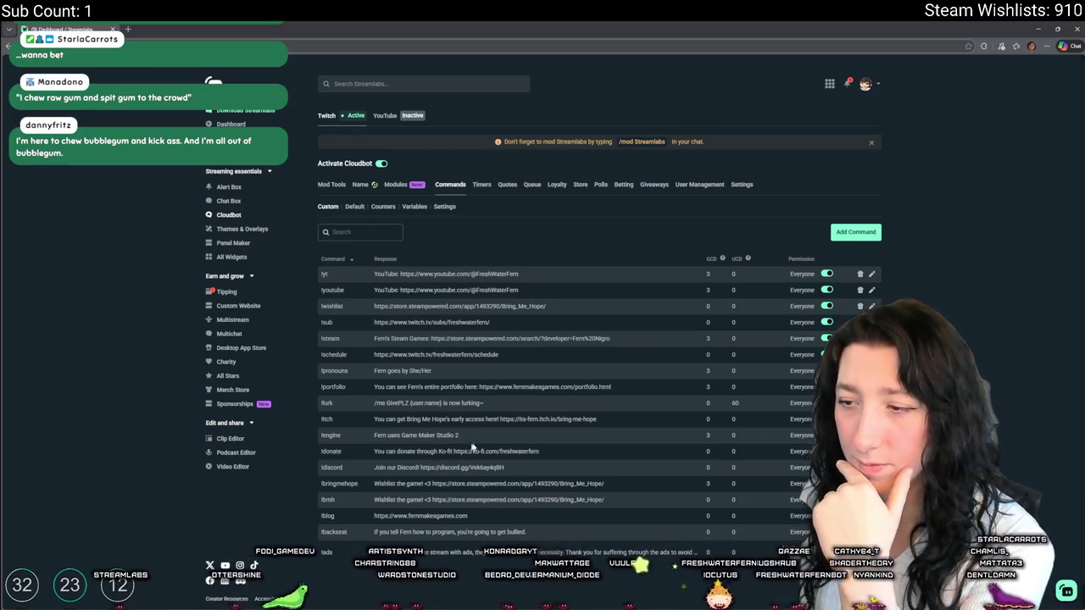
- Save the shortened !engine reply, reset page zoom, and open a new browser tab
click(872, 435)
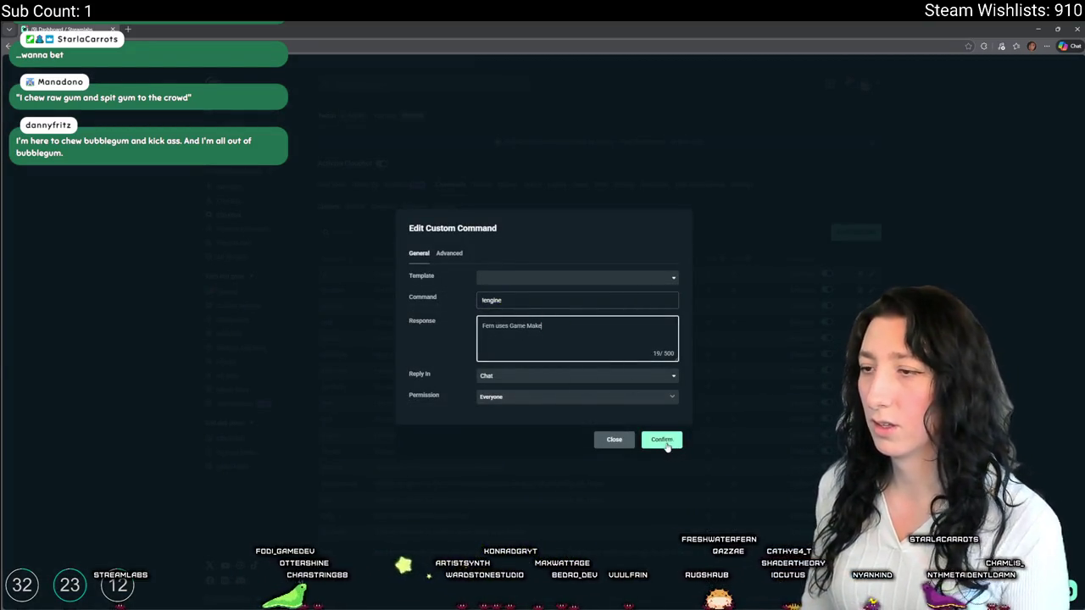
click(666, 443)
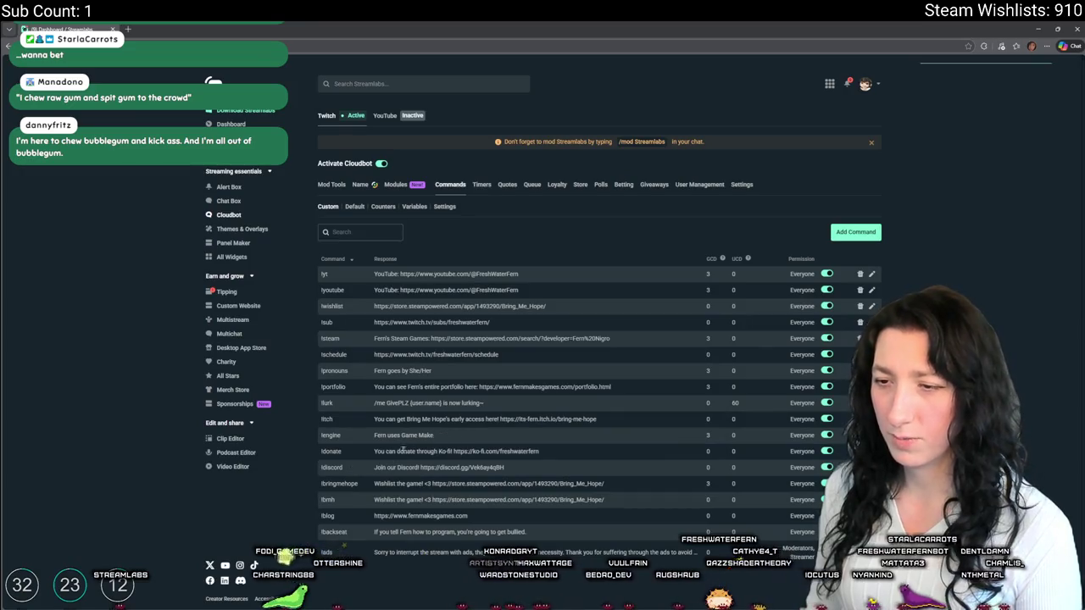
scroll(407, 451, up, 3)
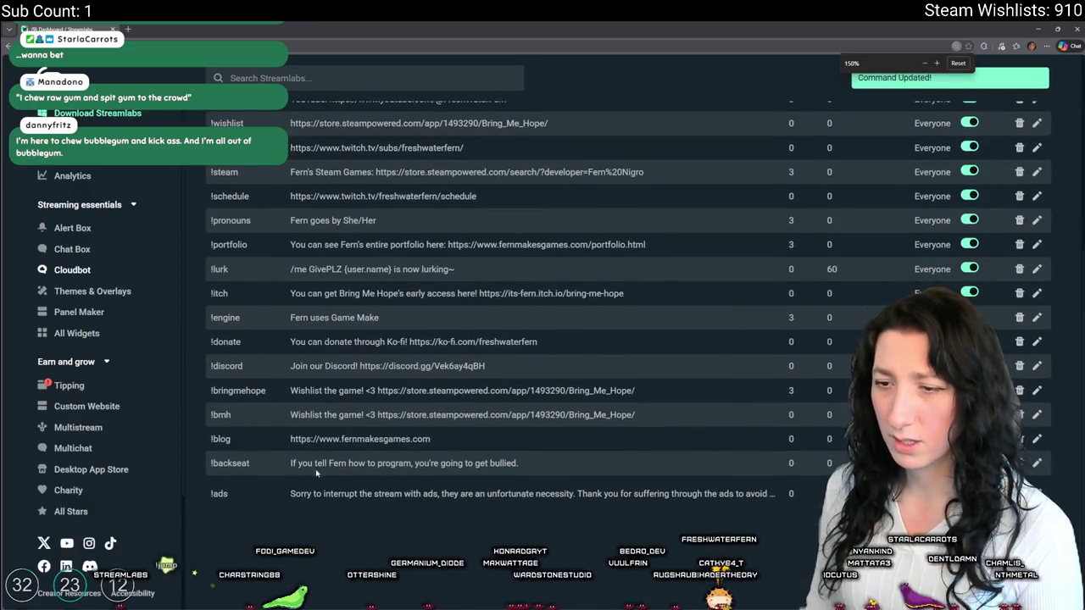
scroll(343, 361, up, 2)
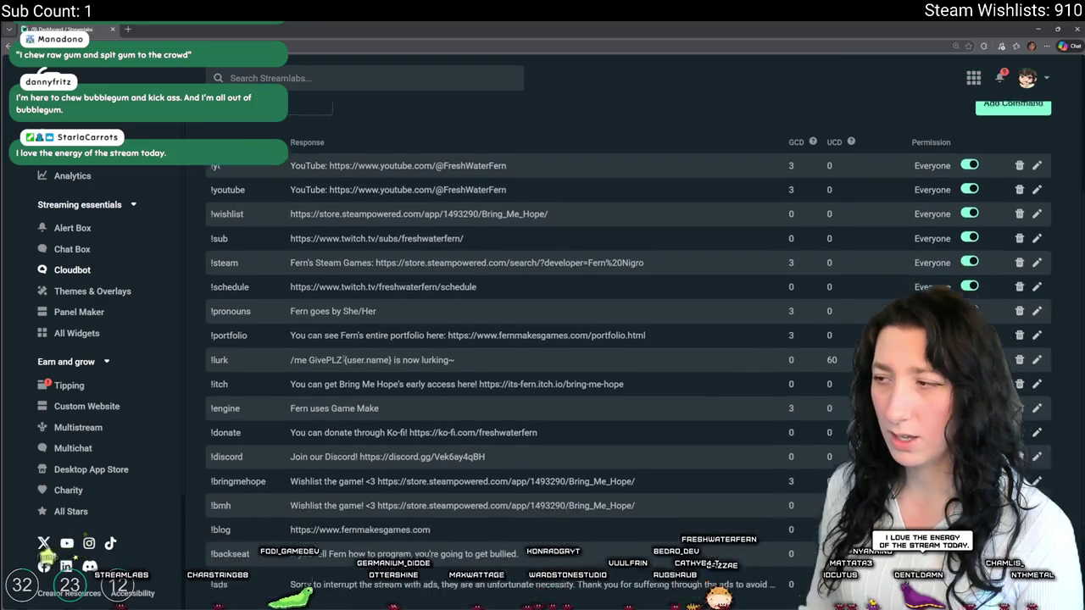
scroll(343, 360, up, 2)
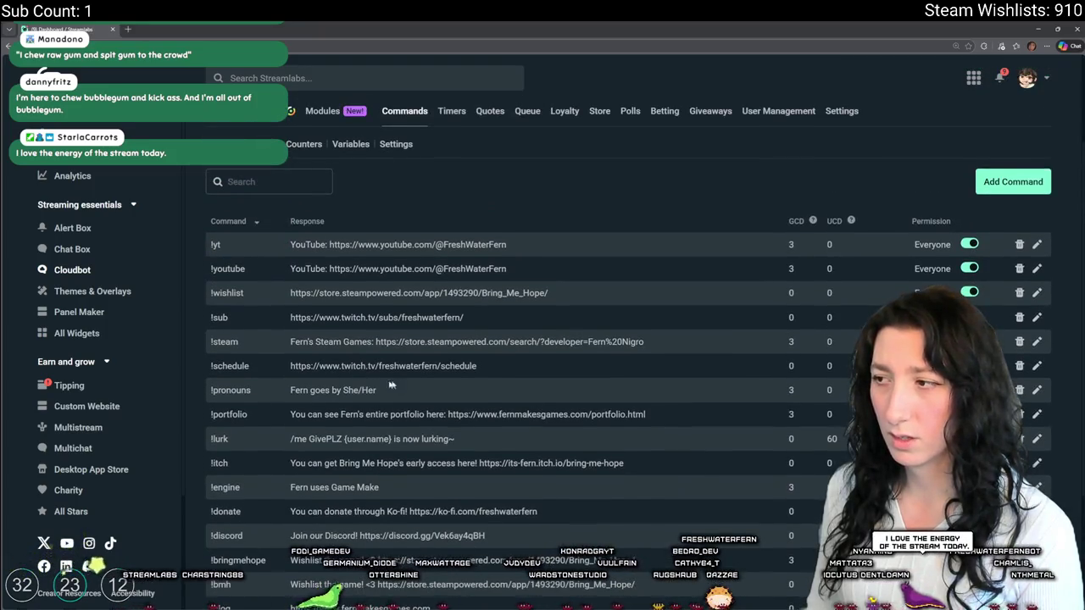
scroll(341, 335, up, 1)
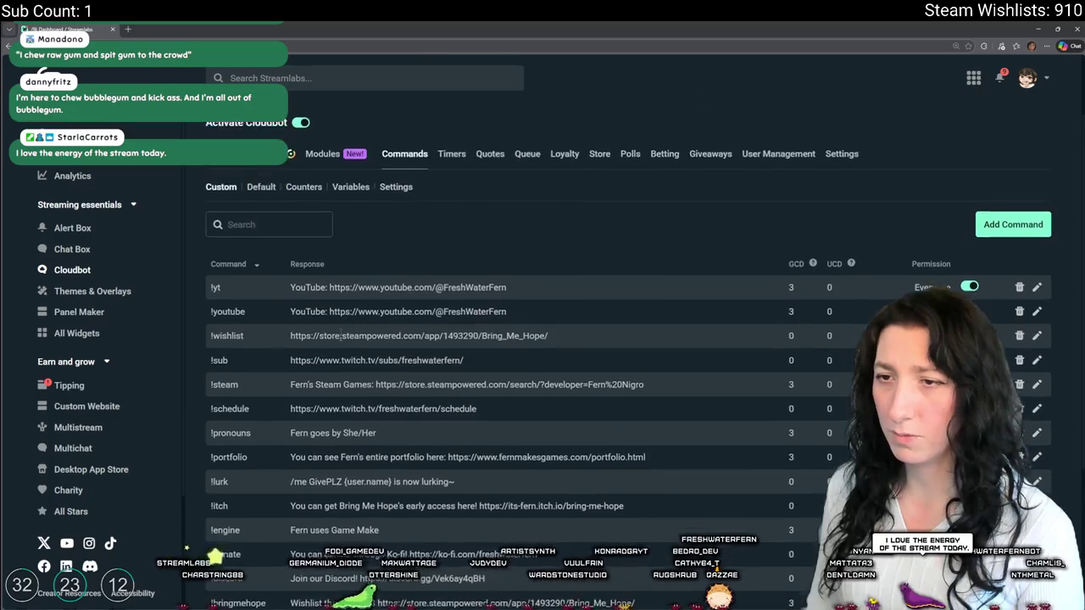
scroll(340, 339, up, 1)
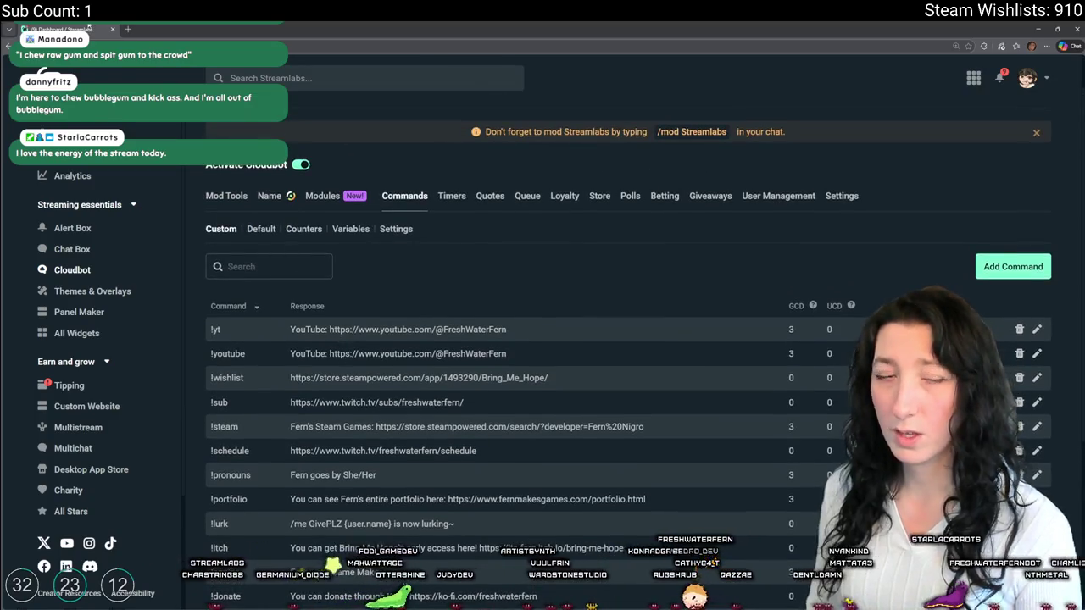
key(ctrl+minus)
scroll(325, 428, down, 3)
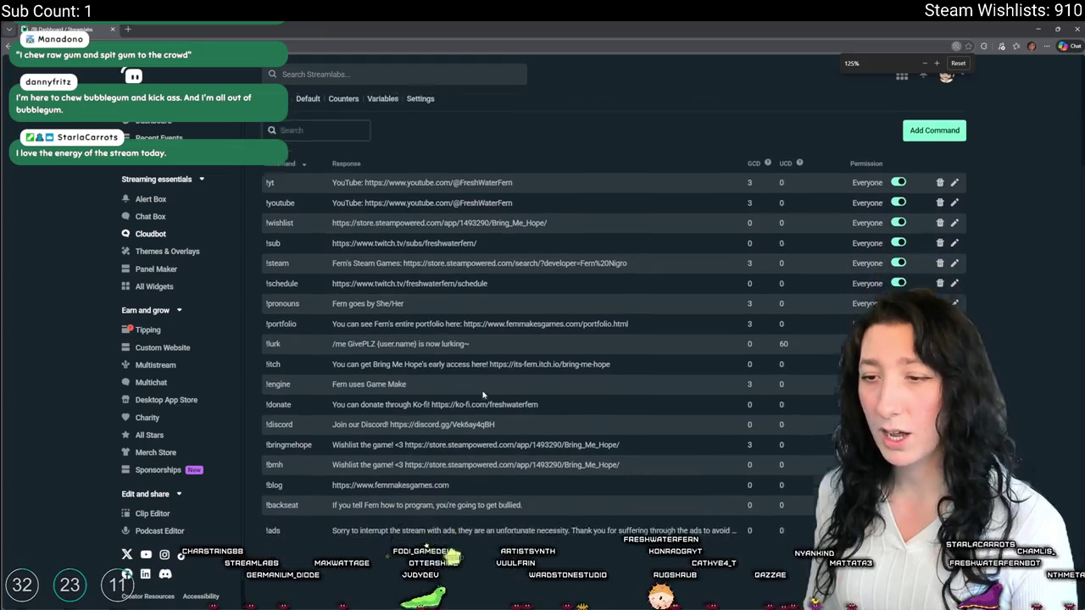
scroll(902, 184, up, 2)
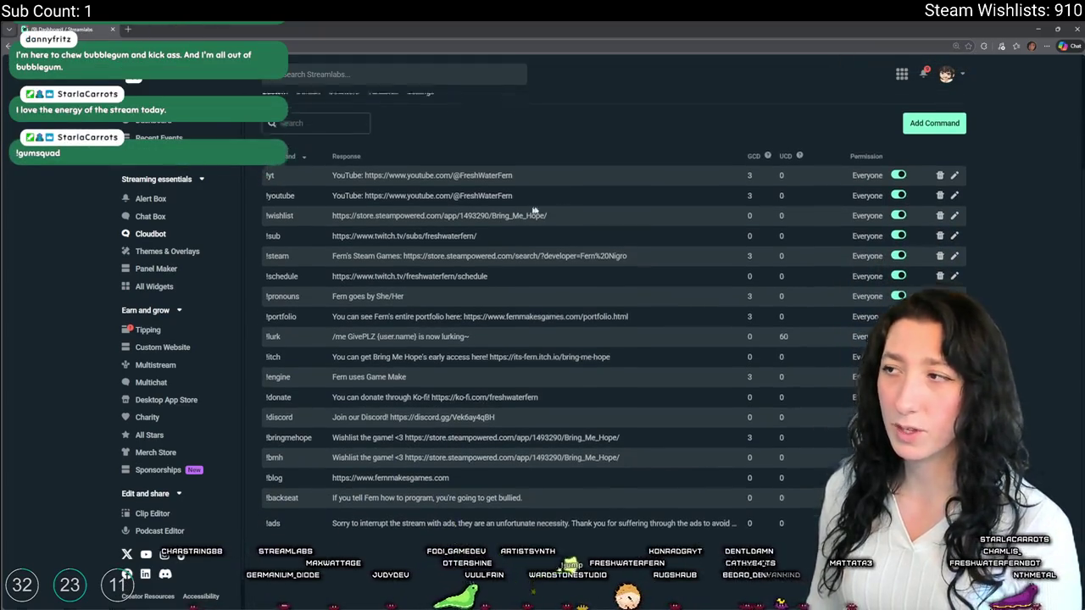
click(918, 197)
key(ctrl+t)
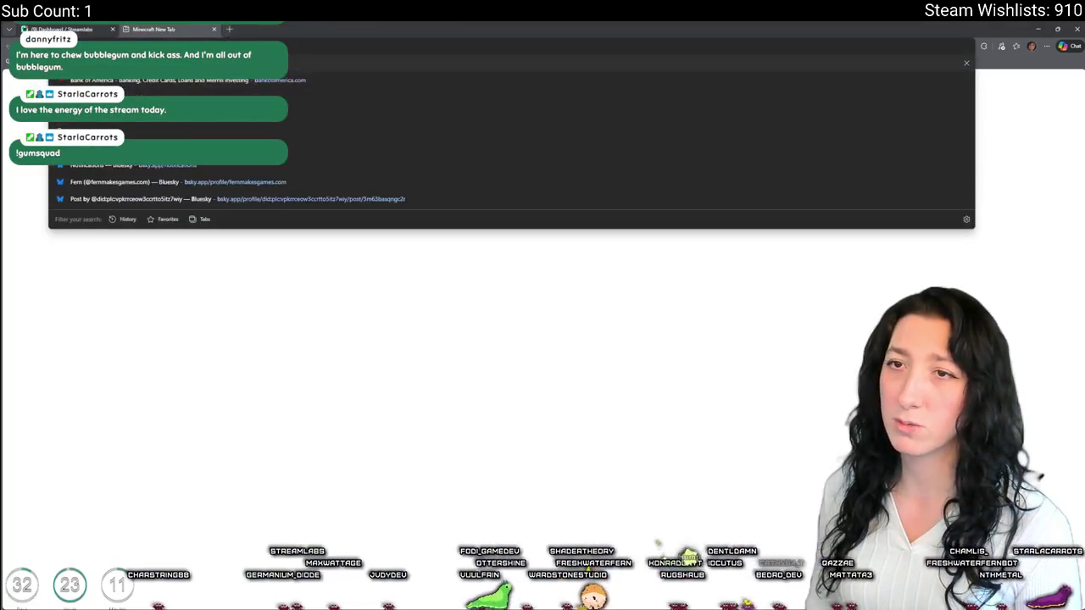
- Go to the streamer's Bluesky profile and copy its page address
key(Return)
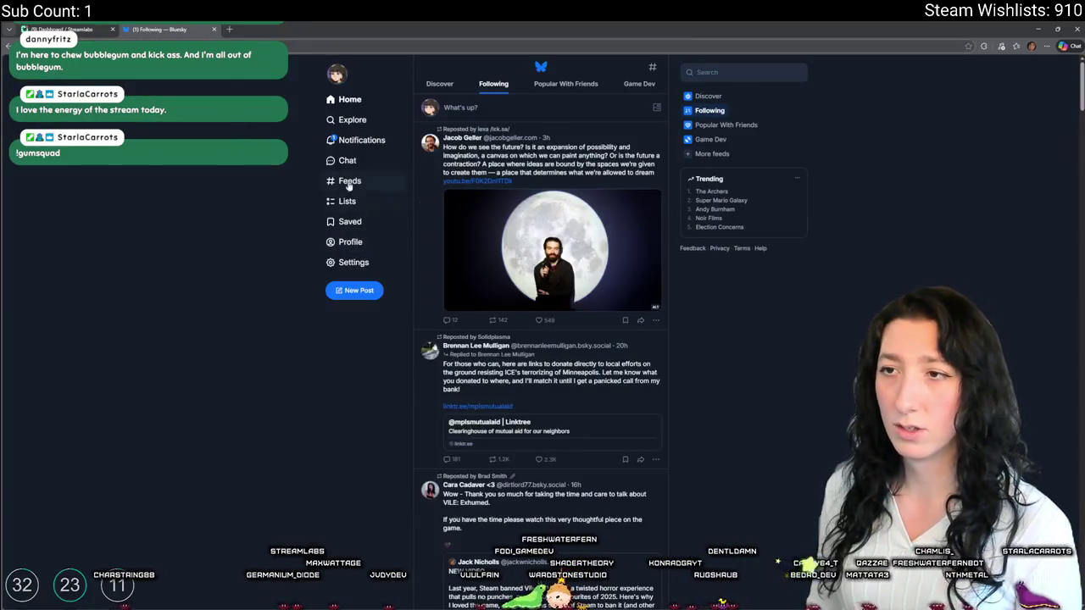
click(351, 242)
key(ctrl+l)
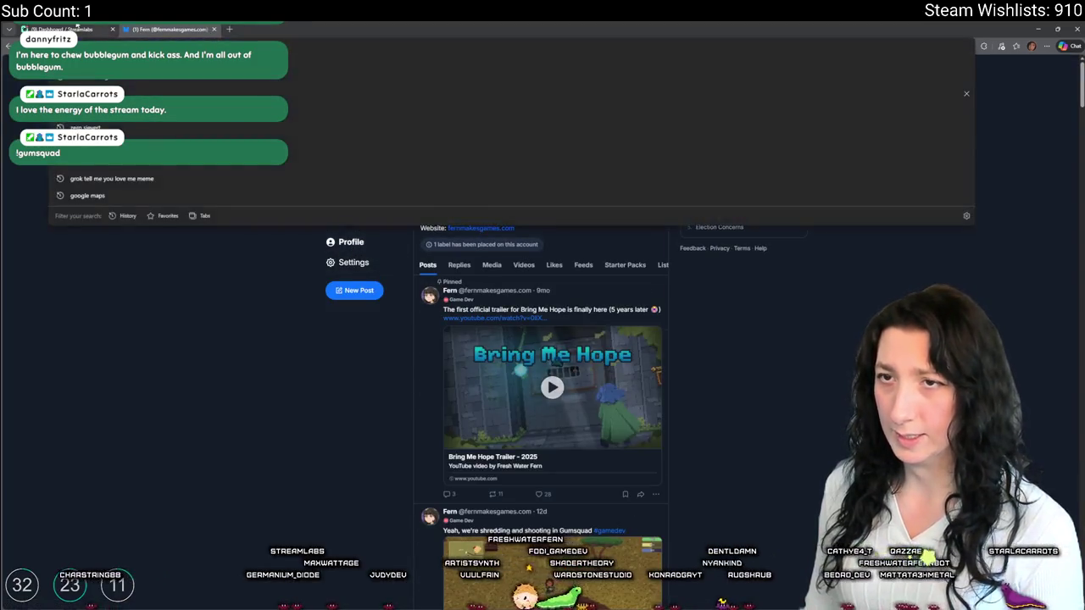
- Save a !social command responding with the Bluesky profile link, then close Streamlabs
key(ctrl+Tab)
text(!social)
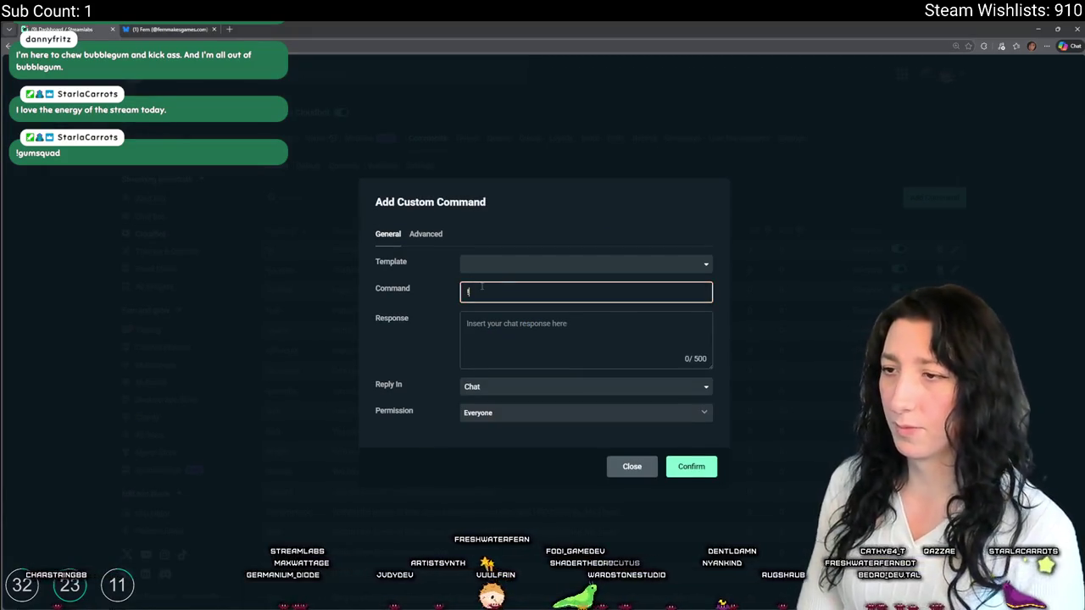
key(Tab)
text(https://bsky.app/profile/fernmakesgames.com)
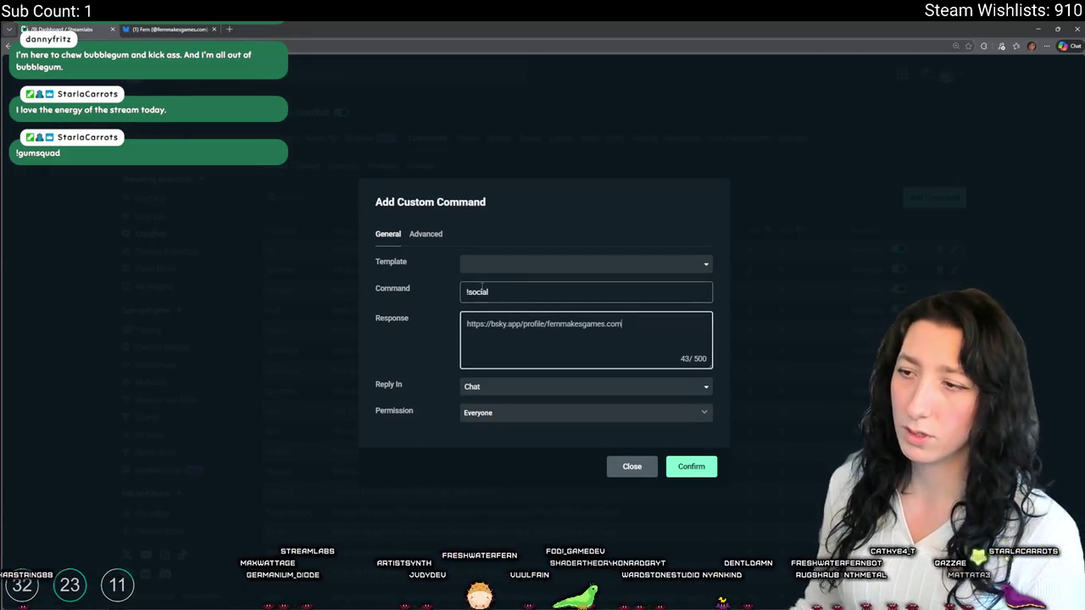
key(ctrl+a)
click(690, 466)
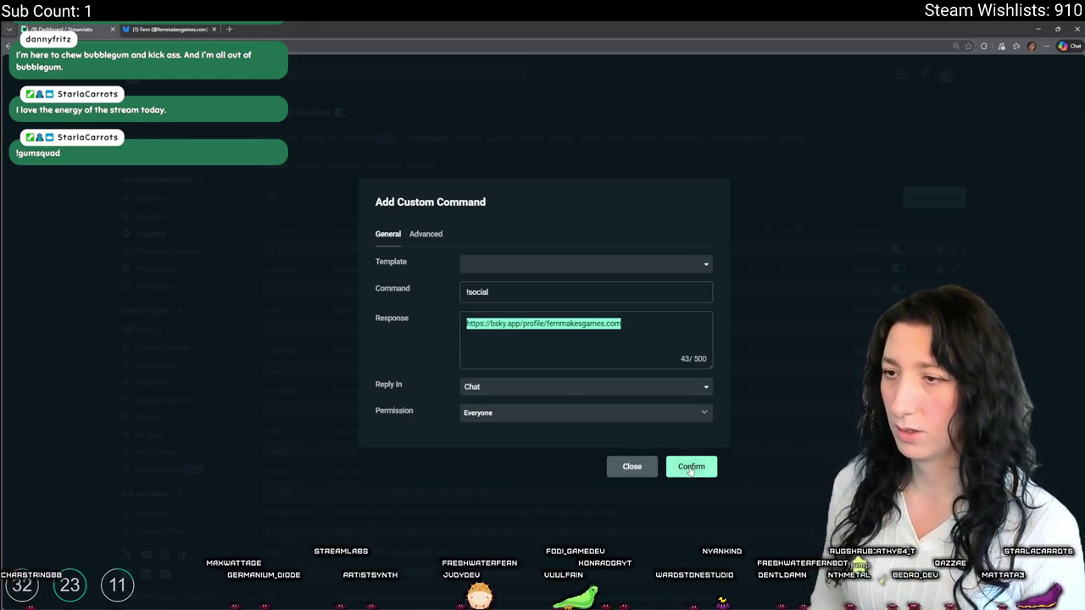
click(112, 29)
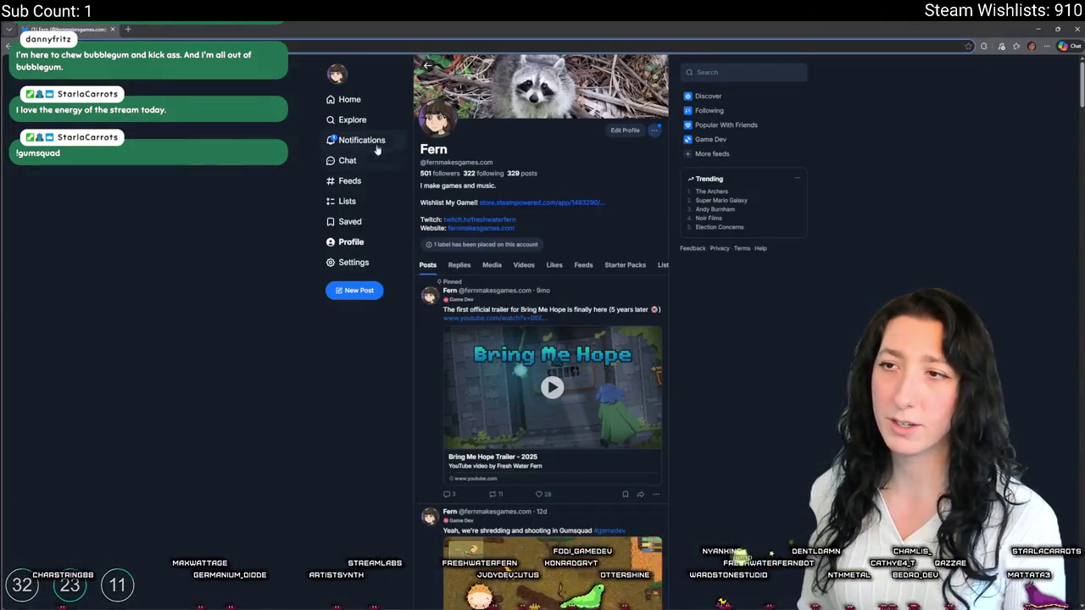
- Follow back a new Bluesky follower, then switch to GameMaker's ToDo notes and later Streamlabs
click(362, 140)
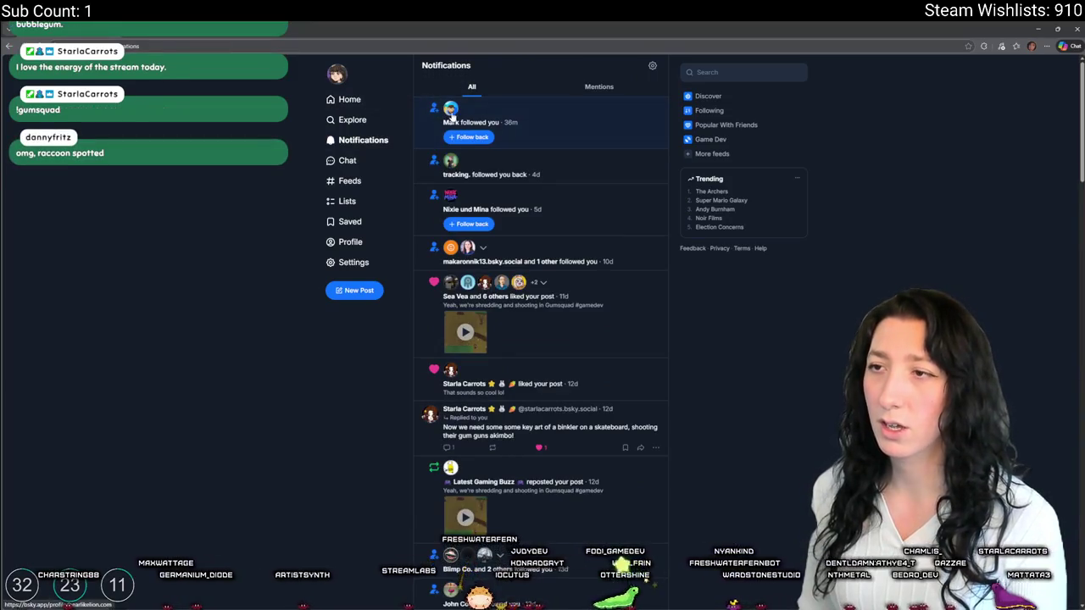
click(501, 123)
click(626, 132)
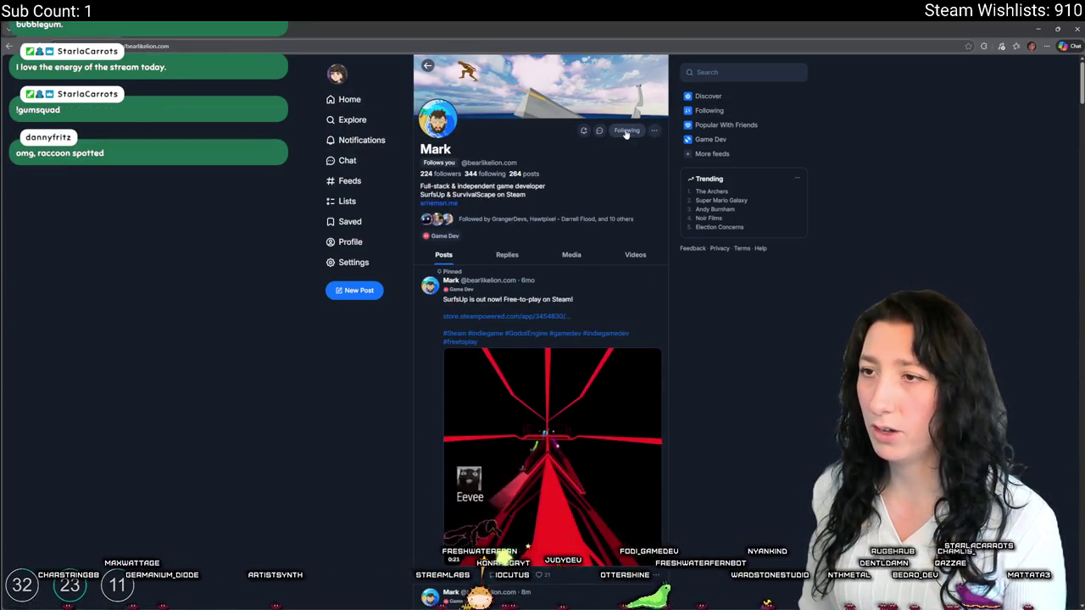
key(alt+Tab)
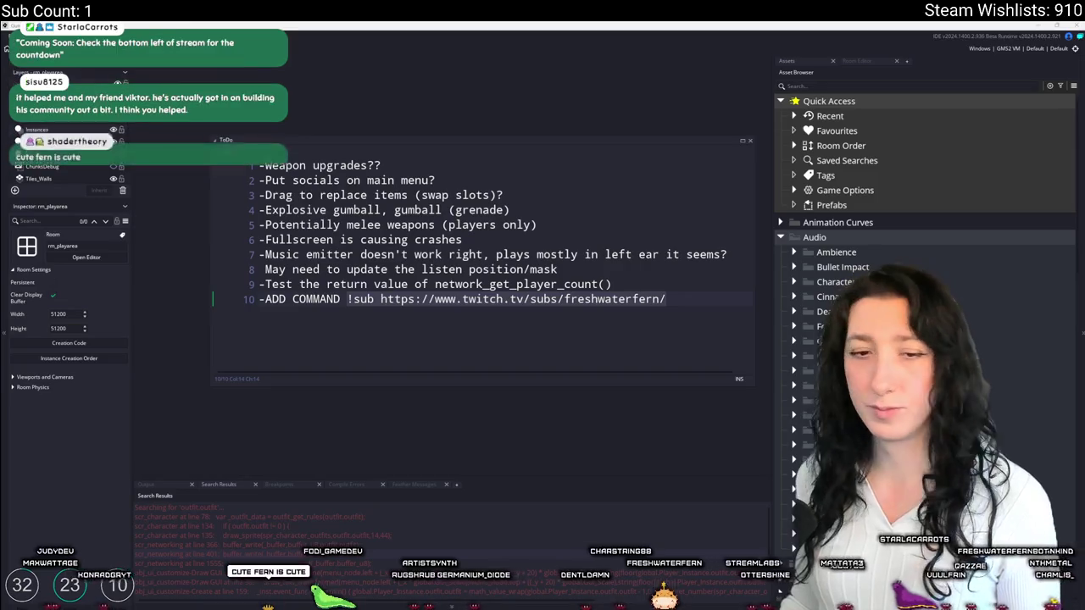
key(alt+Tab)
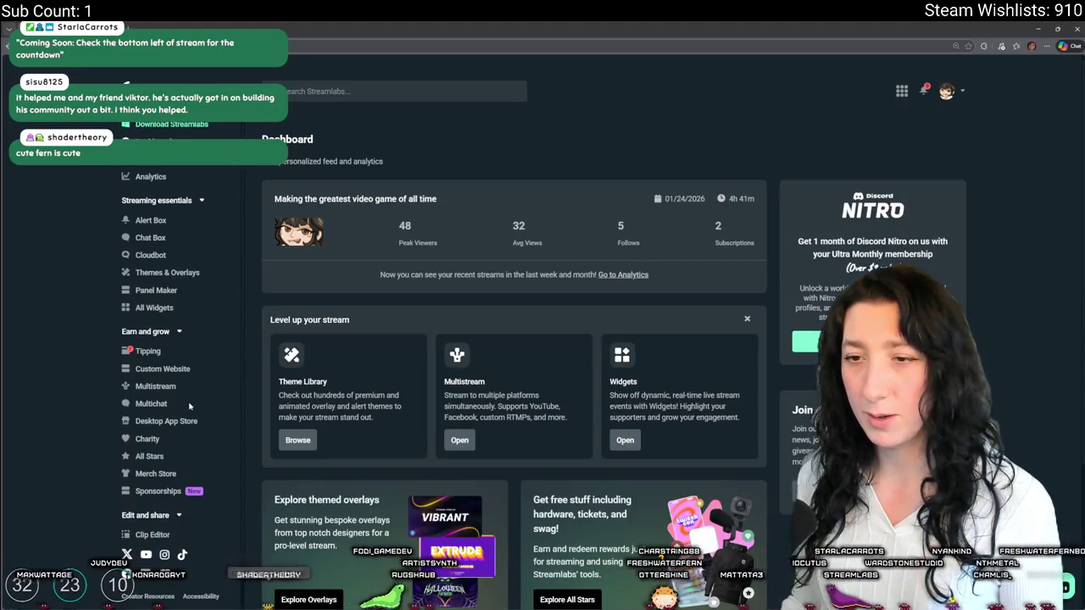
- Go to Streamlabs Cloudbot's chat commands and start a new custom command
scroll(178, 390, down, 1)
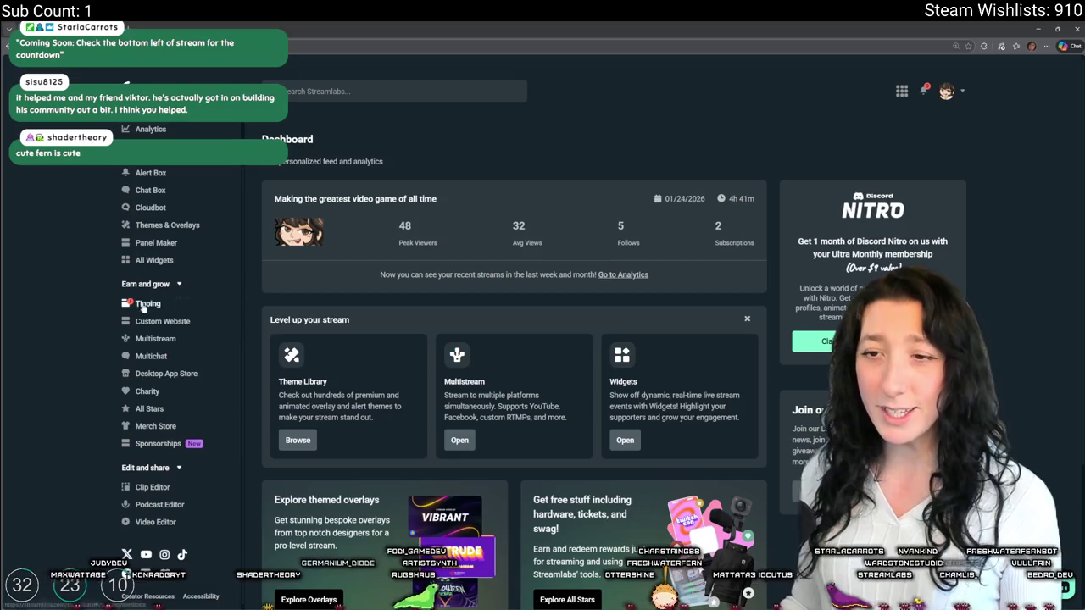
click(151, 211)
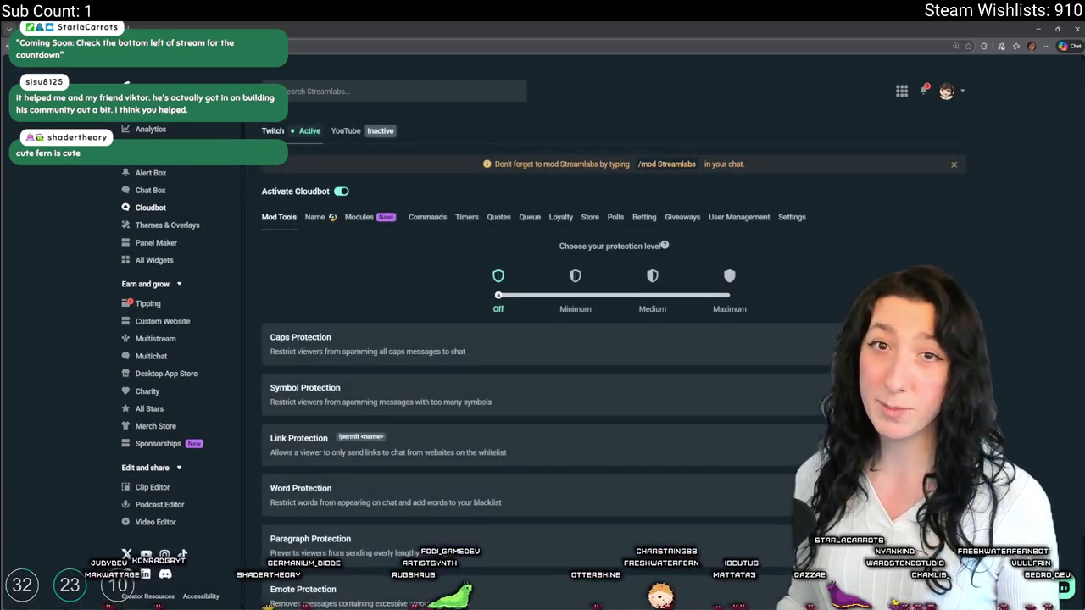
click(427, 217)
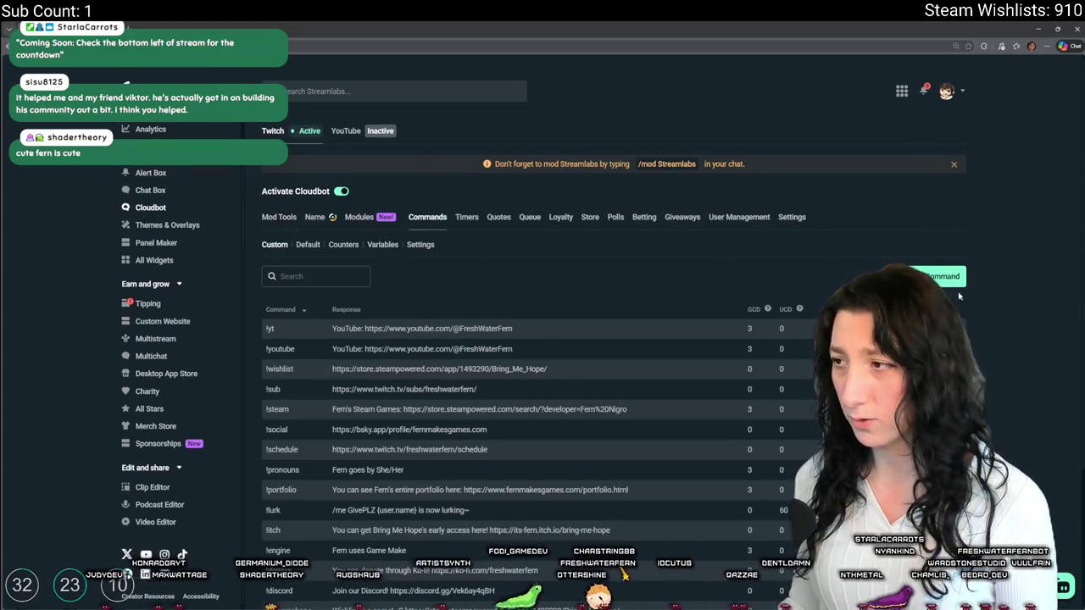
click(937, 277)
- Create the !gumsquad command replying 'Coming Soon: Check the bottom left of stream for the countdown'
click(586, 264)
click(567, 283)
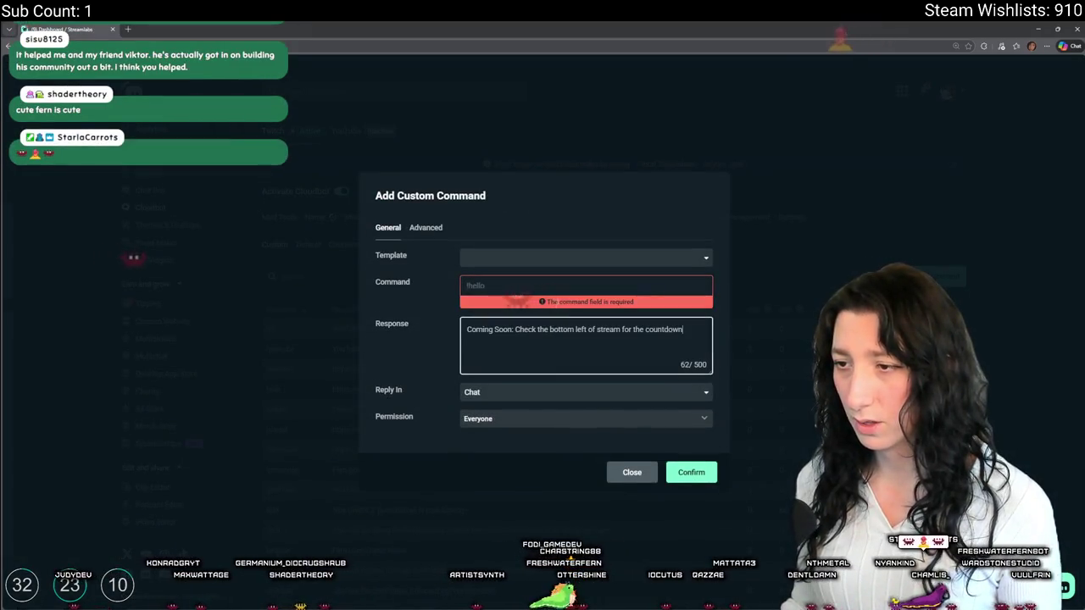
text(!gumsquad)
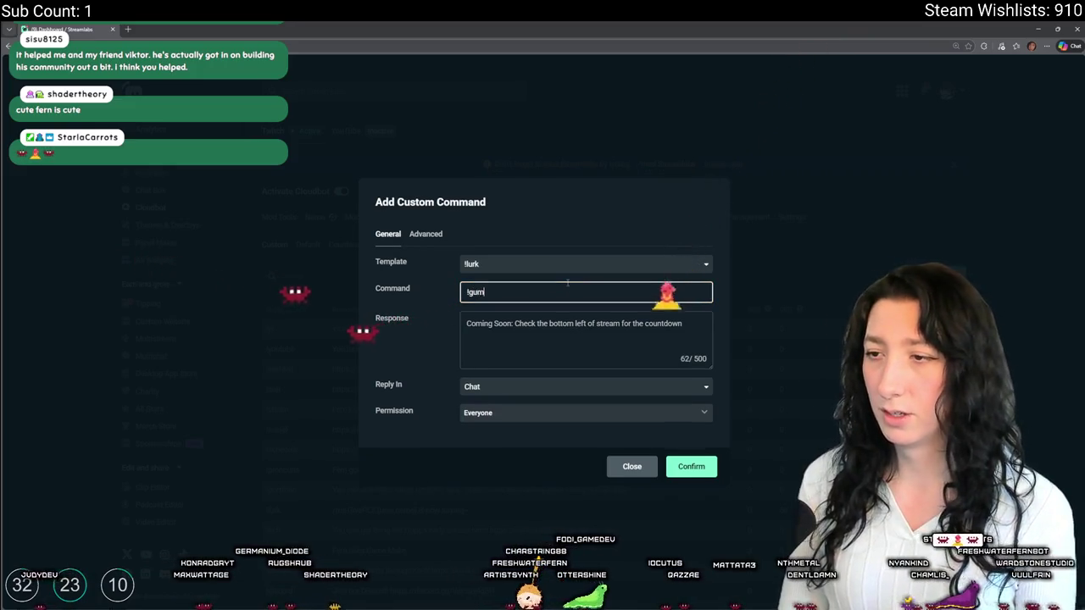
click(612, 267)
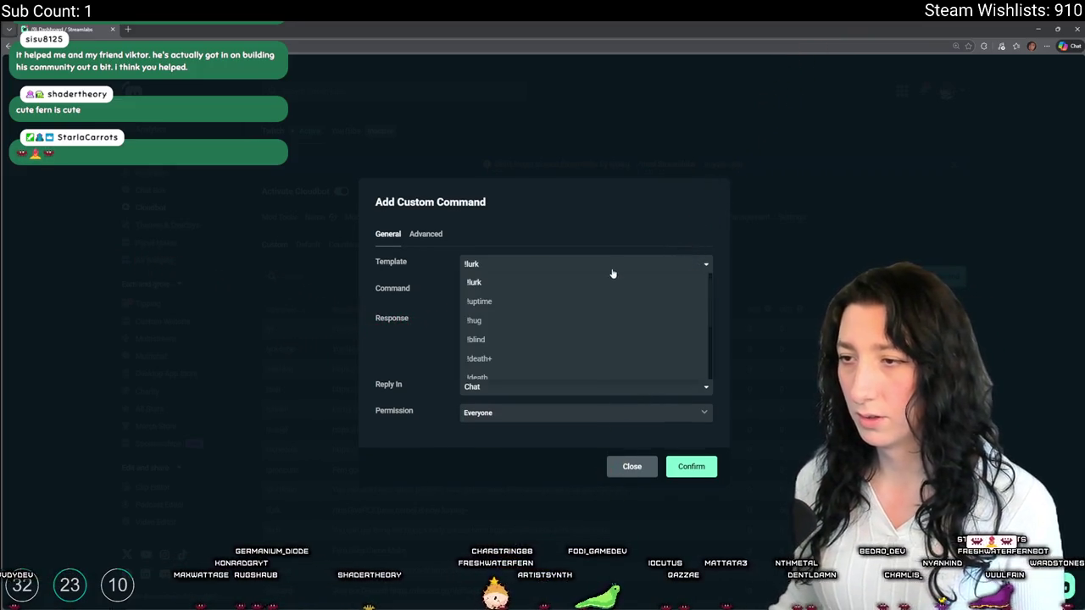
scroll(542, 322, down, 3)
scroll(535, 322, up, 3)
click(535, 263)
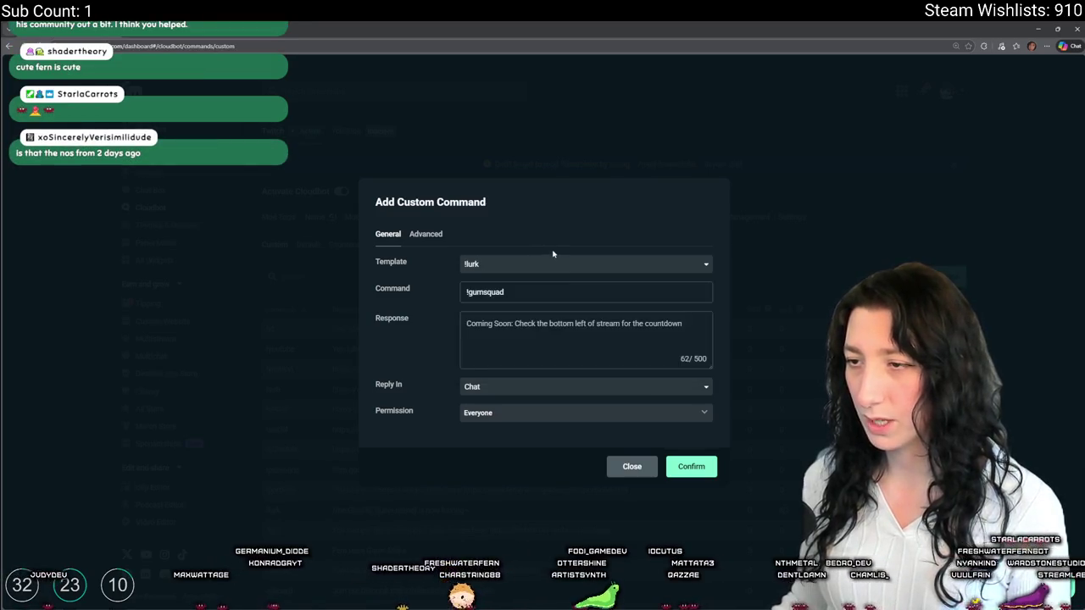
click(705, 475)
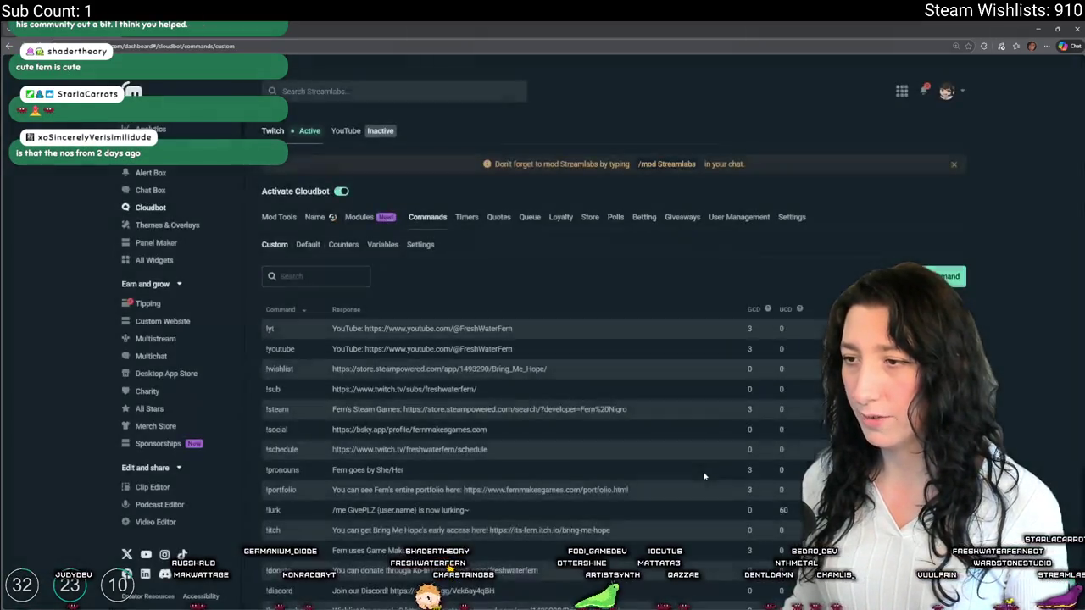
scroll(402, 365, down, 5)
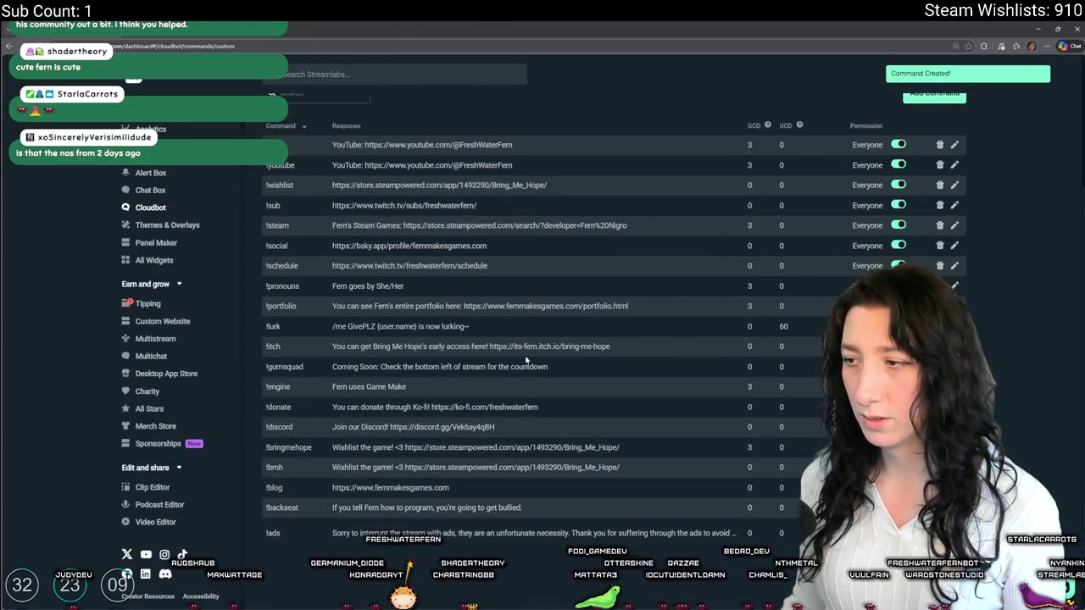
key(alt+Tab)
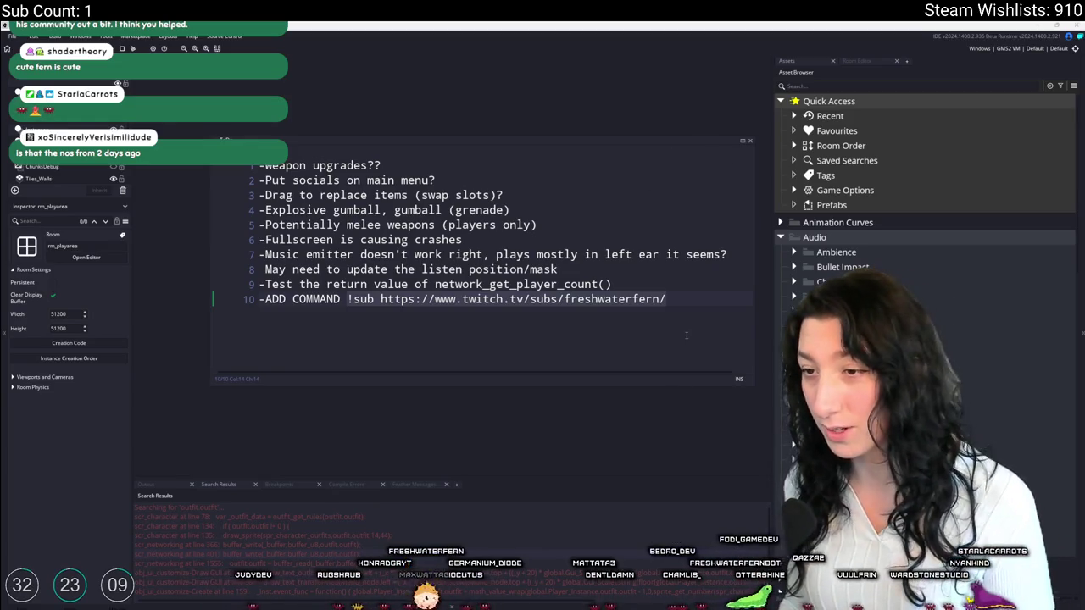
- Delete the finished !sub reminder line from the ToDo notes, leaving nine items
drag(668, 299, 246, 299)
key(BackSpace)
key(BackSpace)
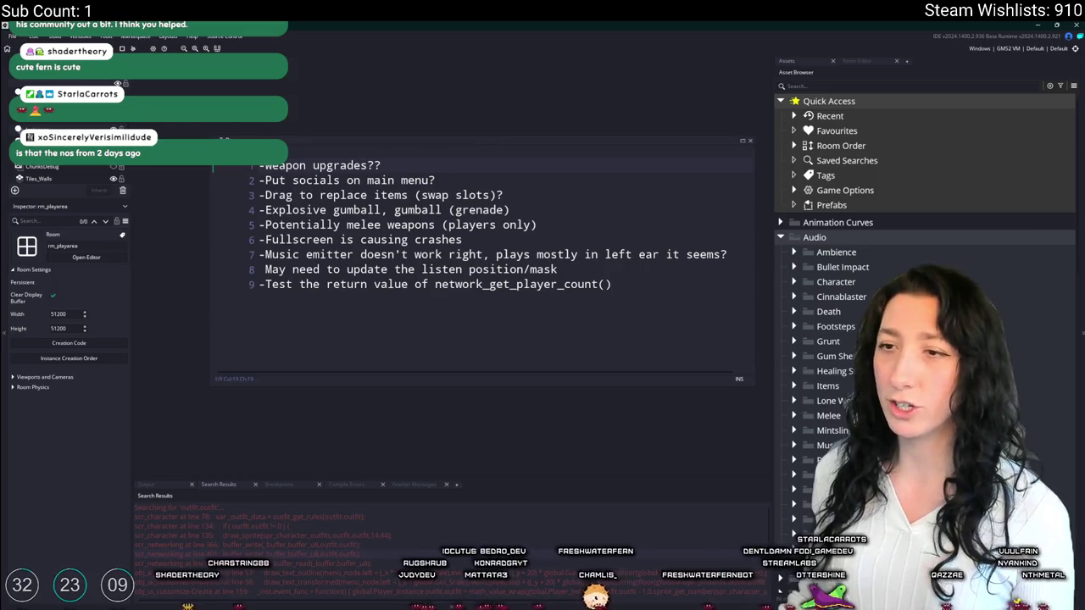
scroll(395, 227, up, 6)
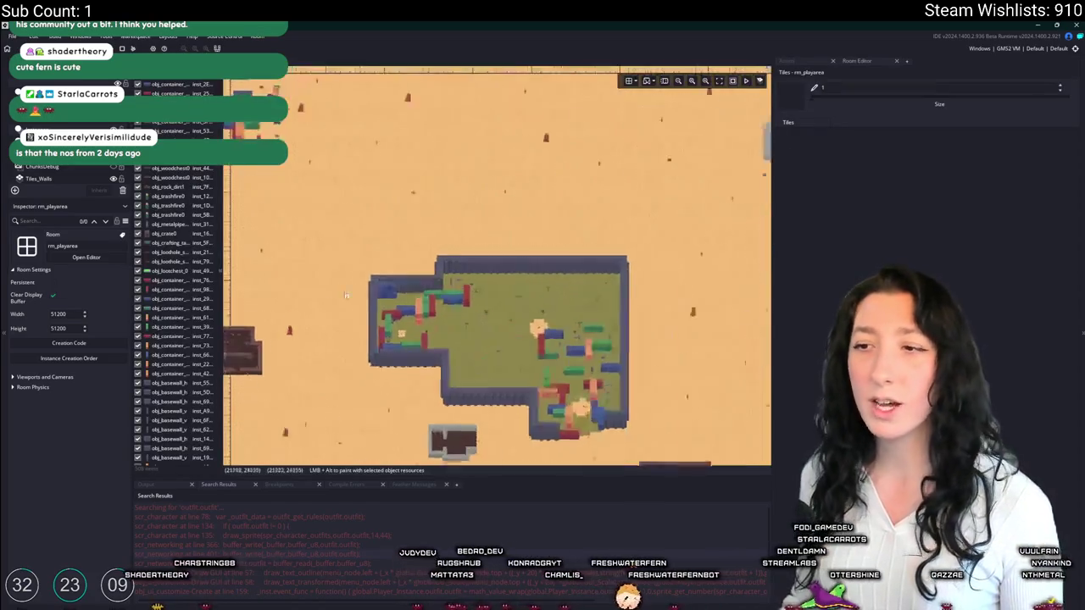
- Zoom into the rm_playarea room and select the gun workbench table instance
scroll(395, 227, up, 5)
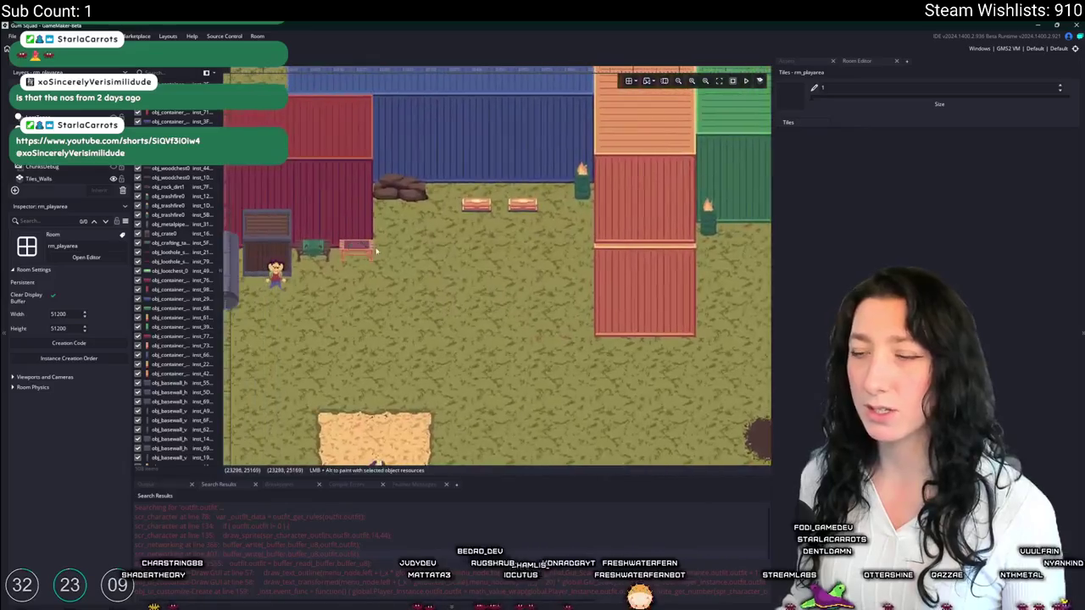
click(586, 185)
scroll(574, 313, up, 1)
scroll(574, 313, left, 1)
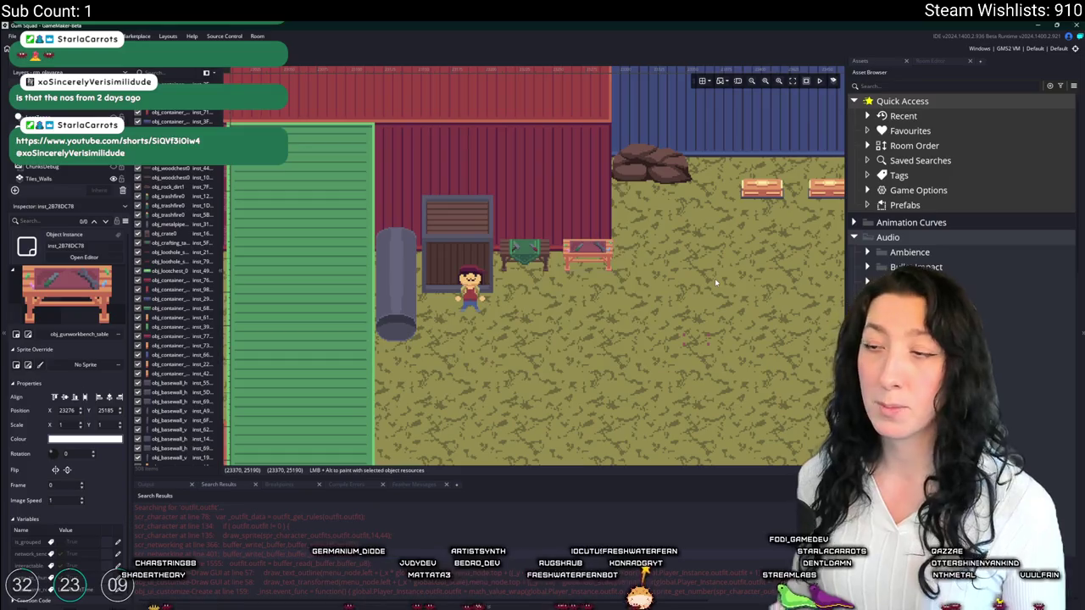
- Open the obj_gmlive object through a 'gmlive' asset search, then switch to the browser
key(ctrl+t)
text(obj_gmlive)
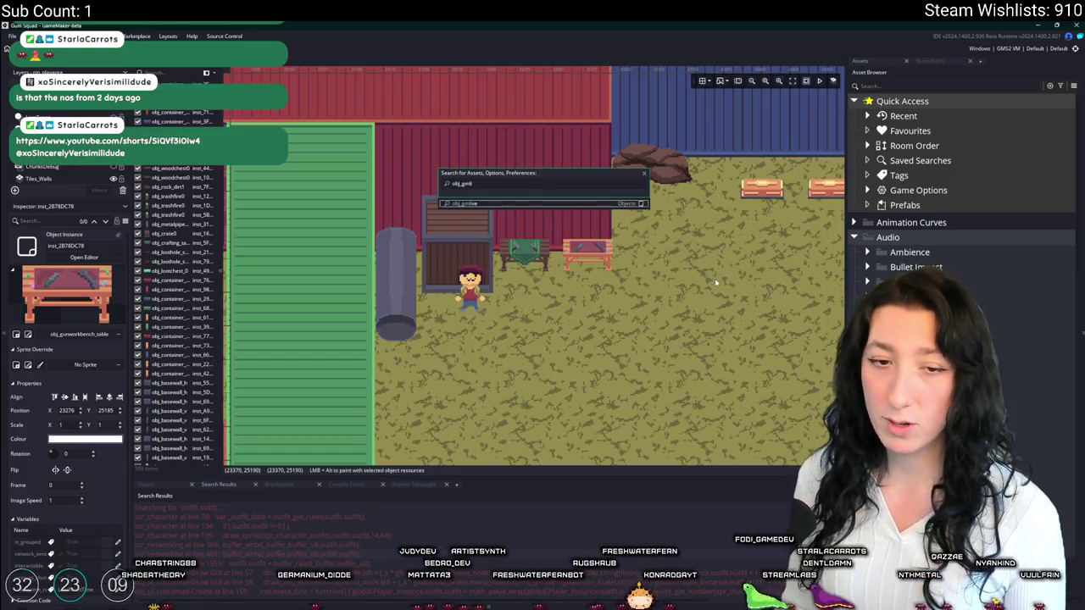
key(Return)
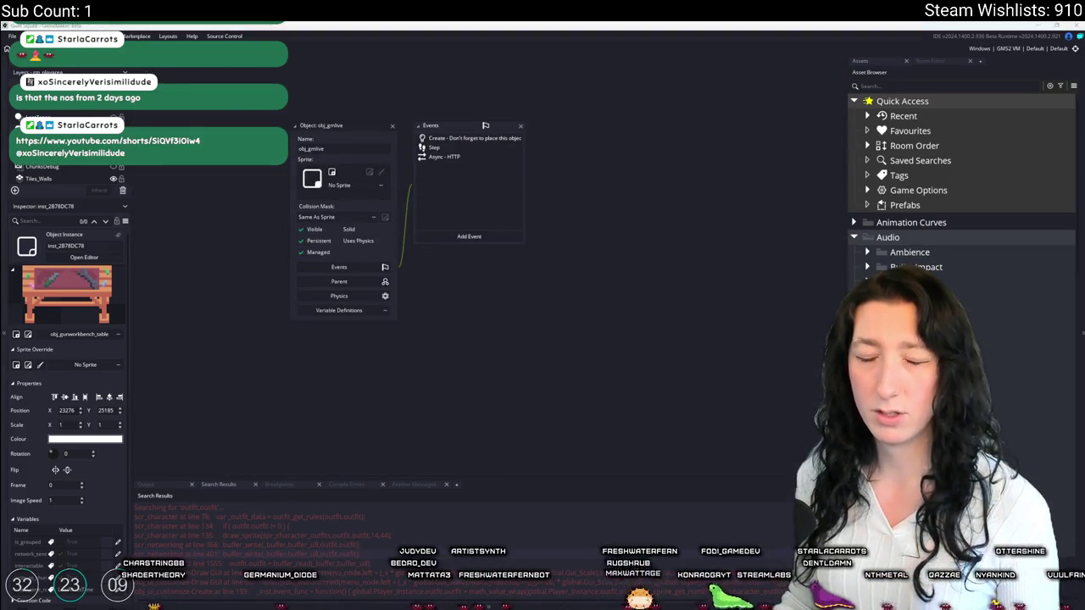
key(alt+Tab)
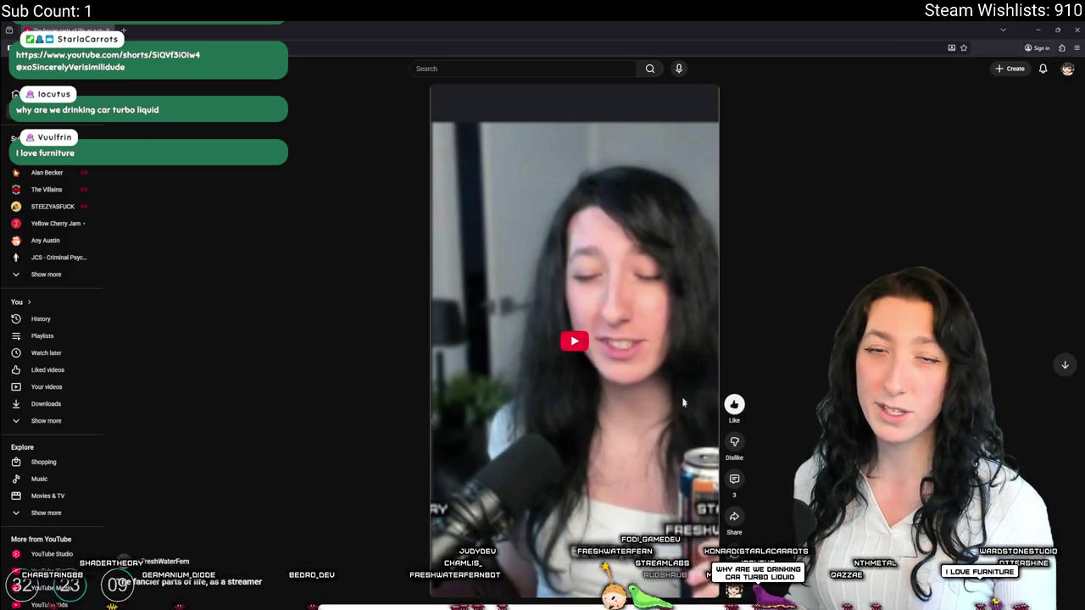
- Pause and resume the YouTube Shorts clip shared in chat, then return to GameMaker
click(465, 140)
mouse_move(518, 106)
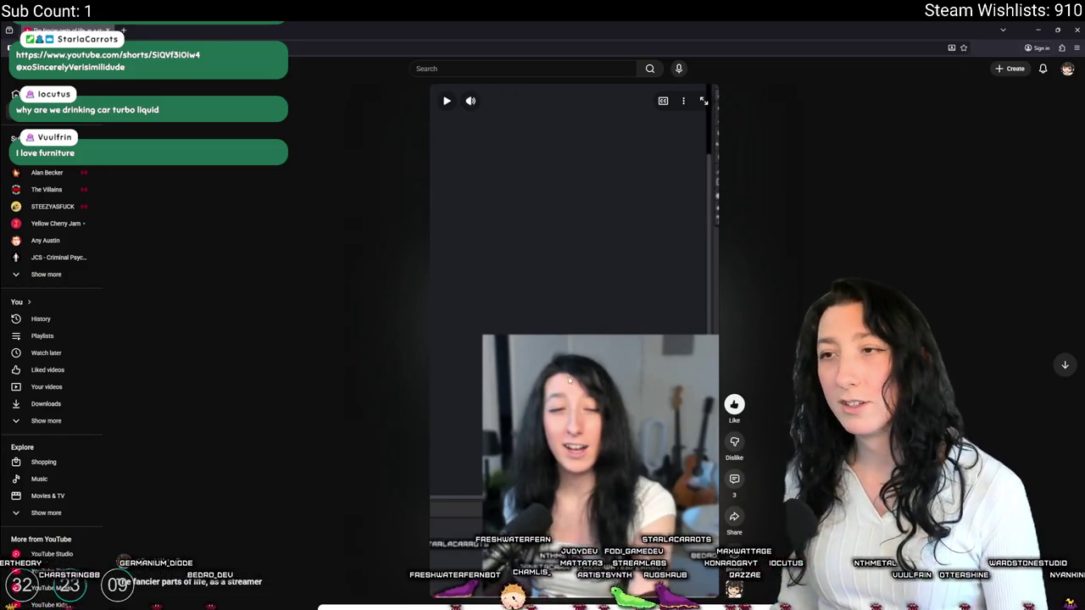
click(569, 379)
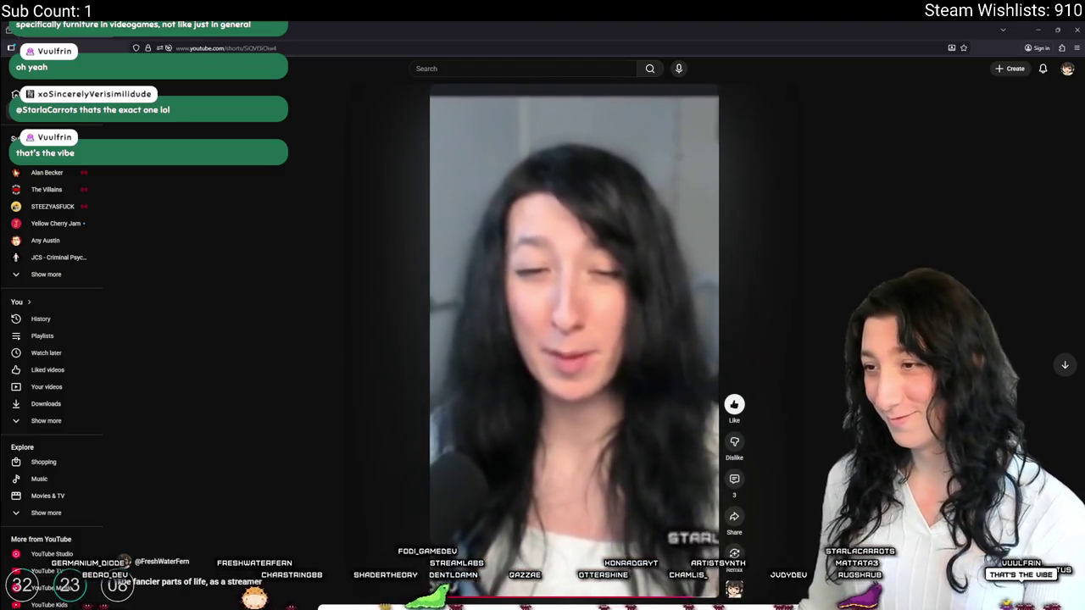
key(alt+Tab)
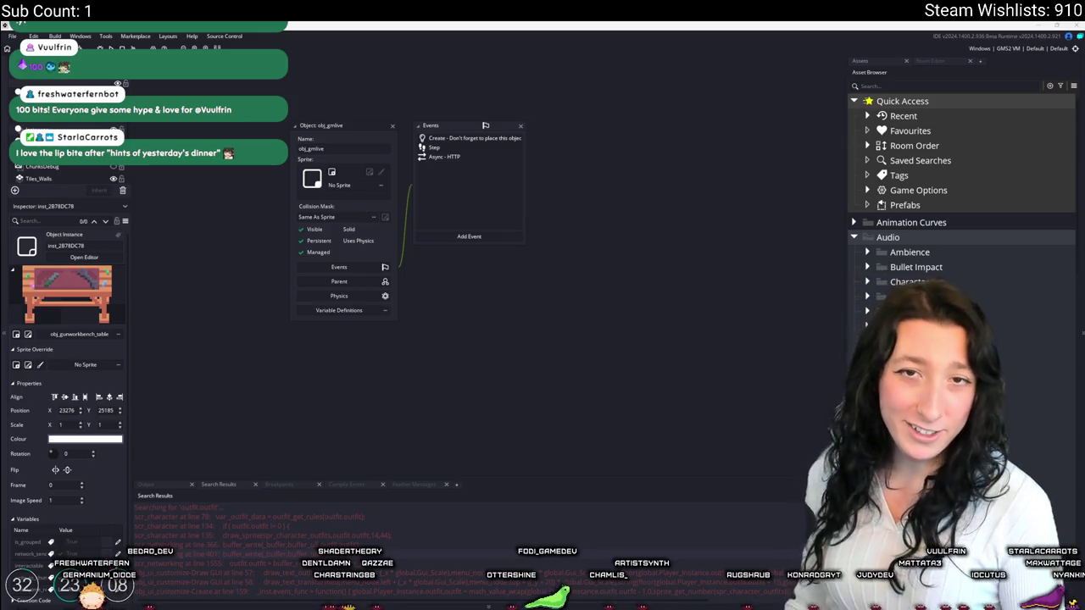
- Set #macro live_enabled to 1 in obj_gmlive's Create event and expand the GMLive included files
scroll(457, 178, up, 1)
double_click(419, 161)
click(588, 291)
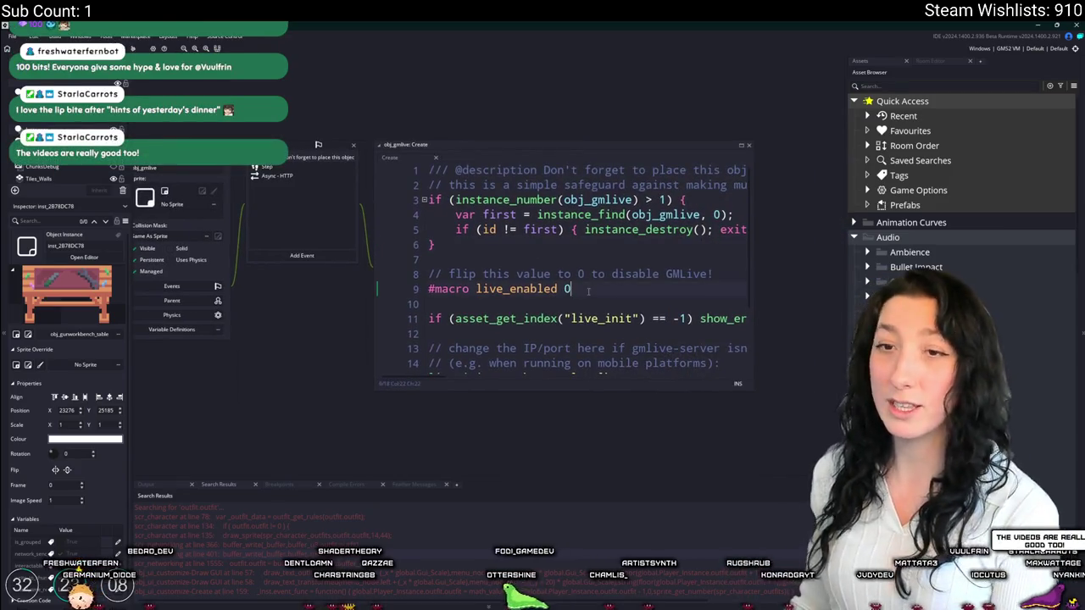
key(BackSpace)
text(1)
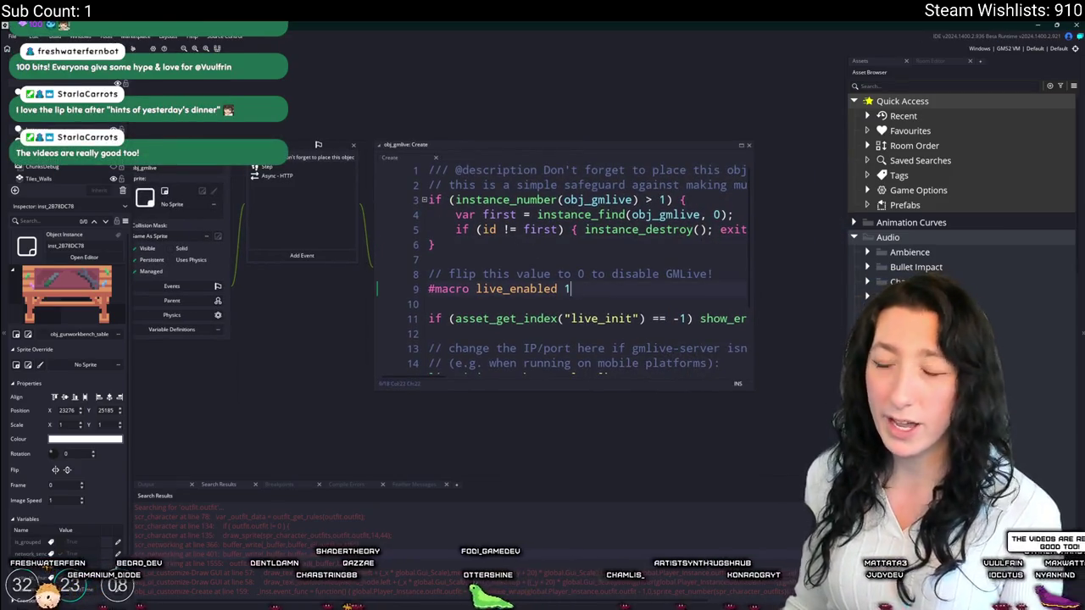
click(1074, 86)
click(1017, 119)
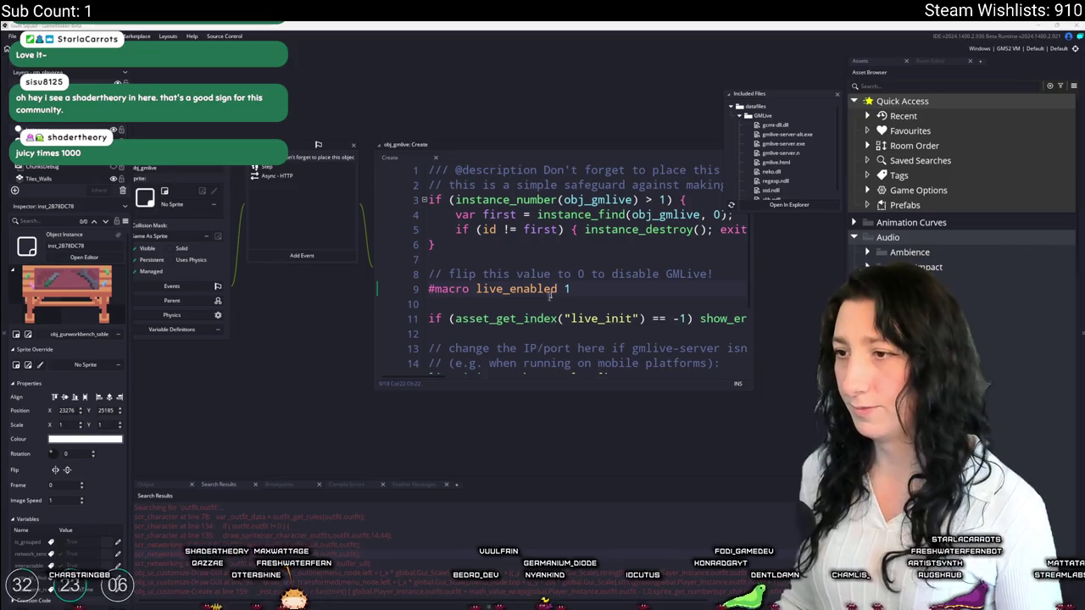
- Filter the Asset Browser for 'craft' to find the crafting inventory UI object
click(484, 258)
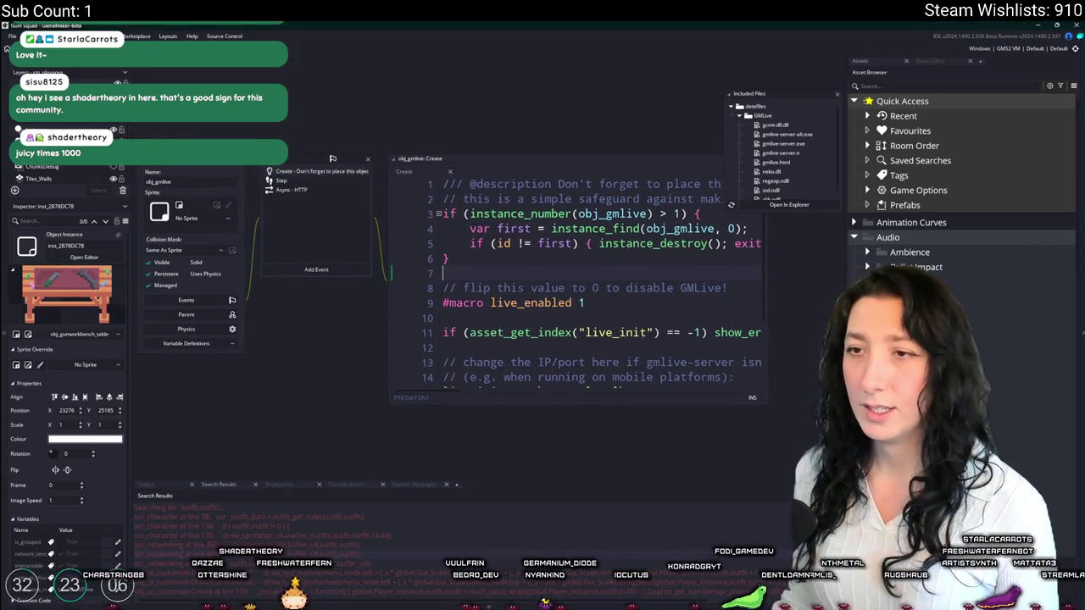
key(ctrl+t)
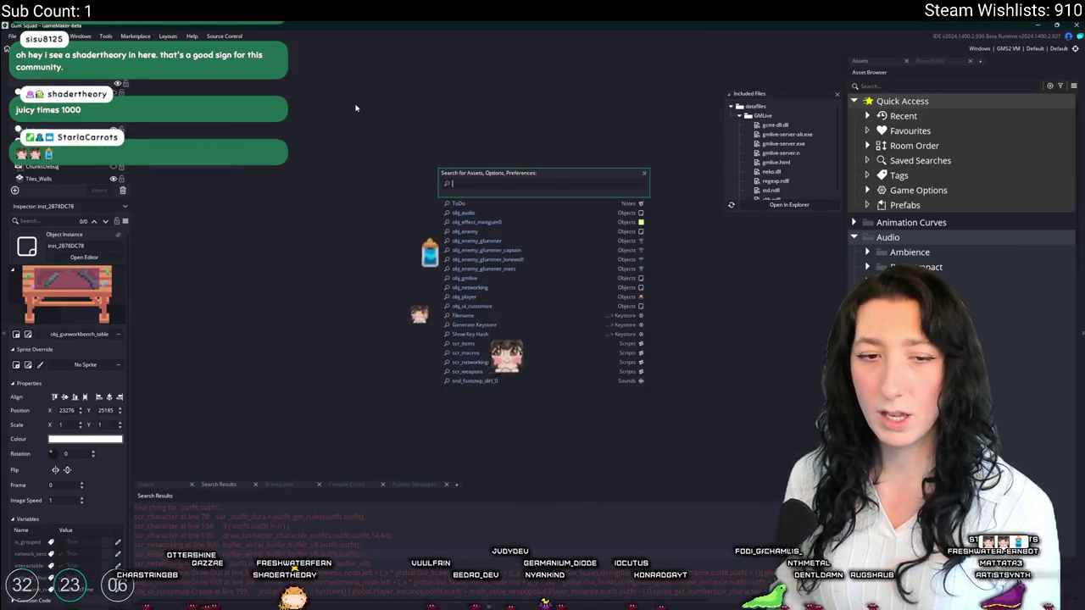
text(ururururururuseur)
key(Escape)
click(927, 86)
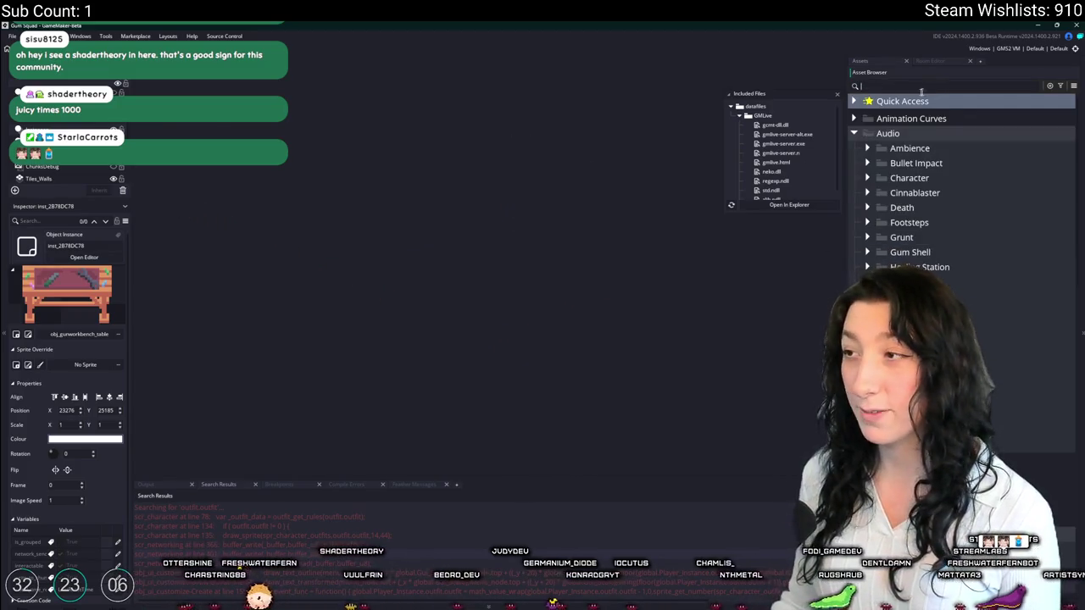
text(craft)
- Duplicate obj_ui_inventory_crafting and rename the copy obj_ui_inventory_gunworkbench
click(953, 253)
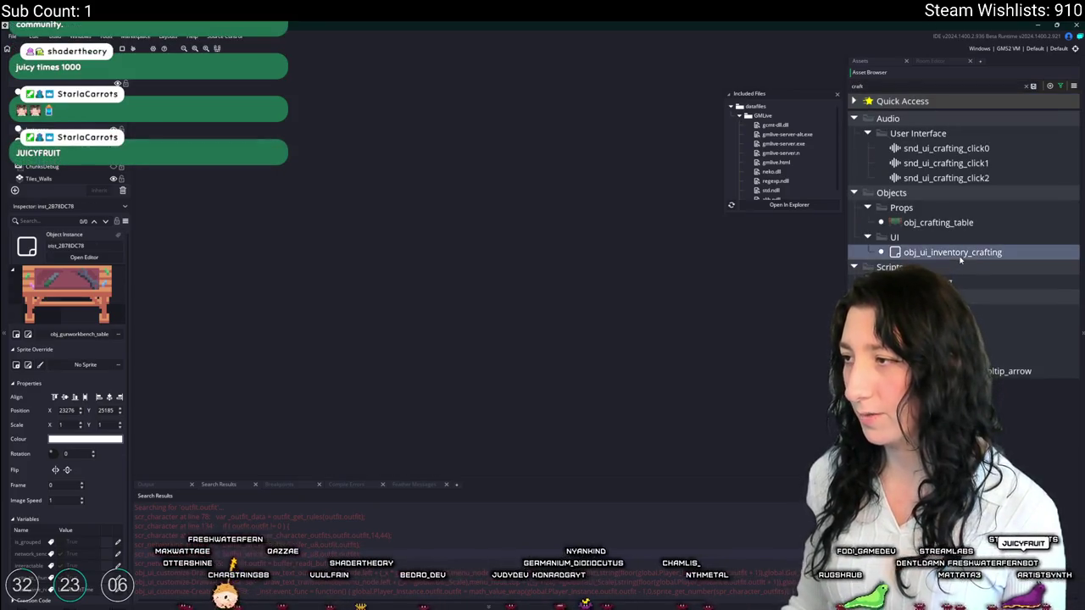
key(ctrl+d)
key(BackSpace)
key(BackSpace)
key(BackSpace)
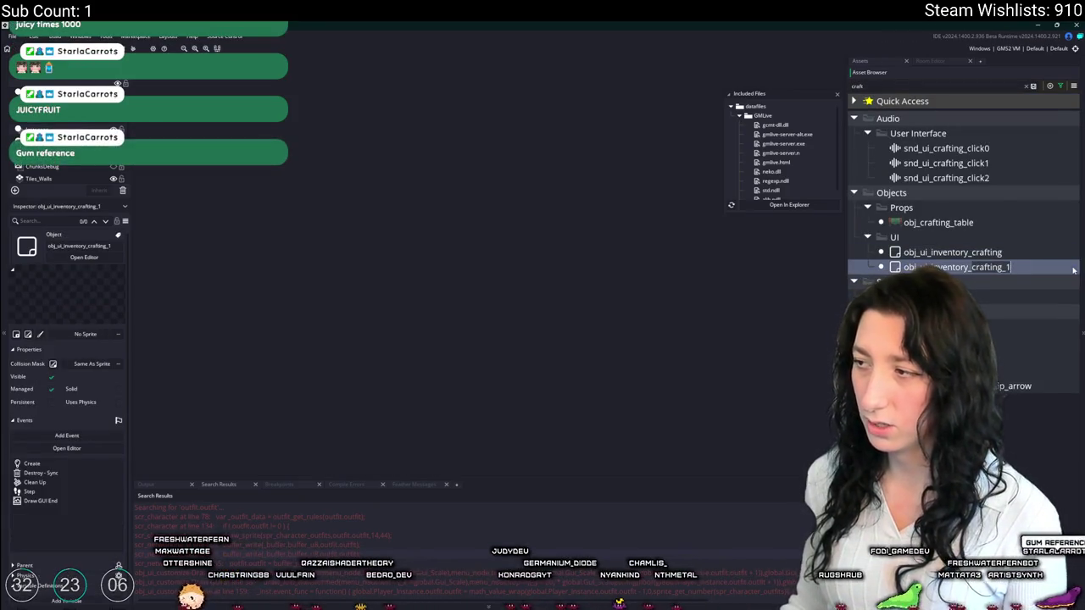
text(gunworkbench)
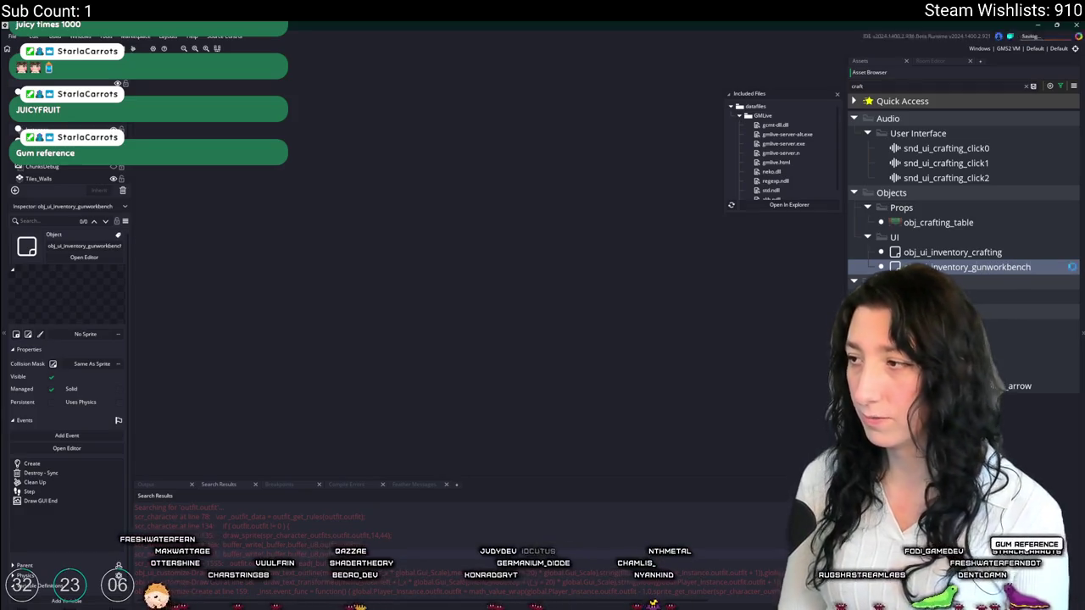
click(1030, 222)
click(1026, 86)
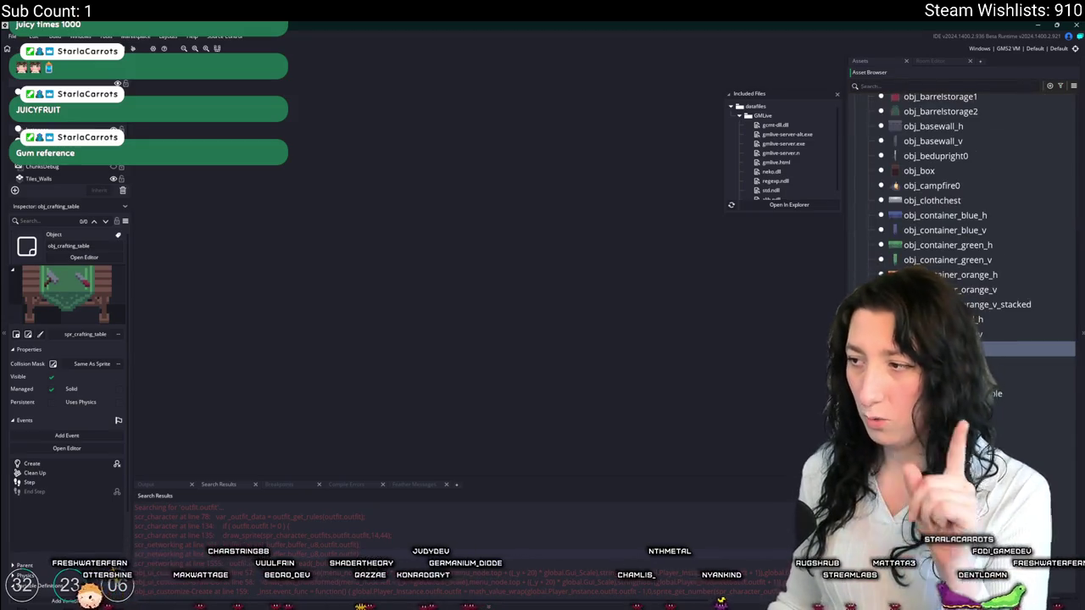
- In the gun workbench table's Create code, delete the inventory_slot2 and inventory_slot3 declarations
double_click(992, 393)
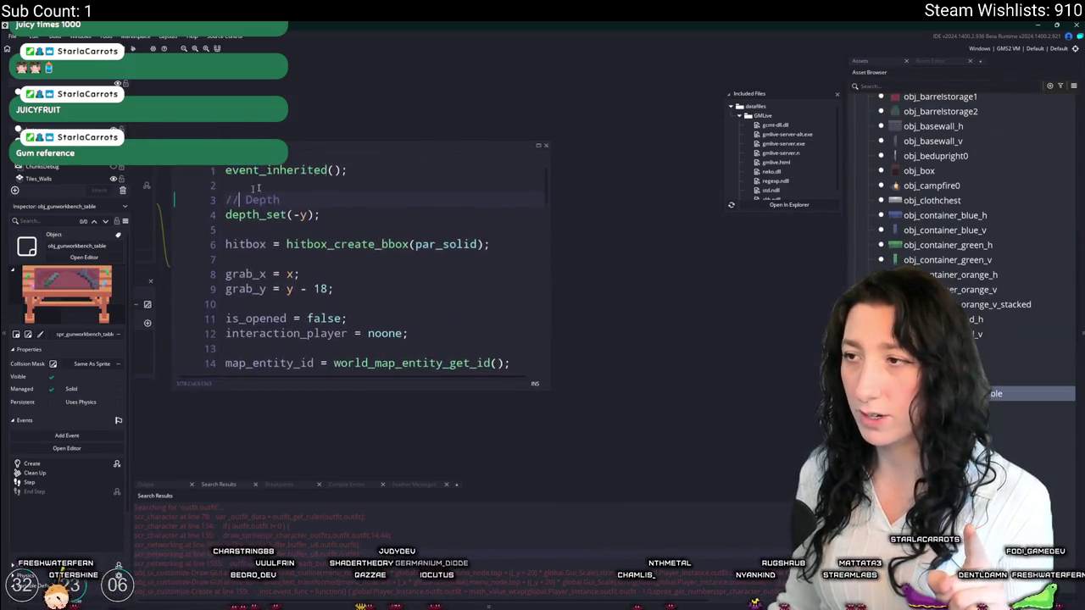
scroll(425, 174, down, 5)
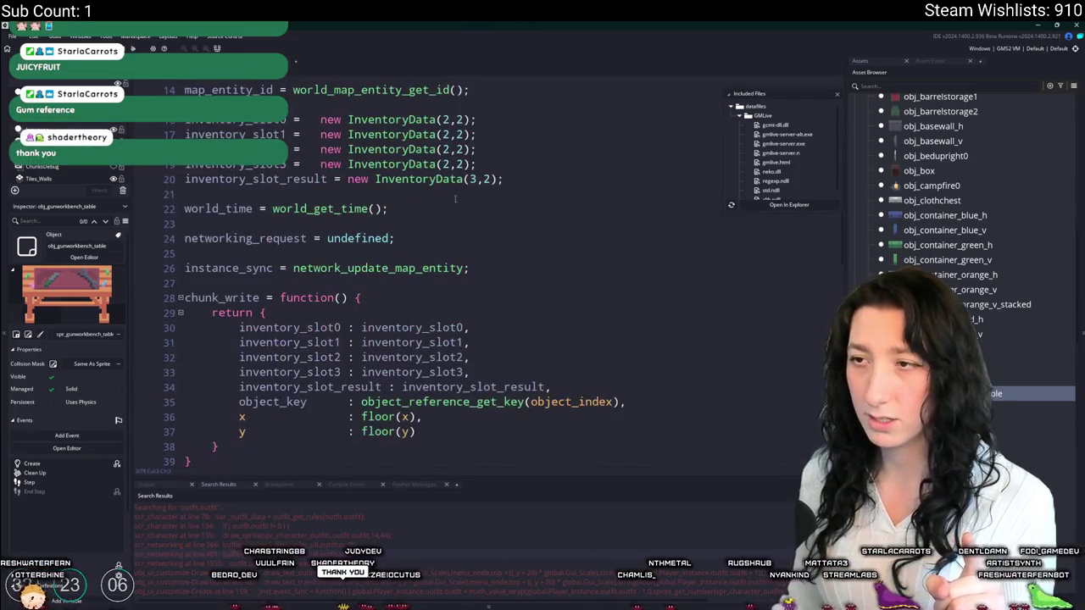
mouse_move(478, 163)
mouse_down()
mouse_move(479, 144)
mouse_move(515, 134)
mouse_up()
key(Delete)
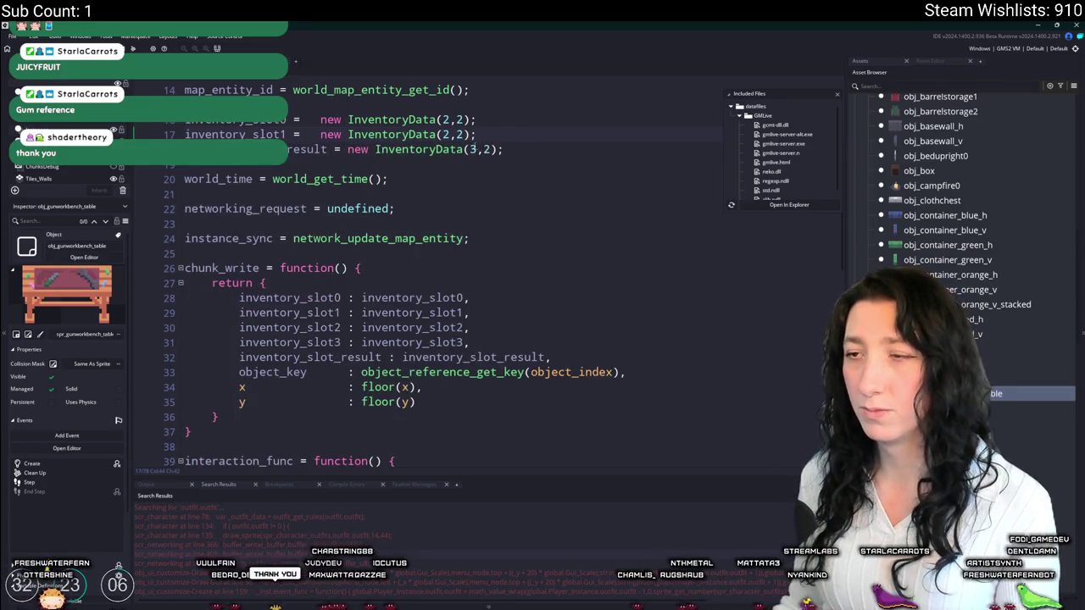
- Make the result slot a new InventoryData(2,2), glancing at the cinnamonblaster sprite
key(ctrl+v)
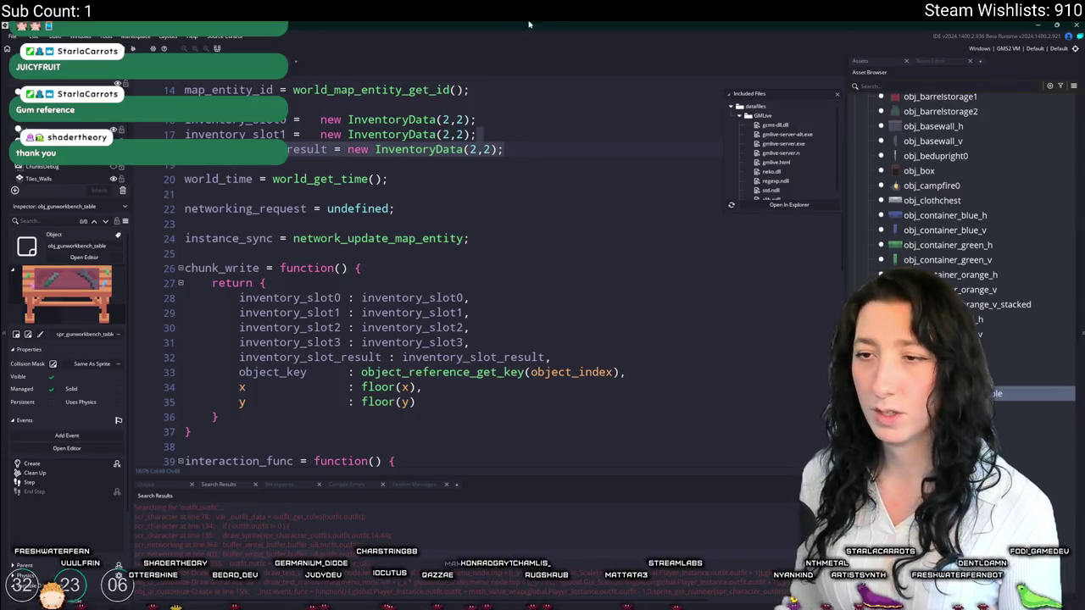
scroll(424, 212, down, 2)
scroll(401, 256, up, 2)
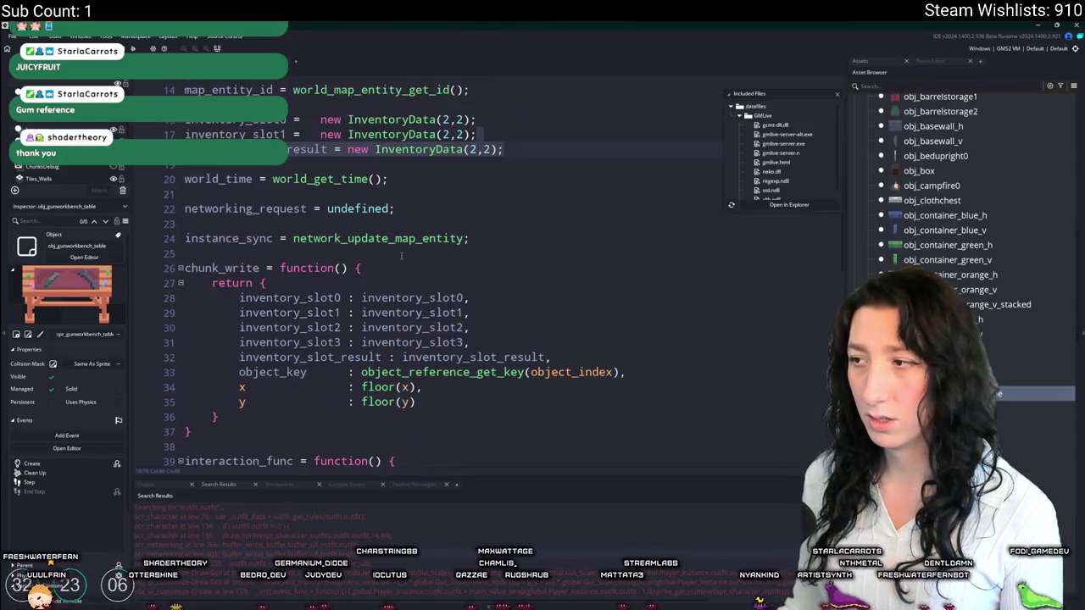
click(534, 140)
click(533, 144)
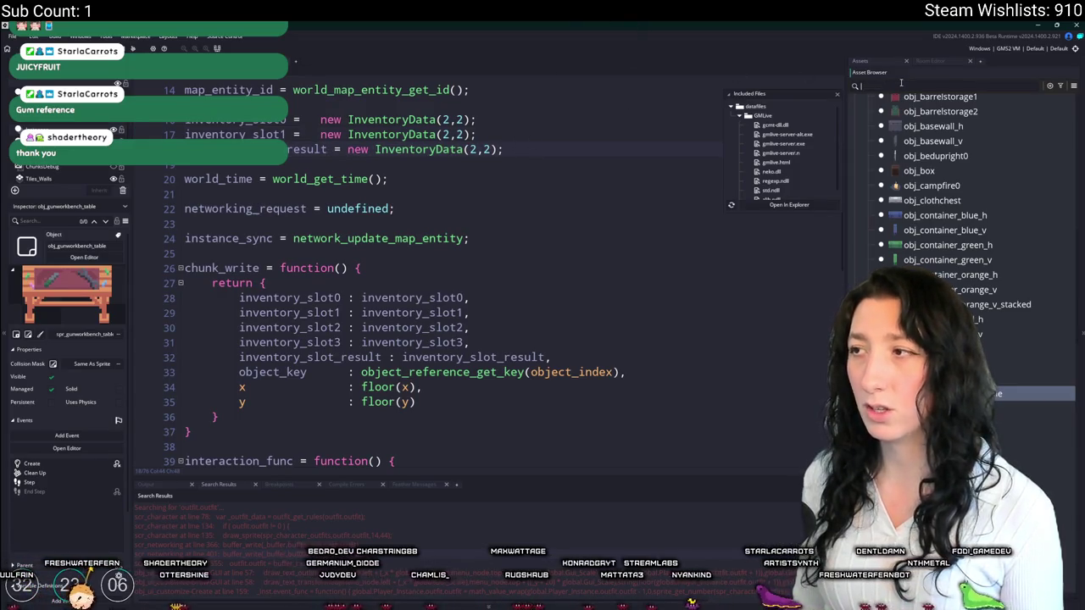
text(cin)
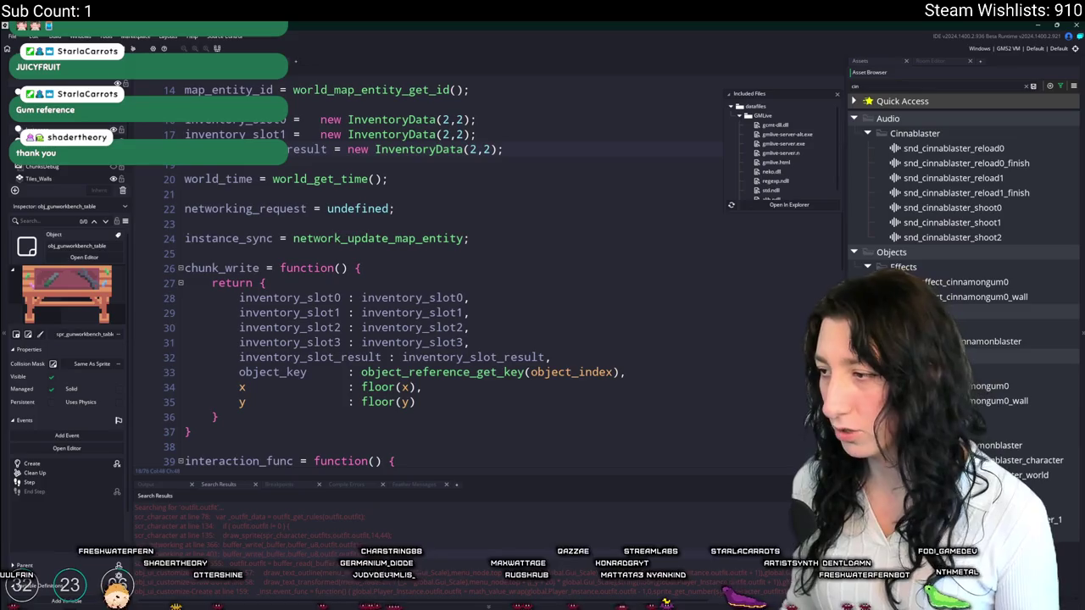
double_click(1001, 445)
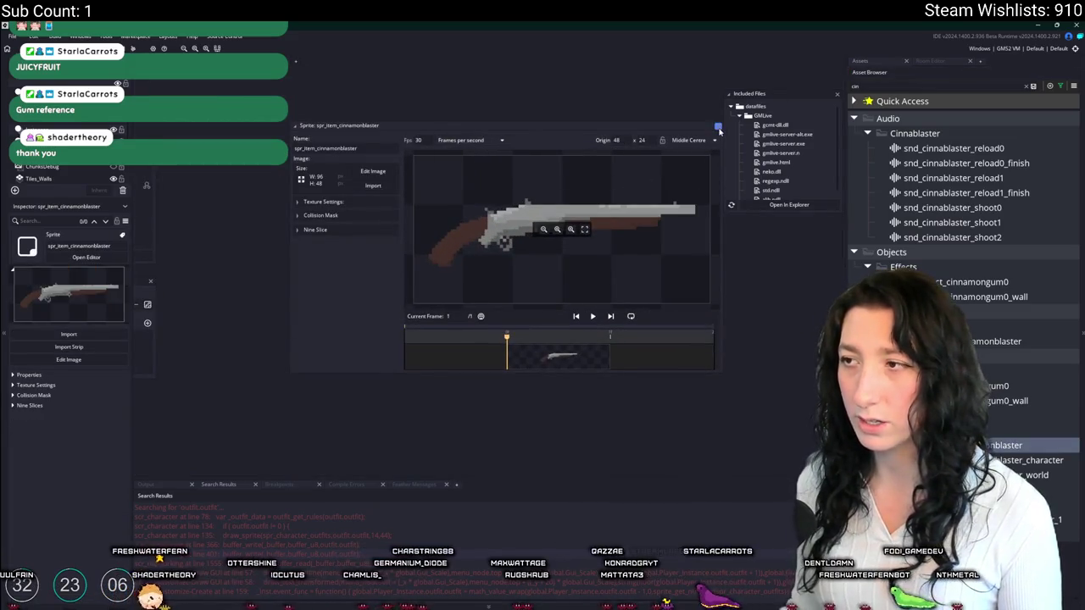
click(719, 129)
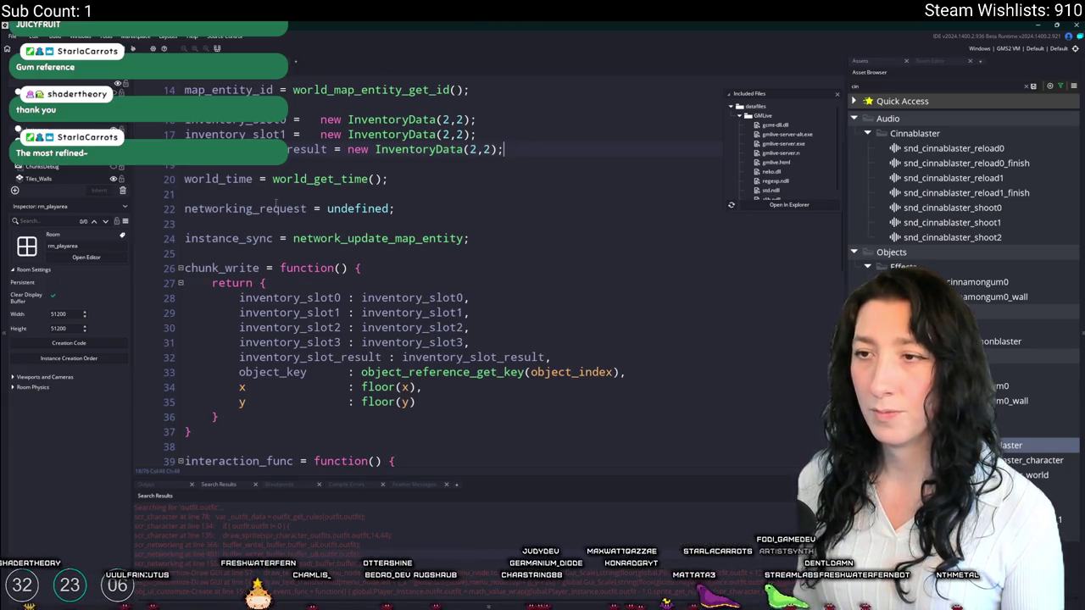
- Remove the slot2 and slot3 entries from the table's chunk_write save data
scroll(365, 200, down, 6)
scroll(458, 197, up, 3)
drag(473, 191, 512, 158)
key(BackSpace)
- Swap obj_ui_inventory_crafting for obj_ui_inventory_gunworkbench and drop slot2/slot3 from interaction_host_response
scroll(509, 169, up, 3)
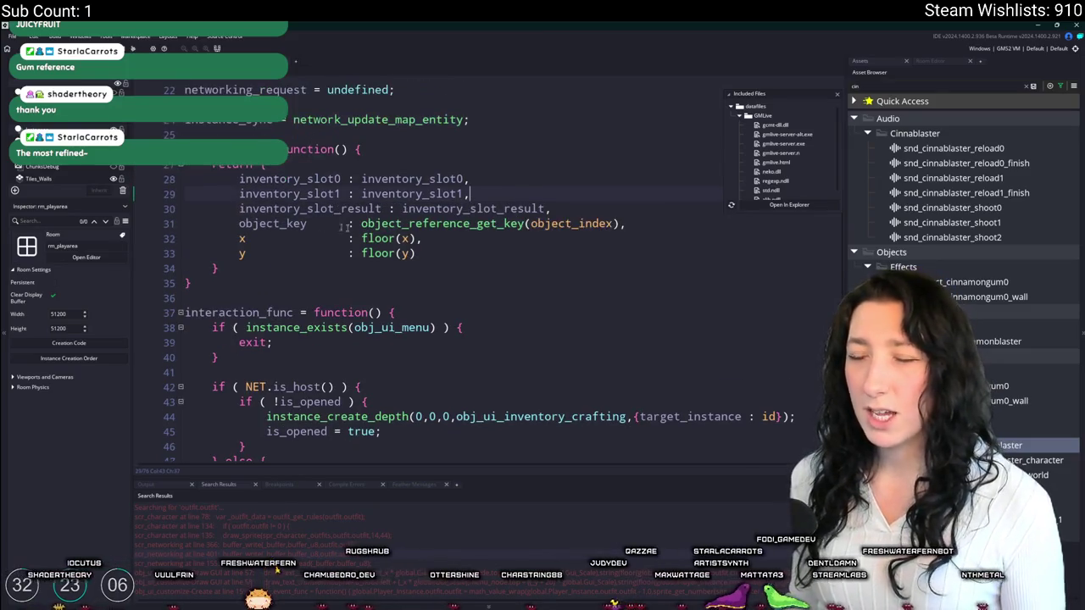
scroll(219, 338, down, 6)
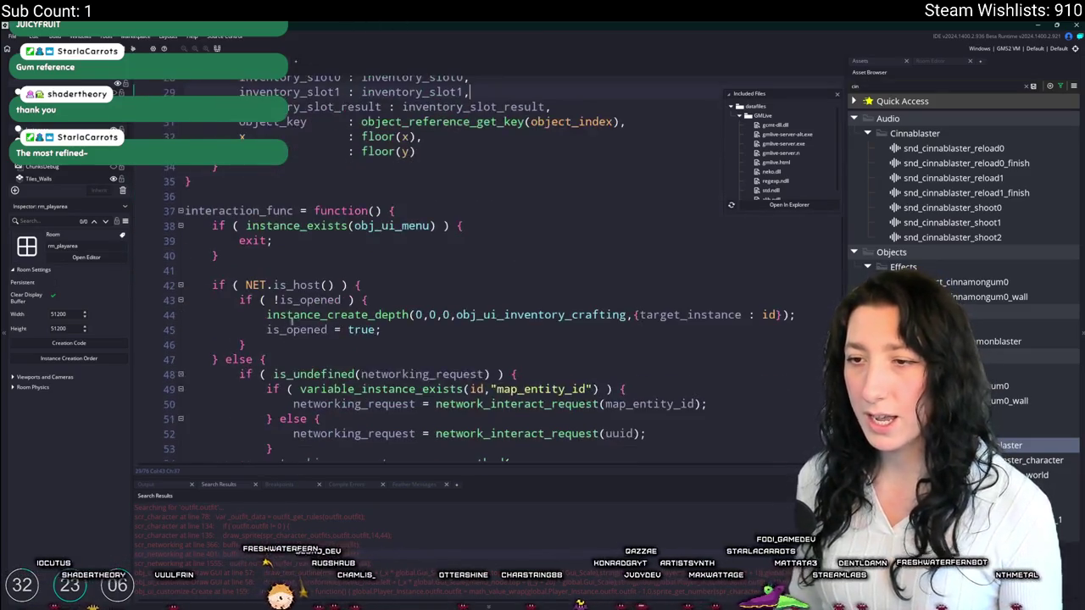
double_click(560, 246)
text(obj_ui_inventory_gunworkbench)
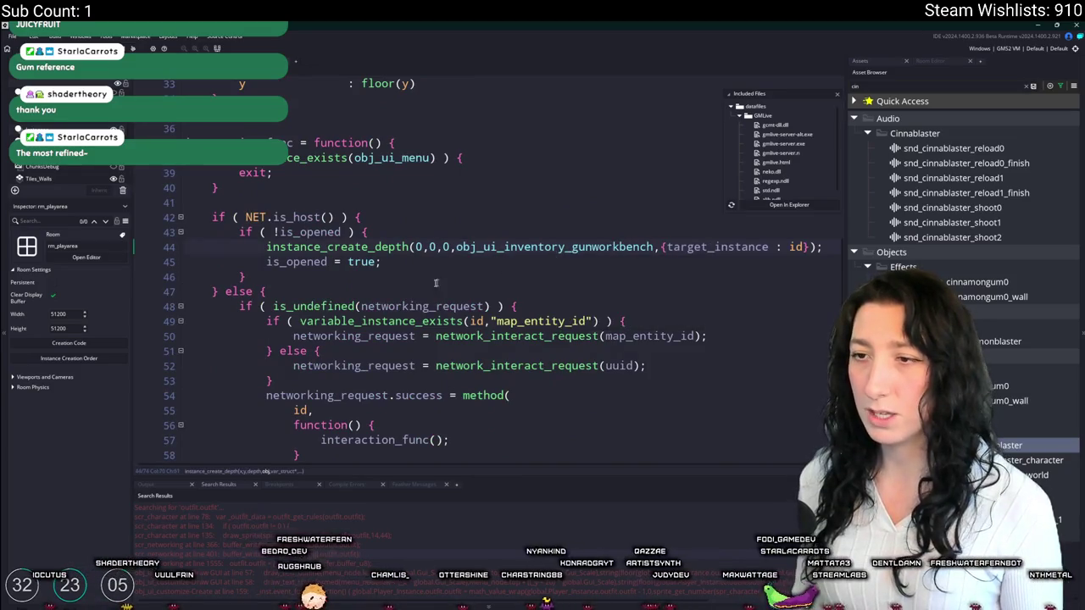
scroll(386, 264, down, 5)
drag(471, 404, 470, 374)
key(BackSpace)
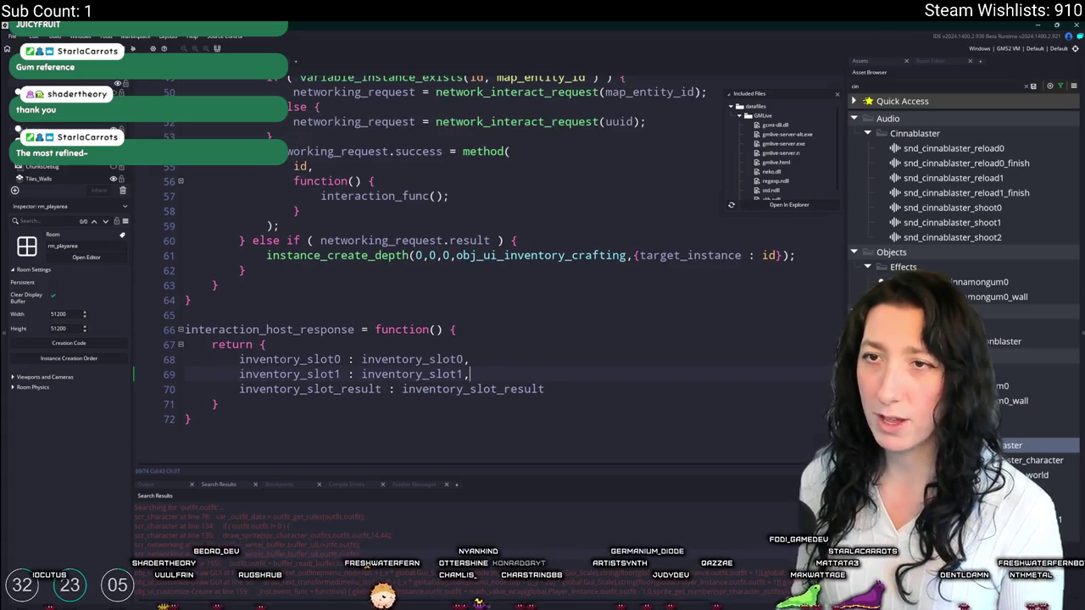
- Review the table's Step, Clean Up, End Step and Create event code
key(ctrl+w)
click(417, 252)
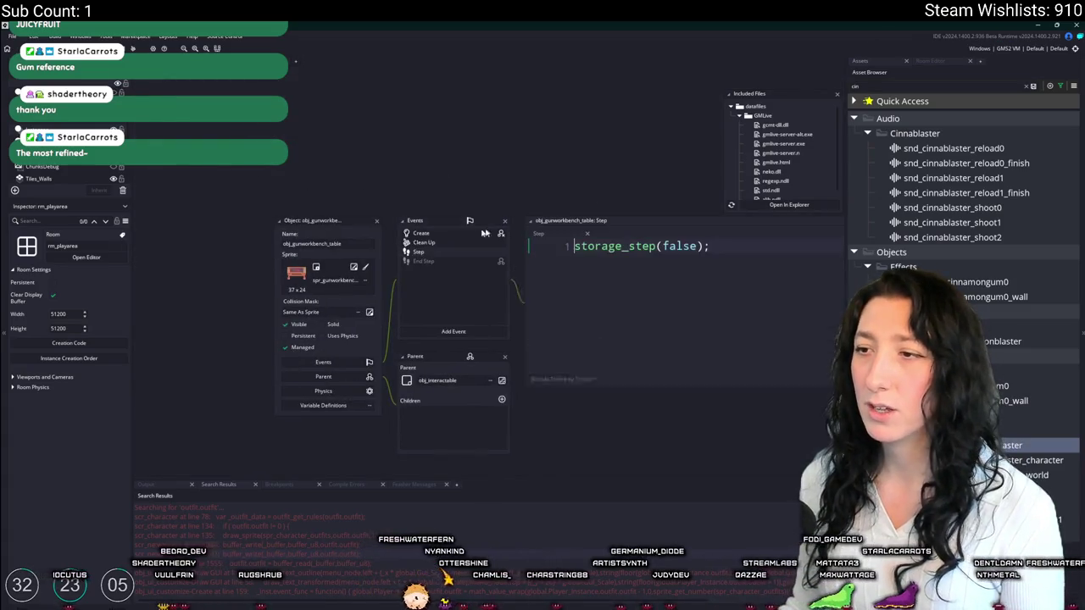
click(254, 224)
click(290, 244)
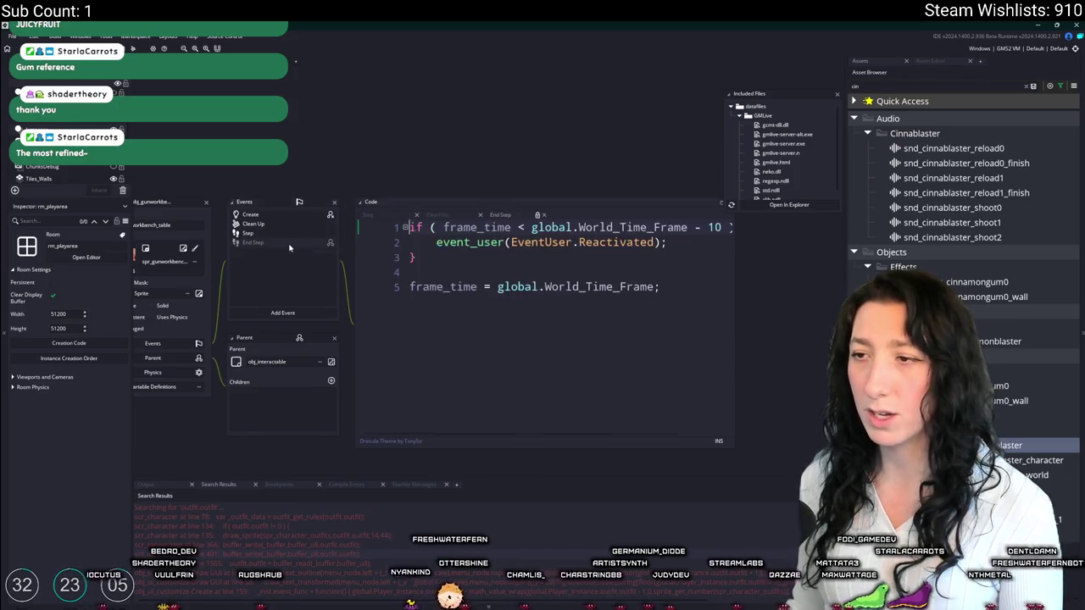
click(297, 234)
click(311, 223)
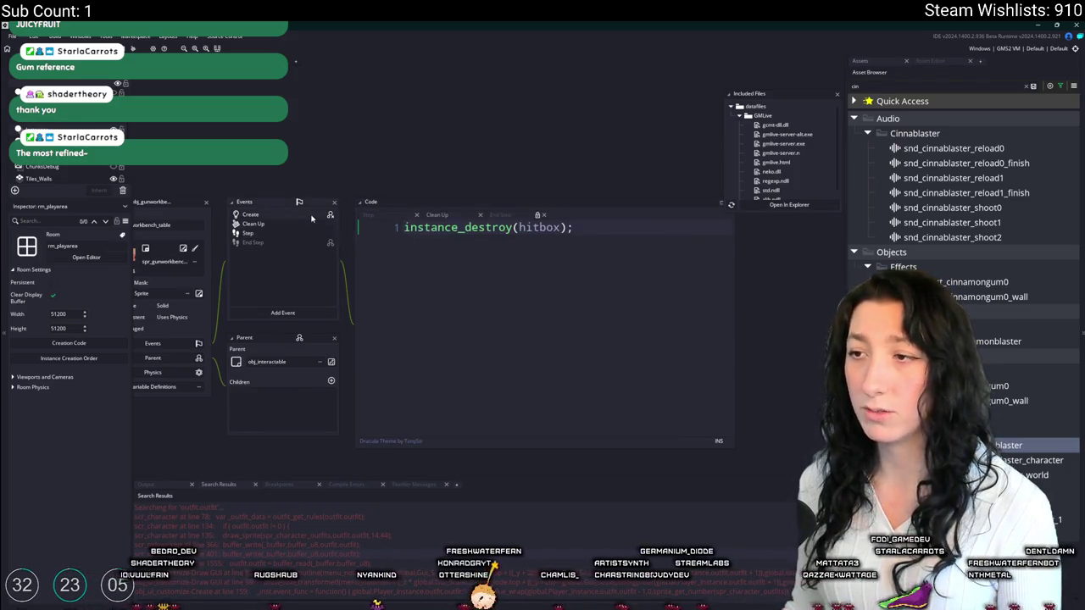
click(311, 219)
scroll(424, 254, up, 5)
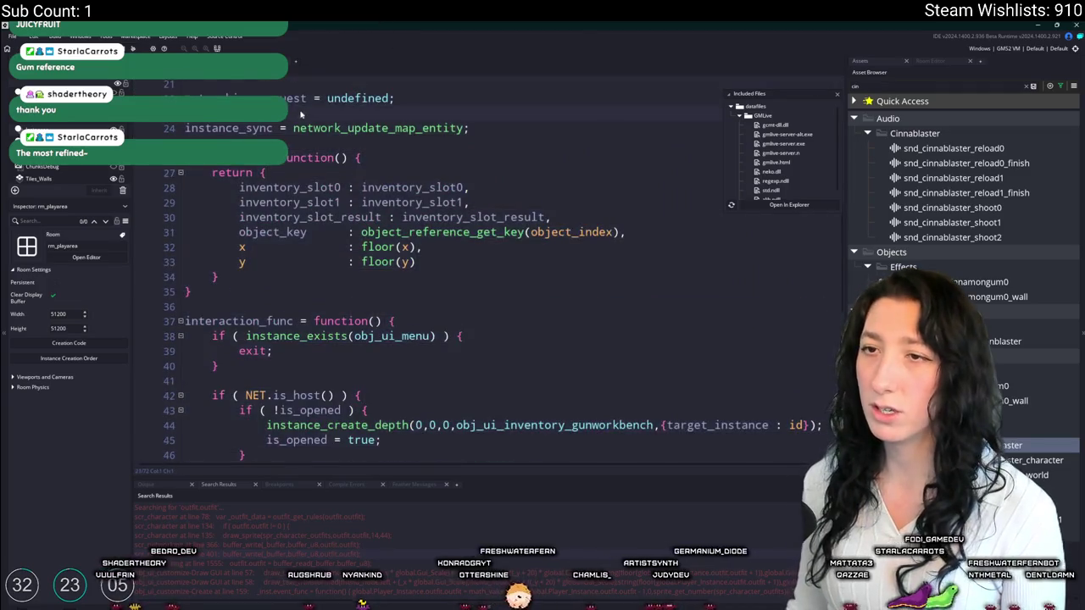
key(Escape)
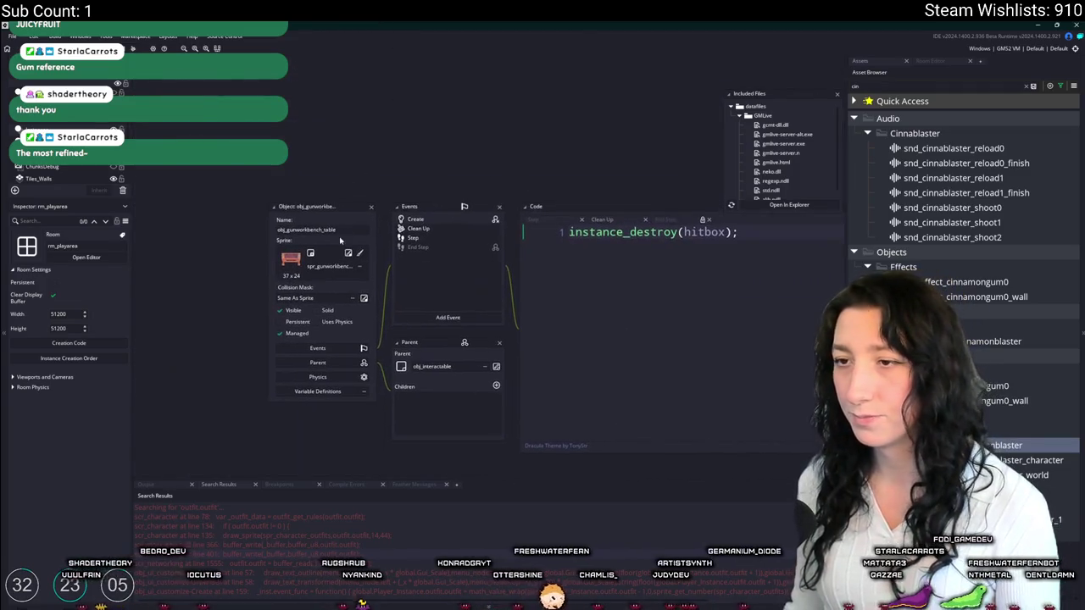
key(ctrl+t)
- Open the obj_ui_inventory_gunworkbench object from a 'gunwork' asset search
text(gunwork)
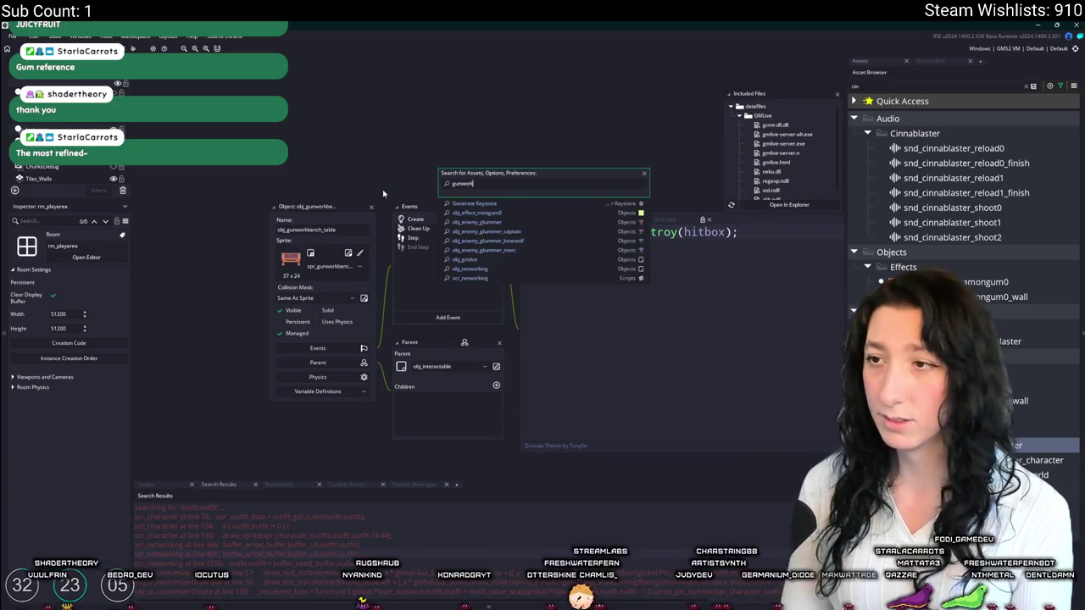
key(Down)
key(Return)
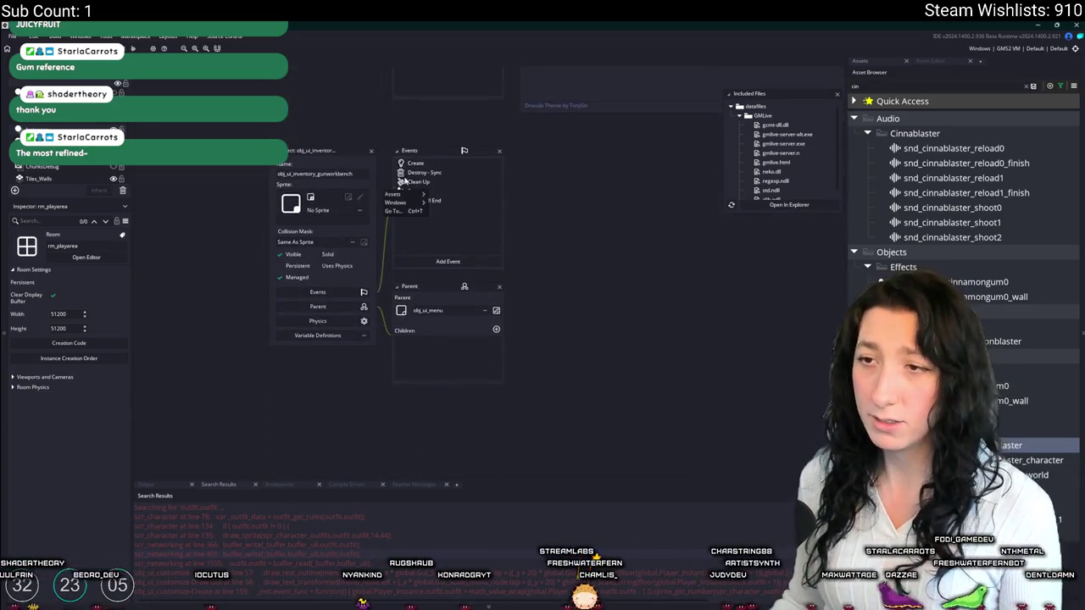
- Insert 'exit;' on line 101 of its Step event, above the if (!item_crafted) logic
double_click(356, 183)
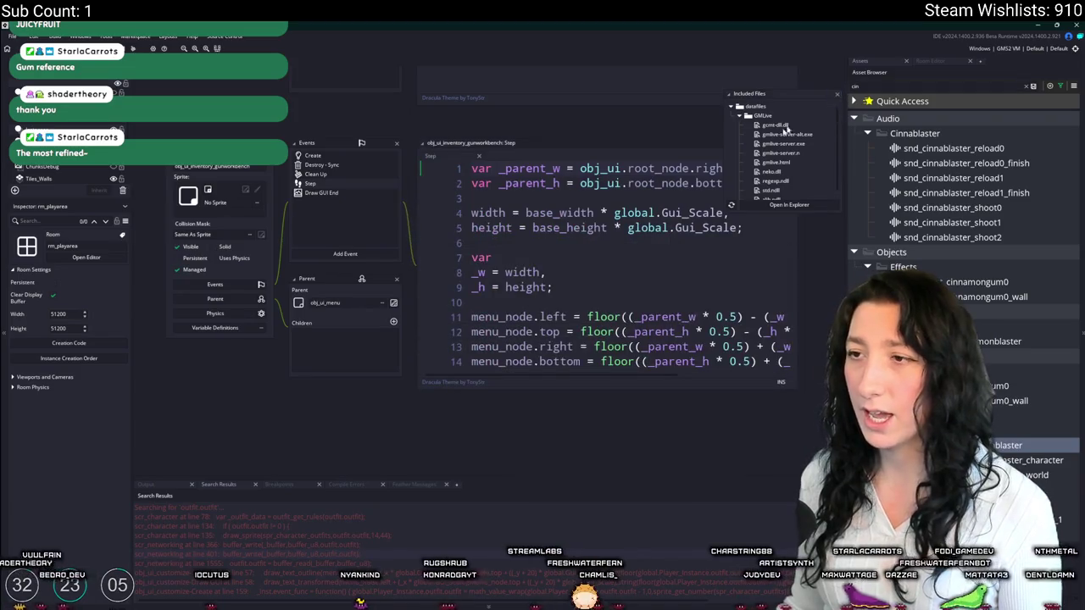
scroll(357, 264, down, 8)
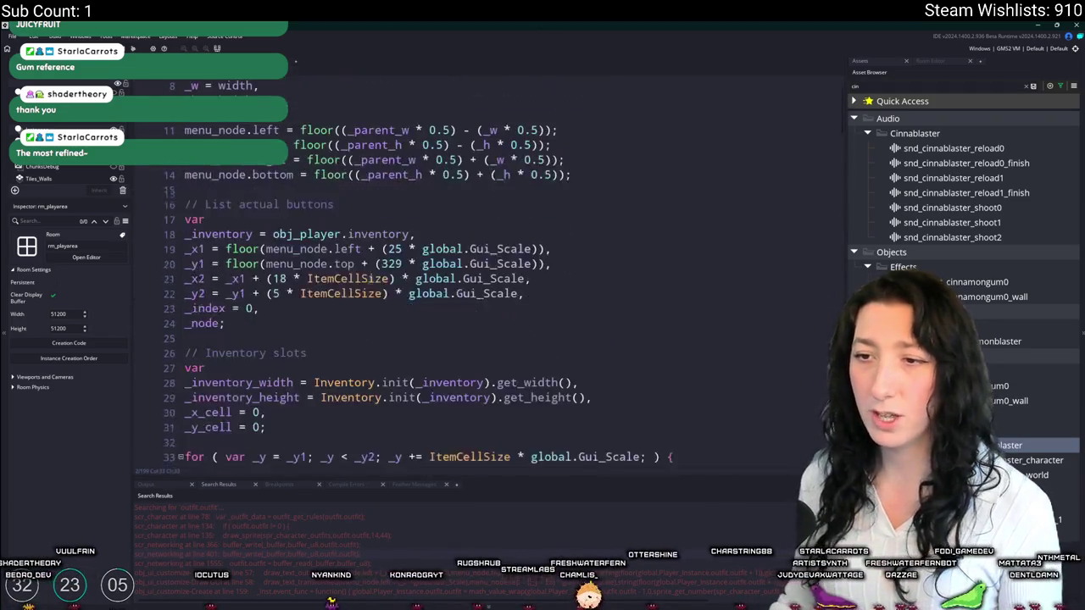
scroll(357, 263, down, 18)
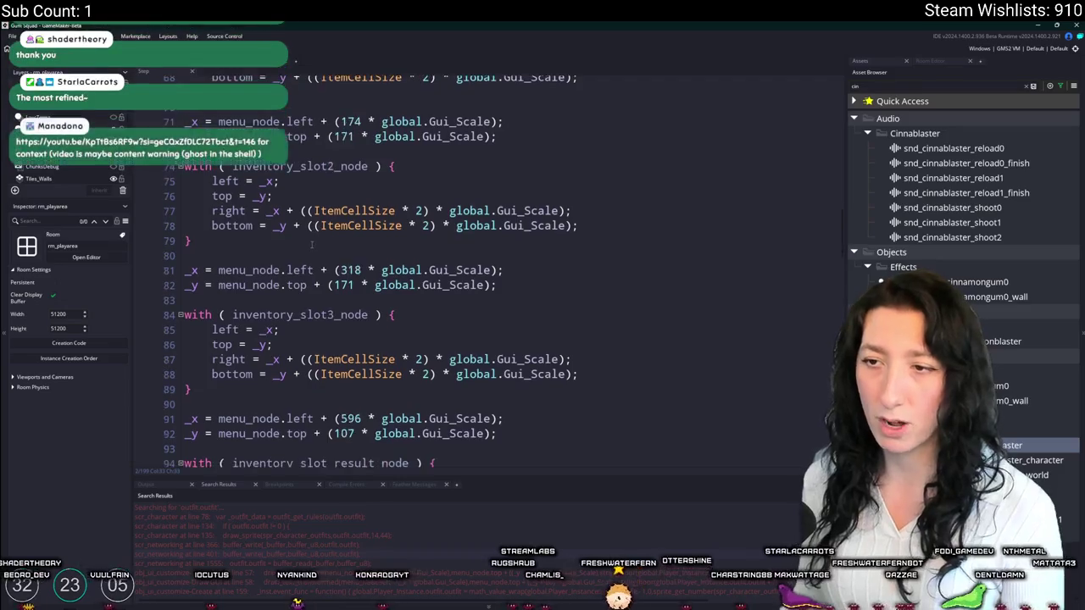
scroll(356, 233, down, 6)
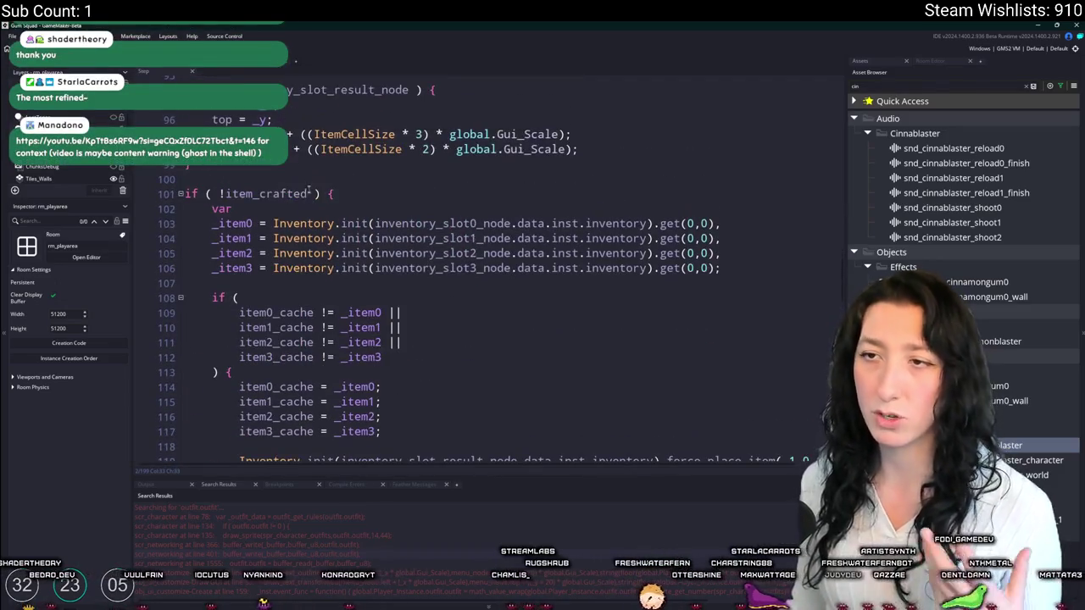
key(Return)
key(Return)
key(Return)
key(Down)
text(exit;)
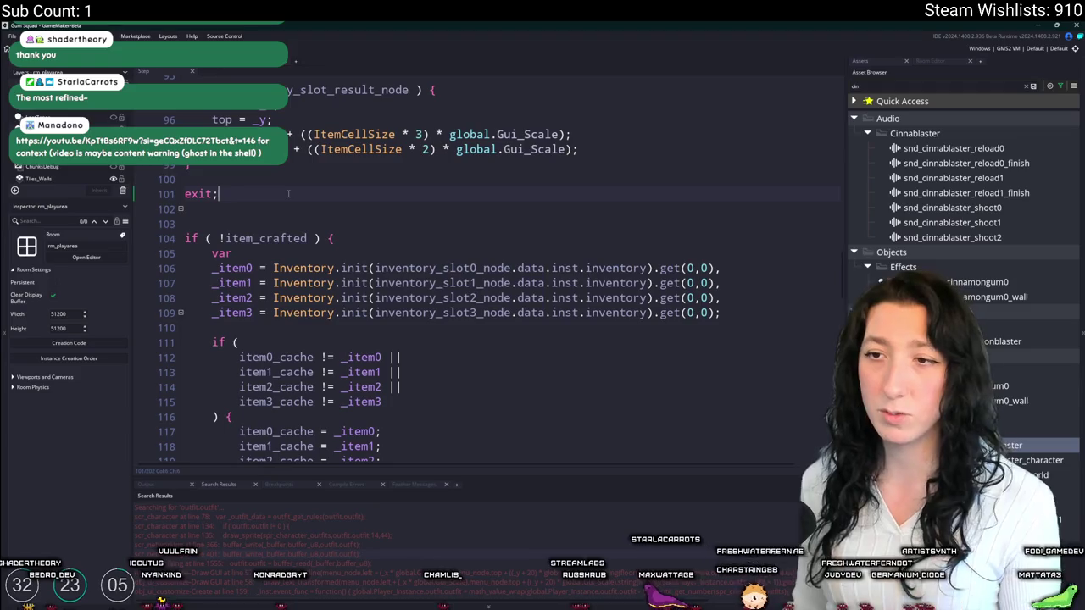
scroll(288, 194, up, 3)
key(ctrl+w)
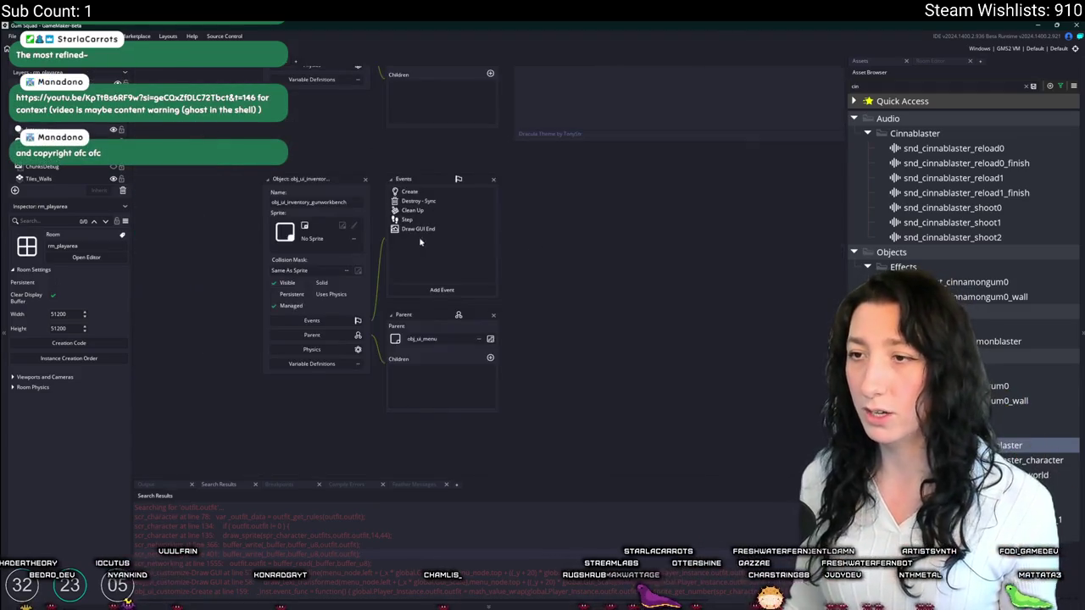
- Remove the inventory_slot2 and inventory_slot3 lines from the Destroy - Sync event
double_click(415, 229)
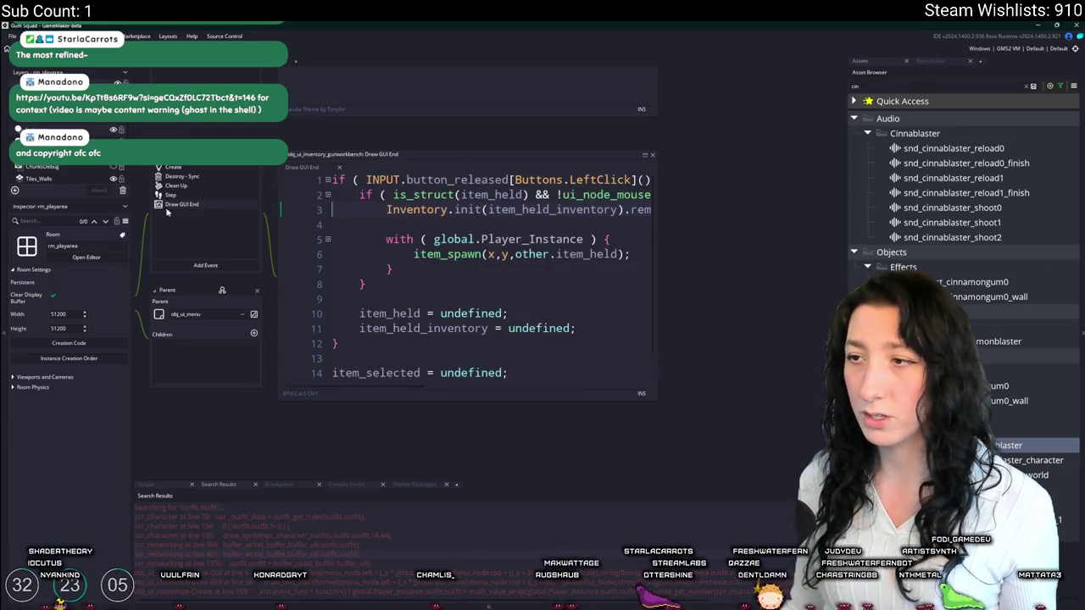
click(191, 185)
click(224, 176)
scroll(466, 280, down, 3)
scroll(509, 272, right, 2)
click(632, 261)
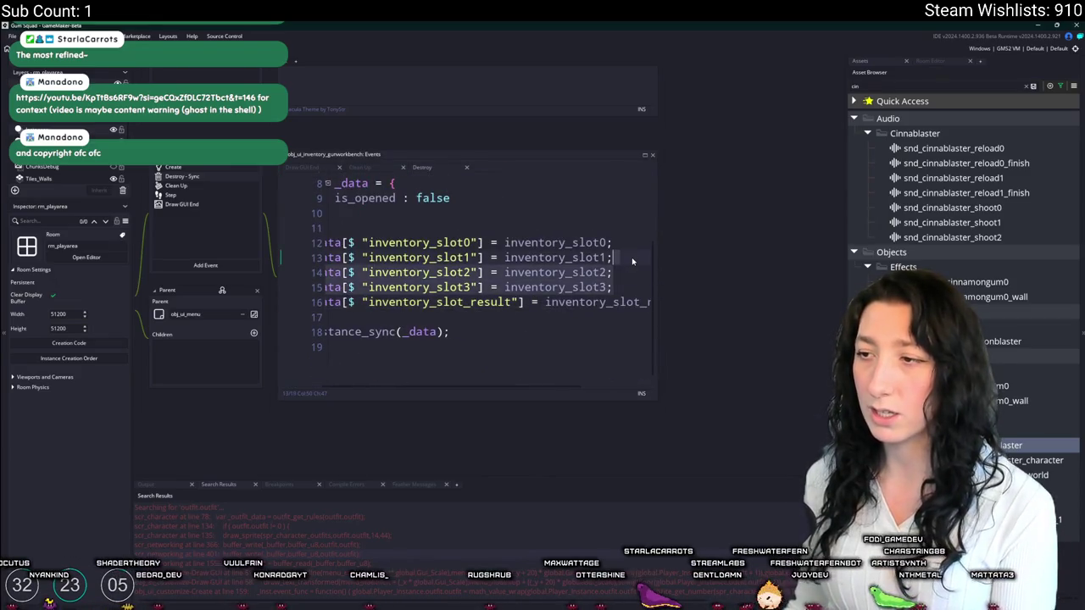
key(shift+Down)
key(shift+Down)
key(BackSpace)
scroll(466, 280, up, 3)
scroll(466, 280, left, 2)
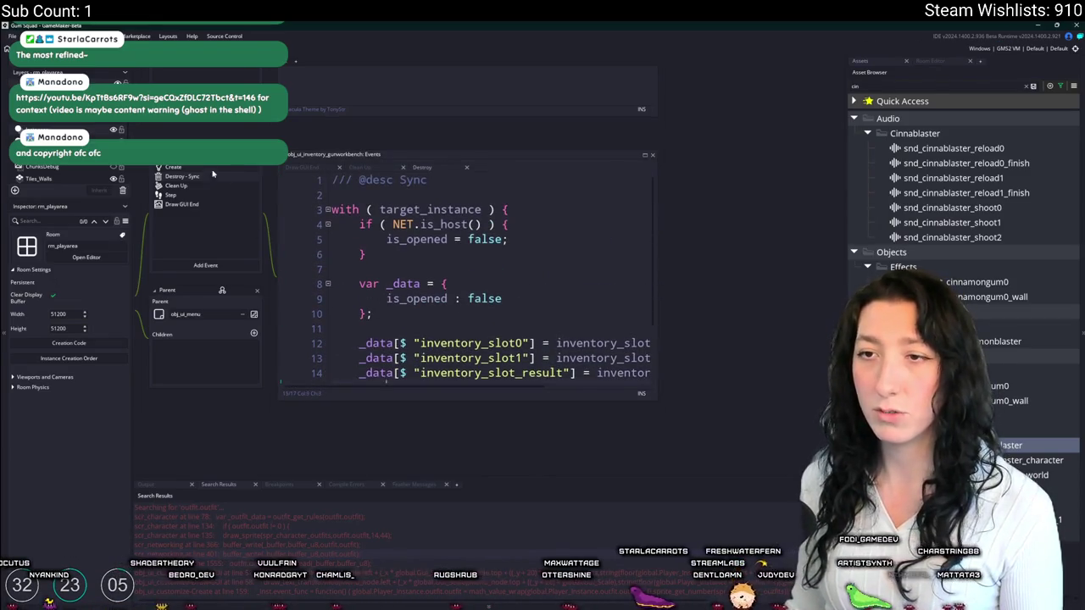
- In the Create event, switch the background sprite and size lookups to spr_ui_inventory_back3
click(173, 167)
scroll(520, 203, down, 2)
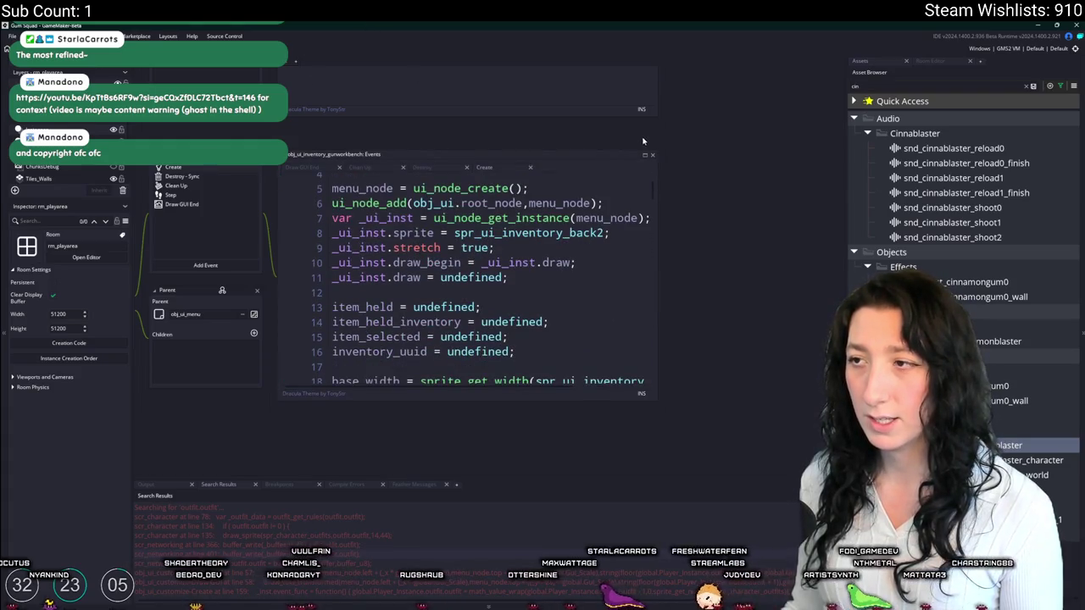
double_click(486, 153)
click(459, 136)
key(BackSpace)
text(3)
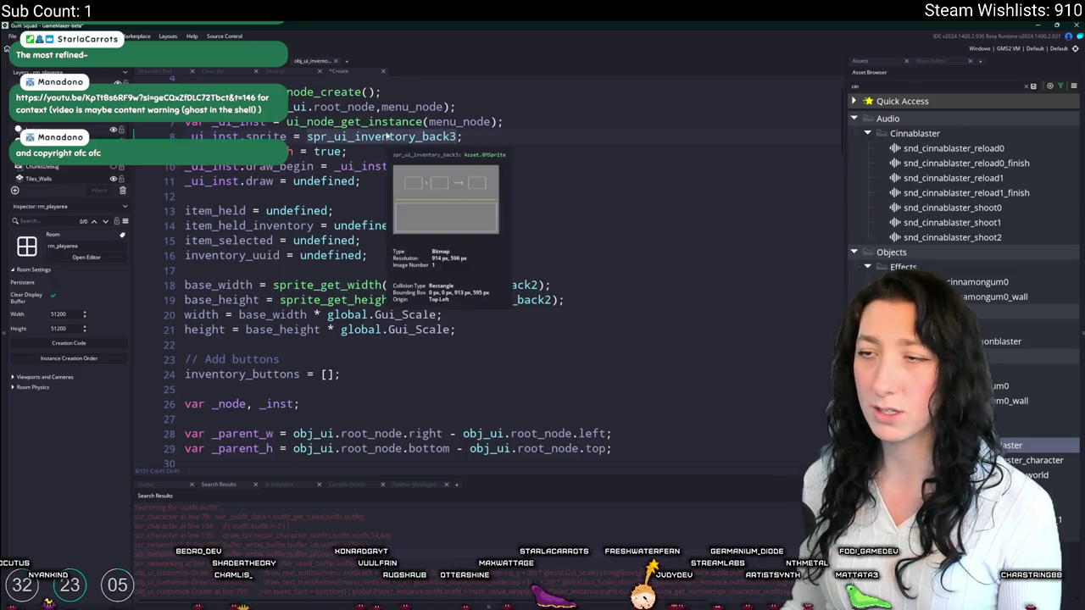
click(511, 289)
key(BackSpace)
text(3)
click(552, 300)
key(BackSpace)
text(3)
- Delete the slot2 and slot3 ui_define_inventory_slot_inst definitions from the Create code
scroll(509, 297, down, 8)
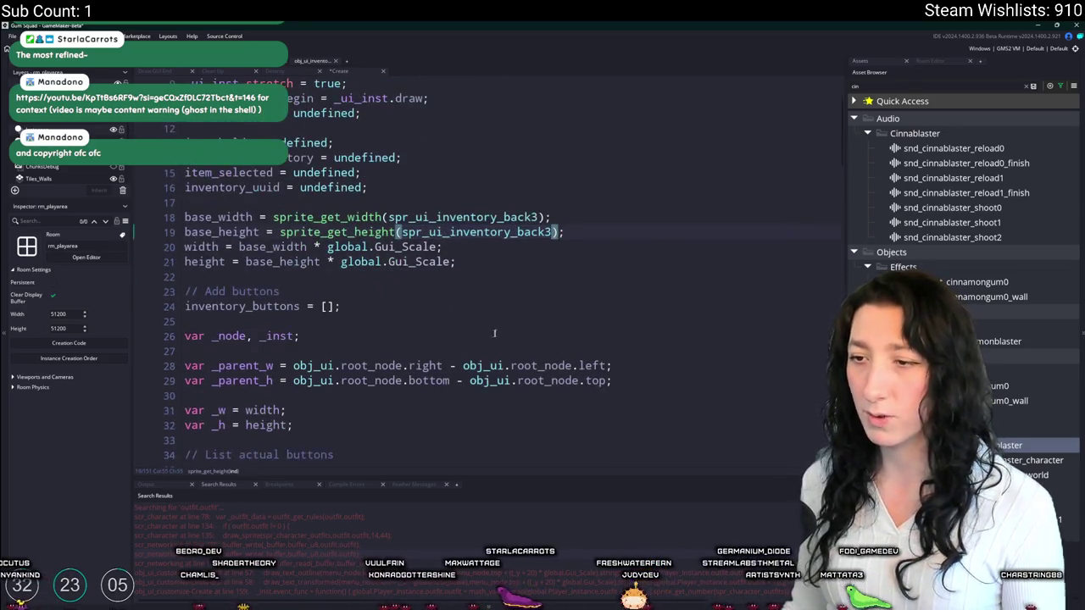
scroll(425, 196, down, 8)
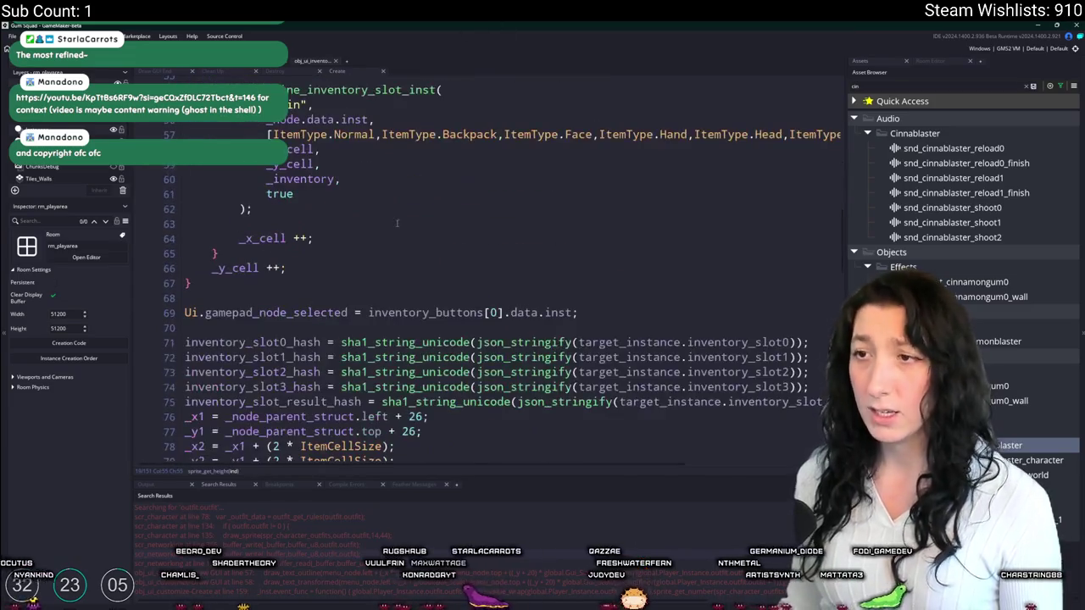
scroll(425, 197, up, 6)
scroll(425, 196, down, 8)
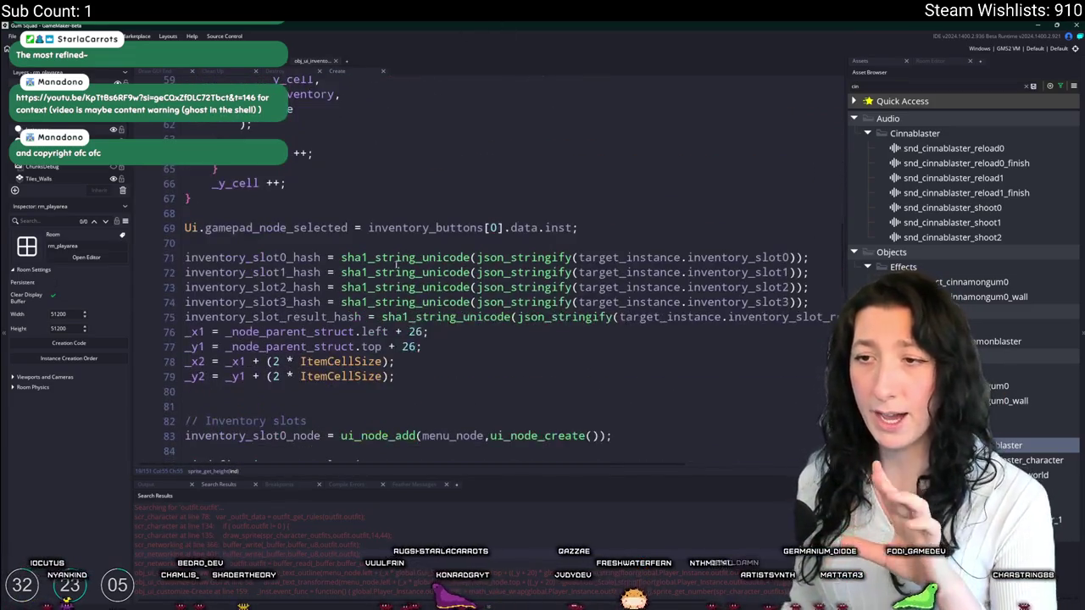
scroll(613, 298, down, 4)
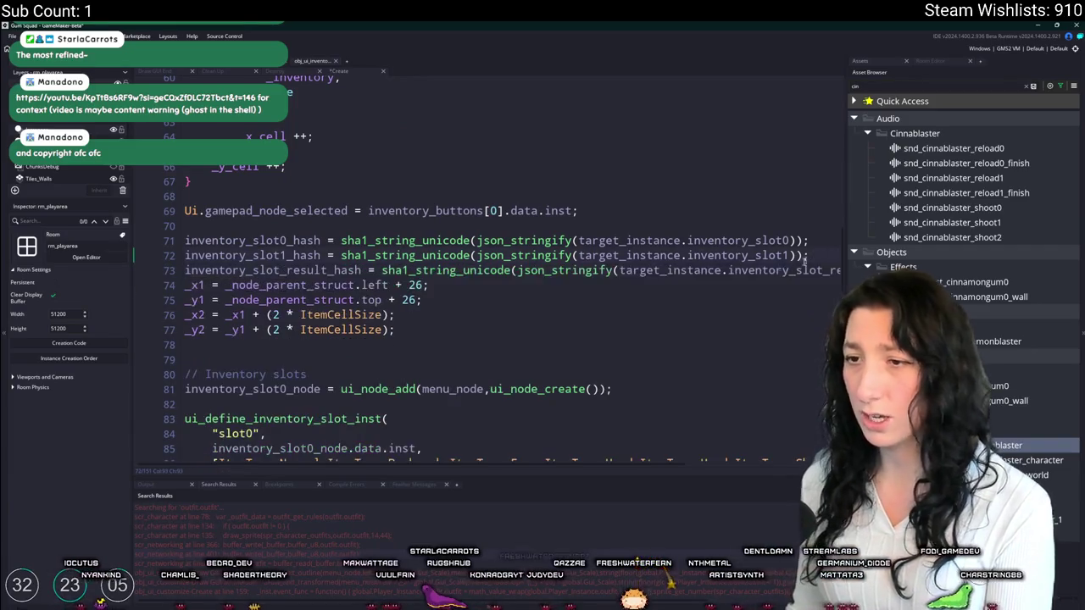
scroll(613, 299, down, 8)
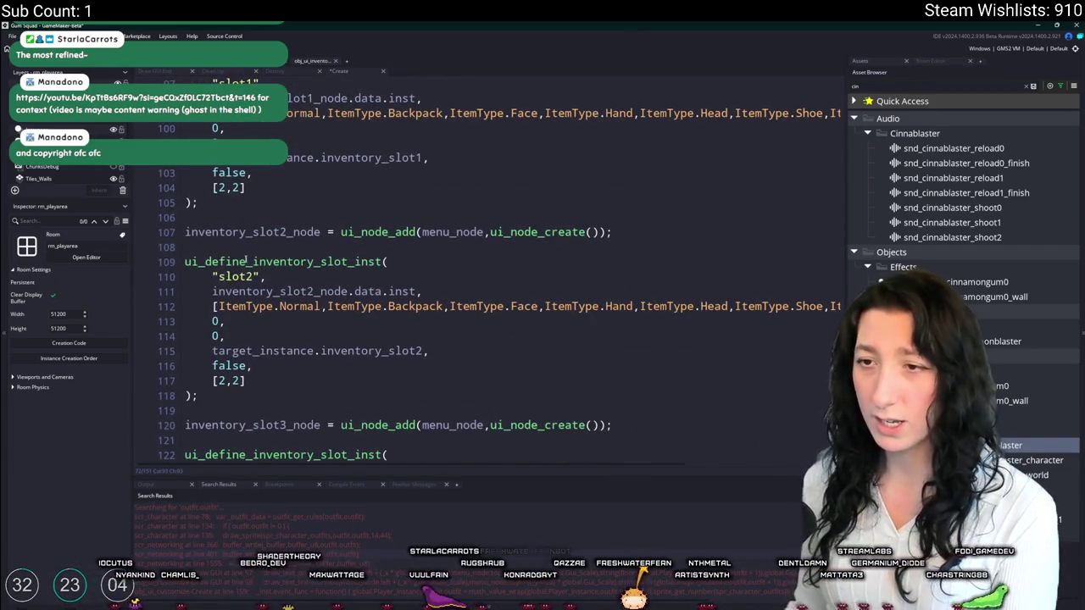
scroll(242, 231, up, 1)
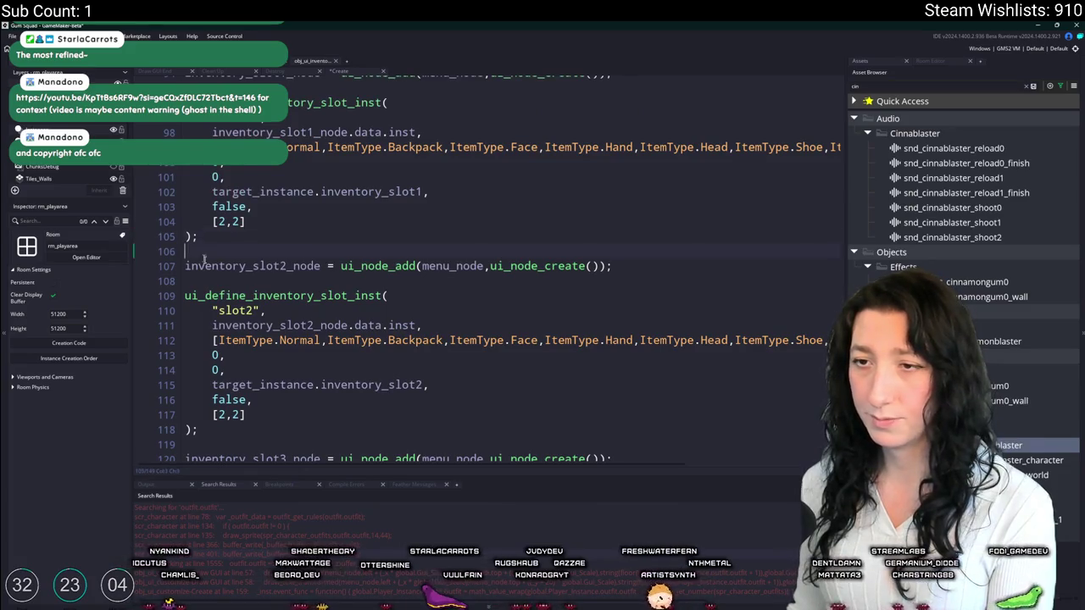
scroll(200, 253, down, 5)
scroll(677, 209, up, 2)
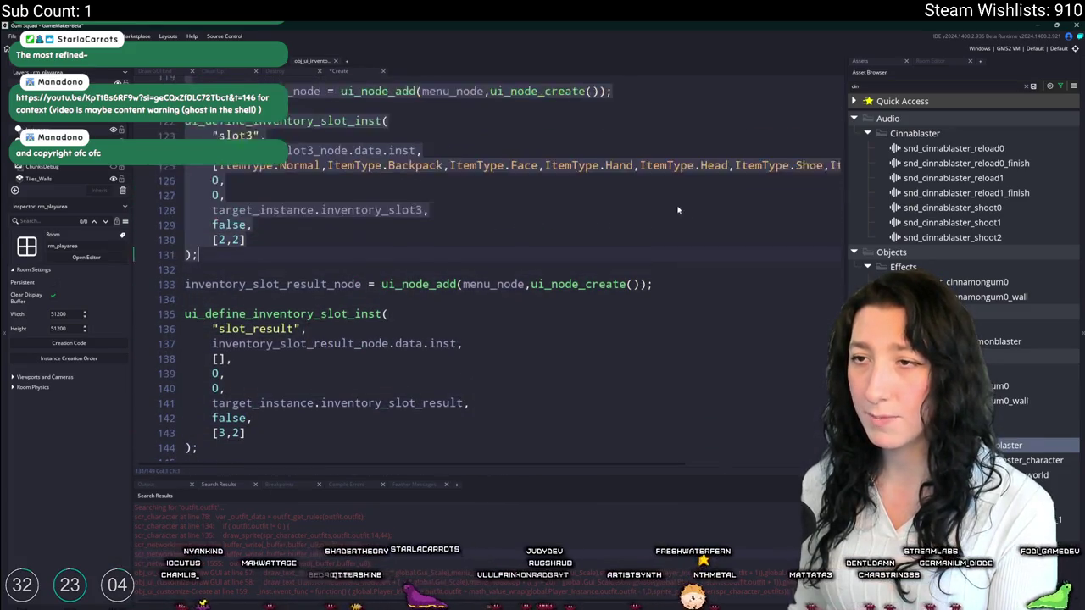
key(Delete)
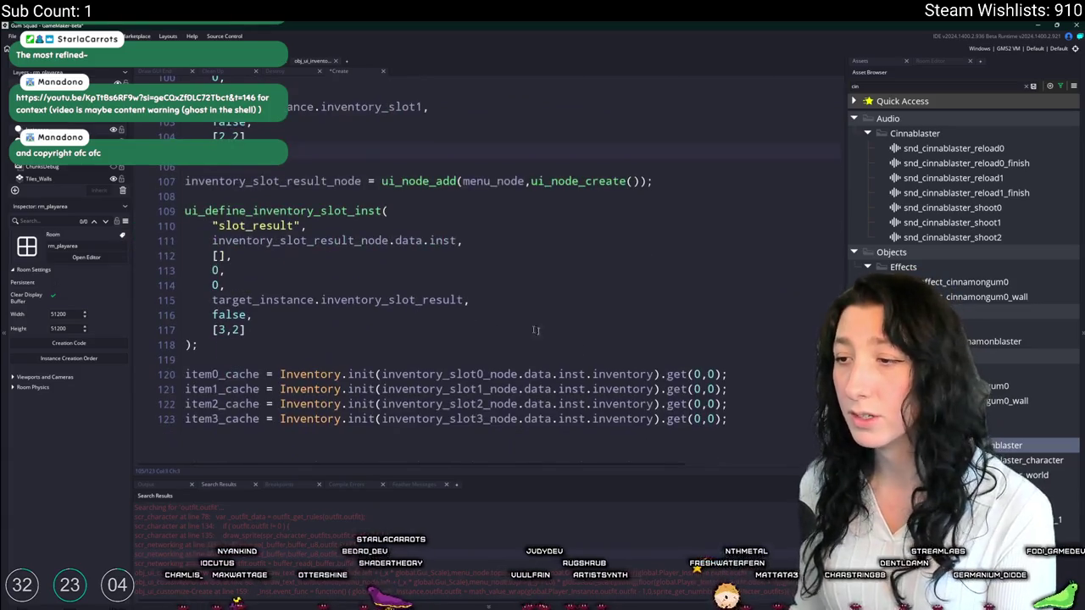
click(757, 410)
- Review the edited Create code from the top and return to the gun workbench object's events
scroll(705, 331, up, 10)
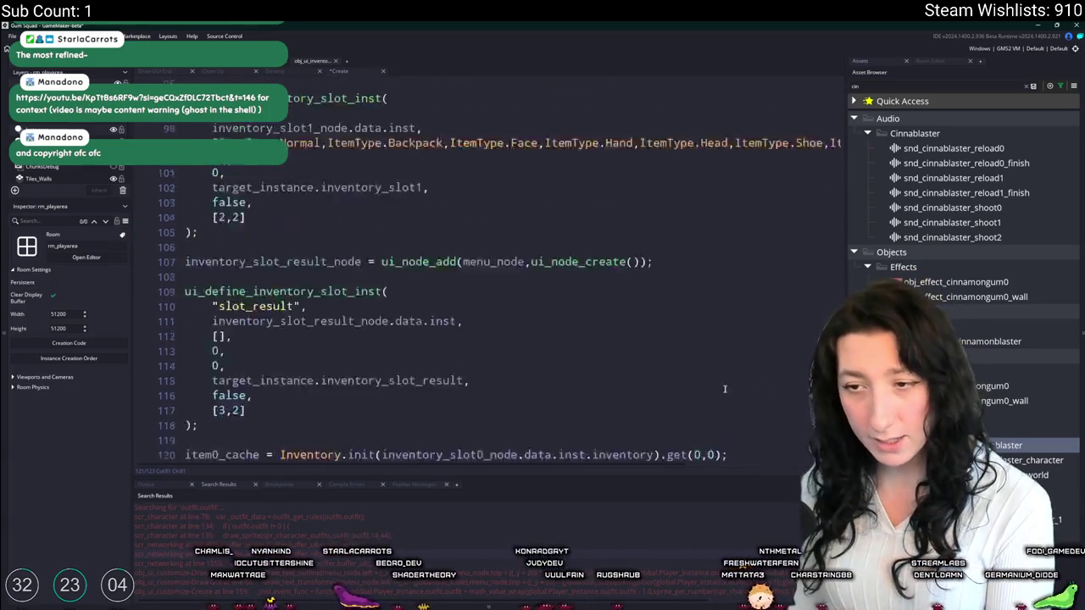
scroll(705, 331, up, 10)
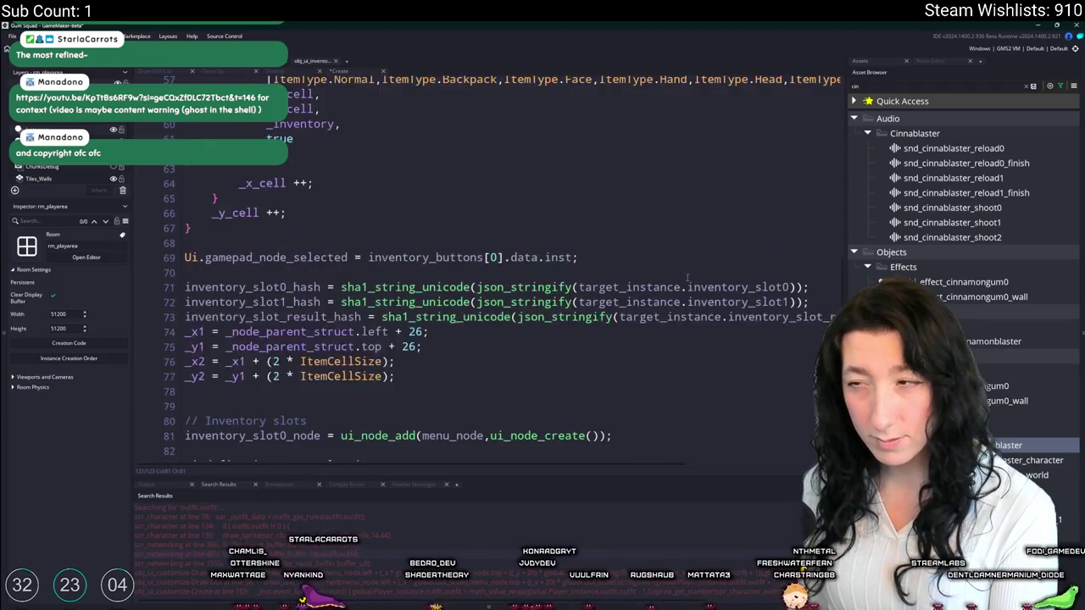
scroll(675, 286, up, 10)
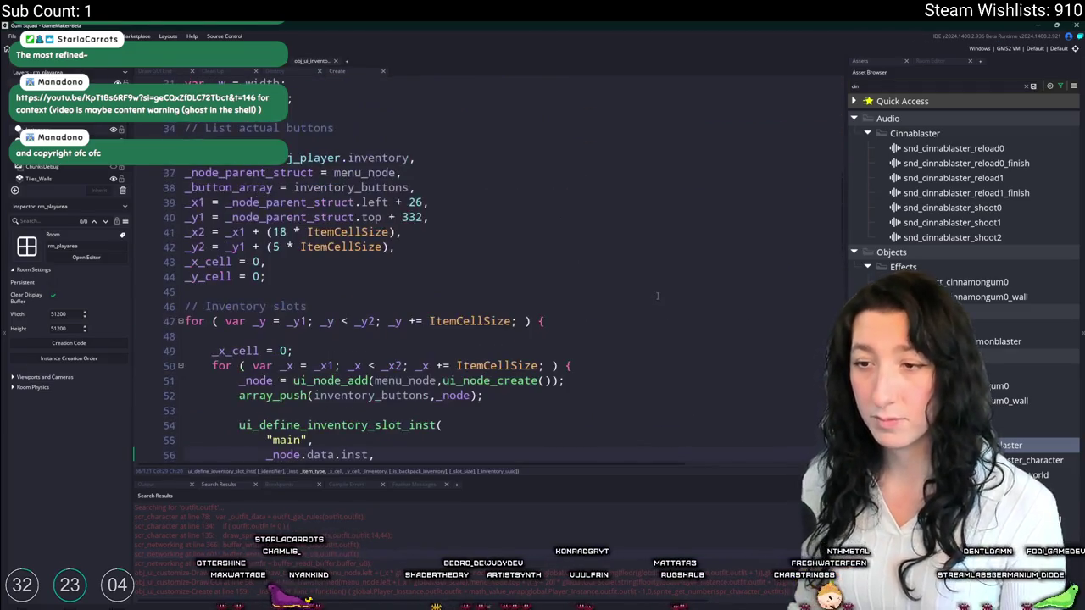
scroll(639, 320, up, 3)
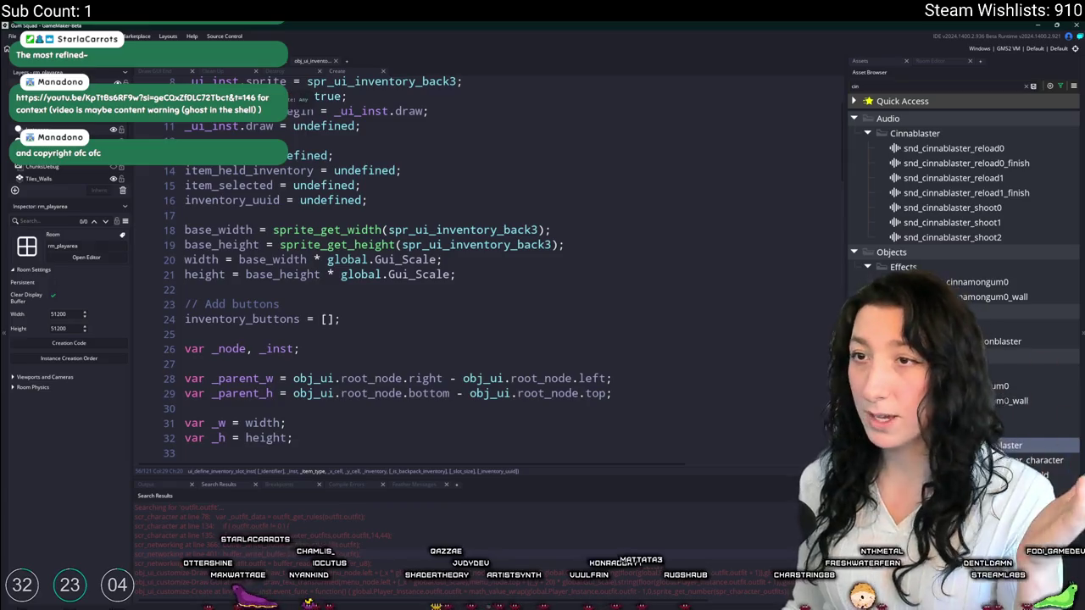
click(159, 68)
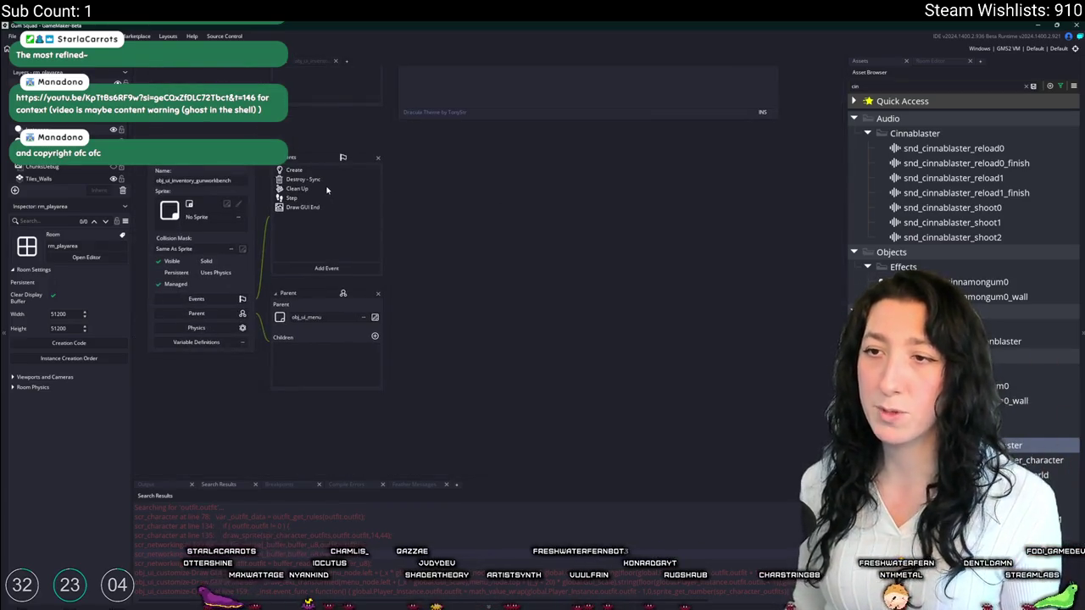
- Glance at the workbench's Clean Up event, then open its Step event code
click(327, 190)
click(153, 69)
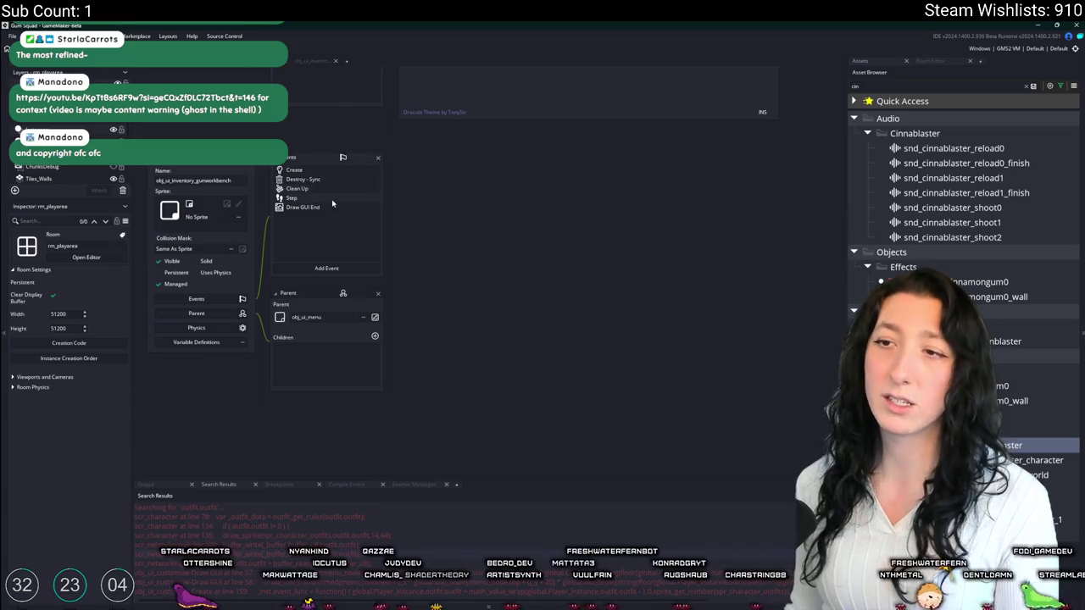
click(333, 204)
- Place the caret at line 53's slot0 offset 174 and start a test build with F5
scroll(393, 255, up, 15)
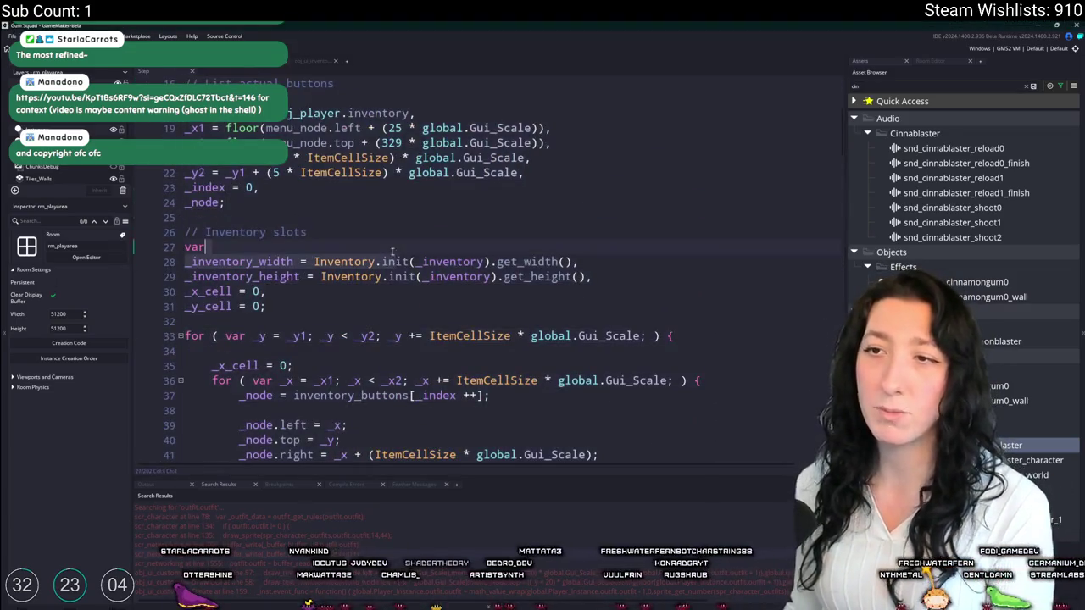
scroll(392, 254, up, 3)
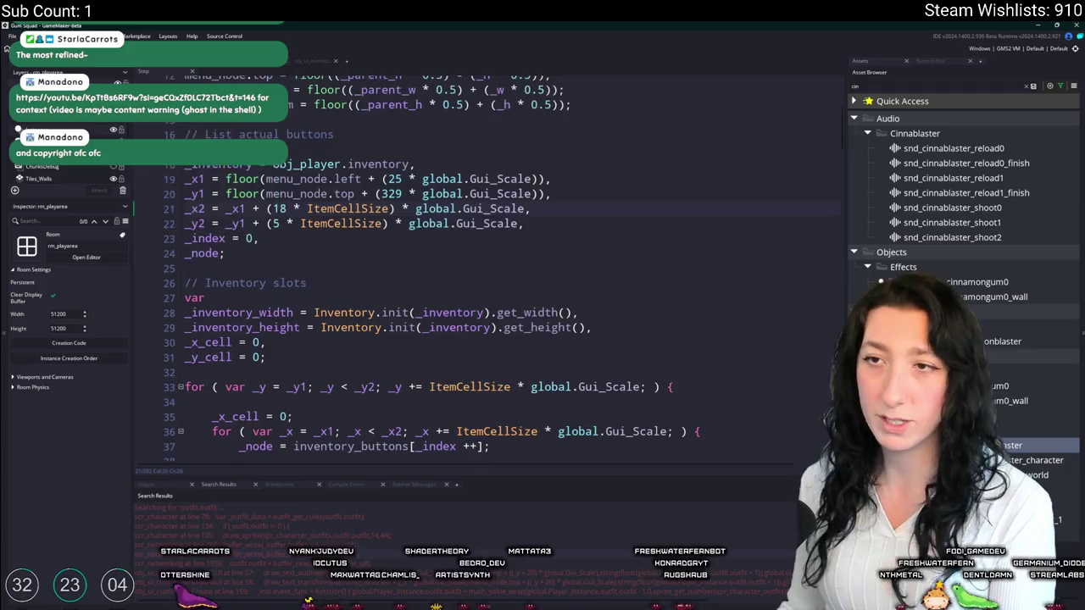
scroll(373, 271, up, 2)
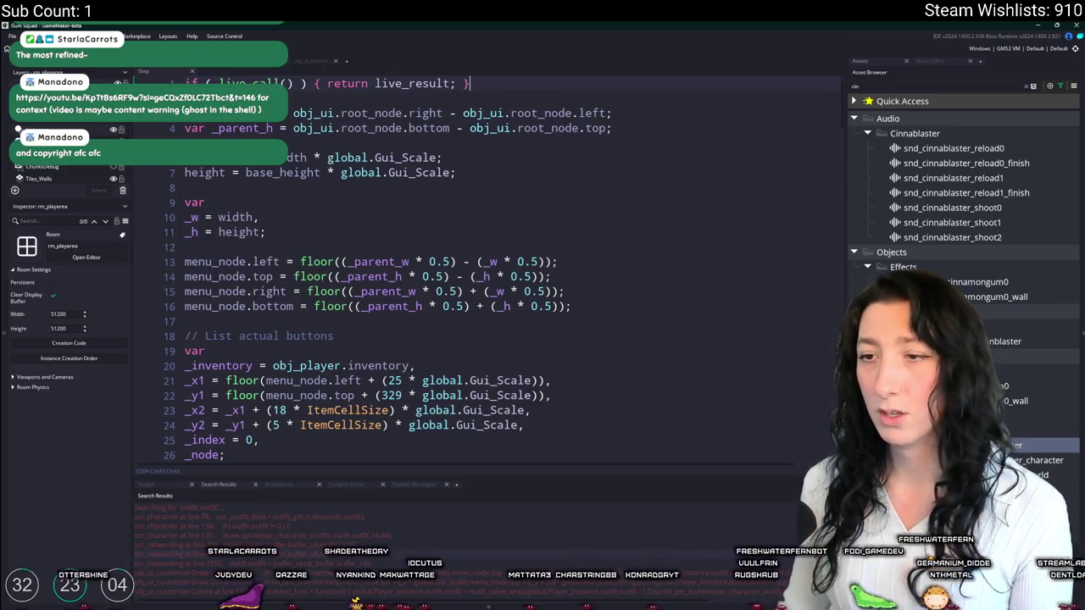
scroll(243, 316, down, 15)
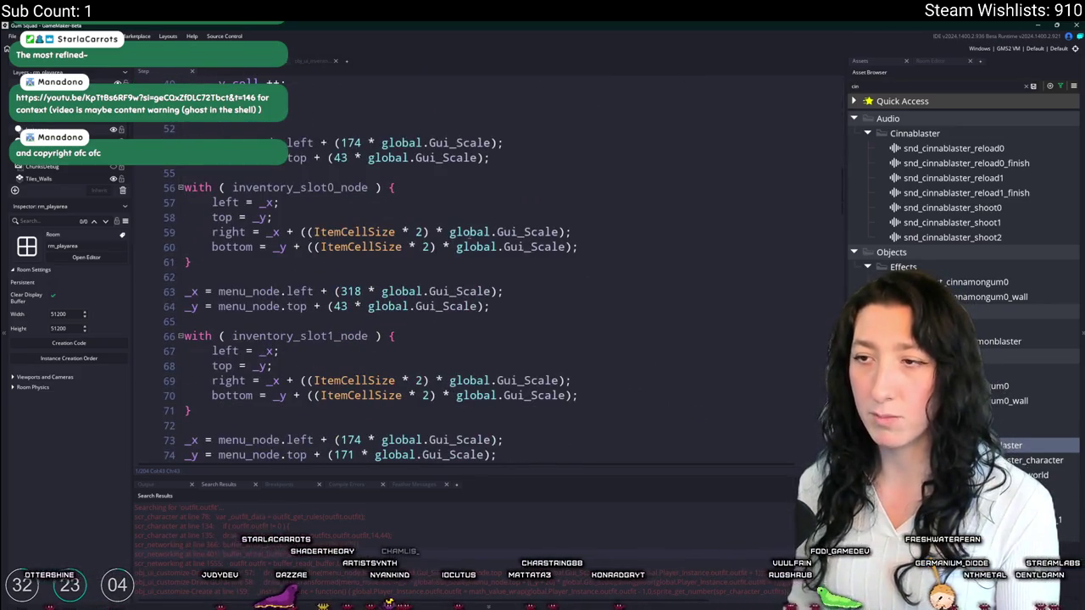
click(336, 142)
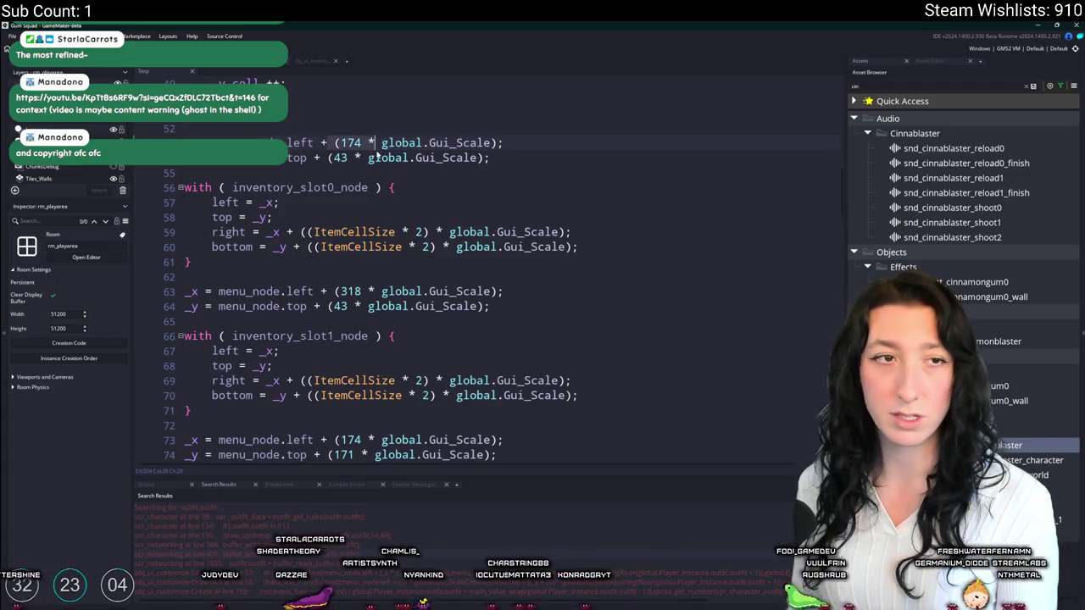
key(F5)
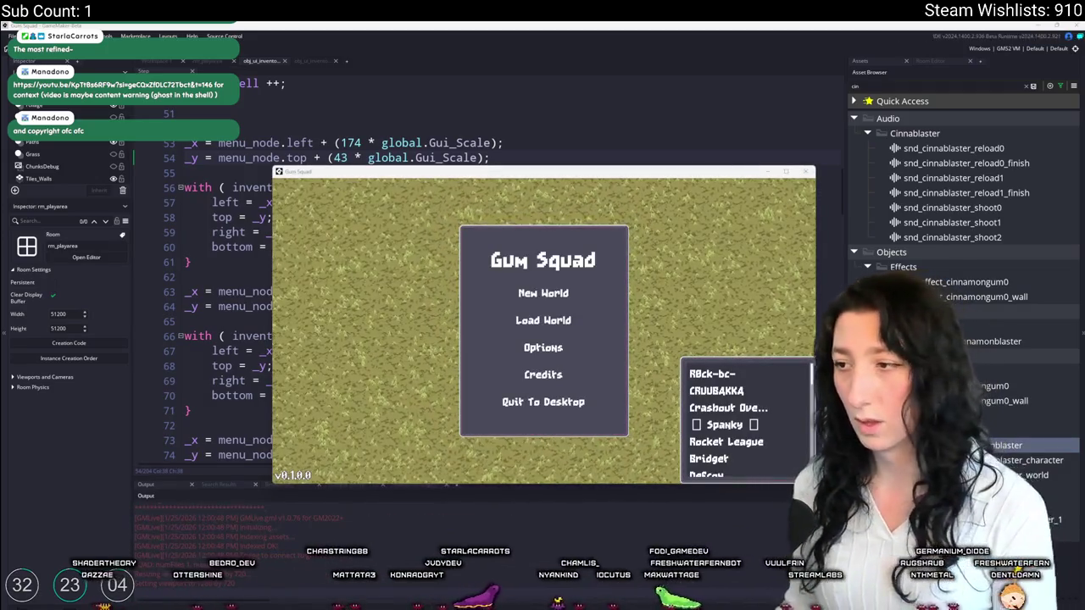
- Start a New World lobby, maximize the game window, and Abort at the slot2 code error
click(543, 293)
click(543, 395)
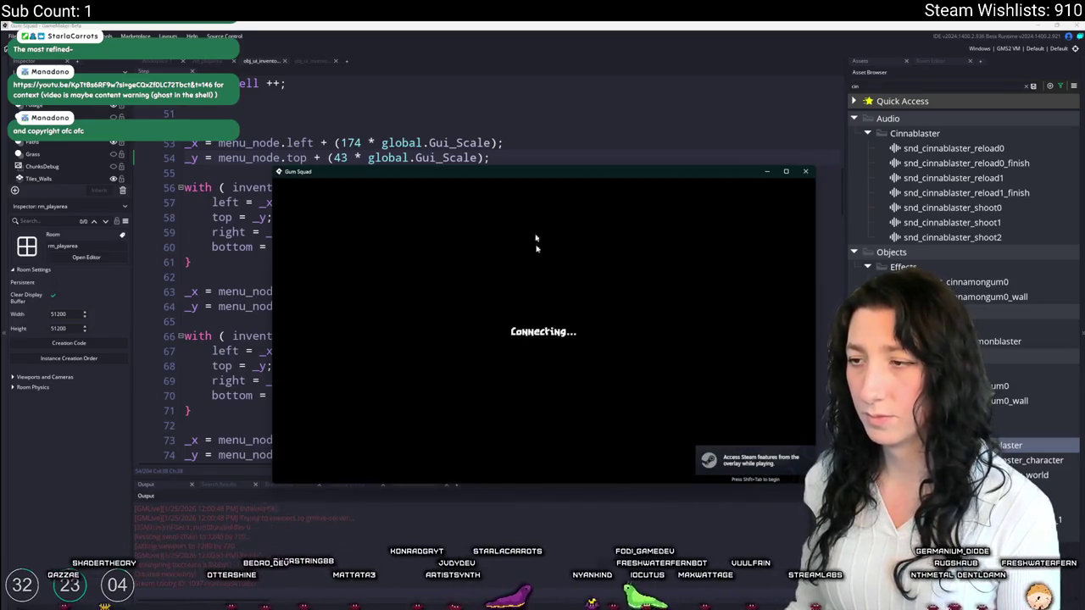
double_click(532, 170)
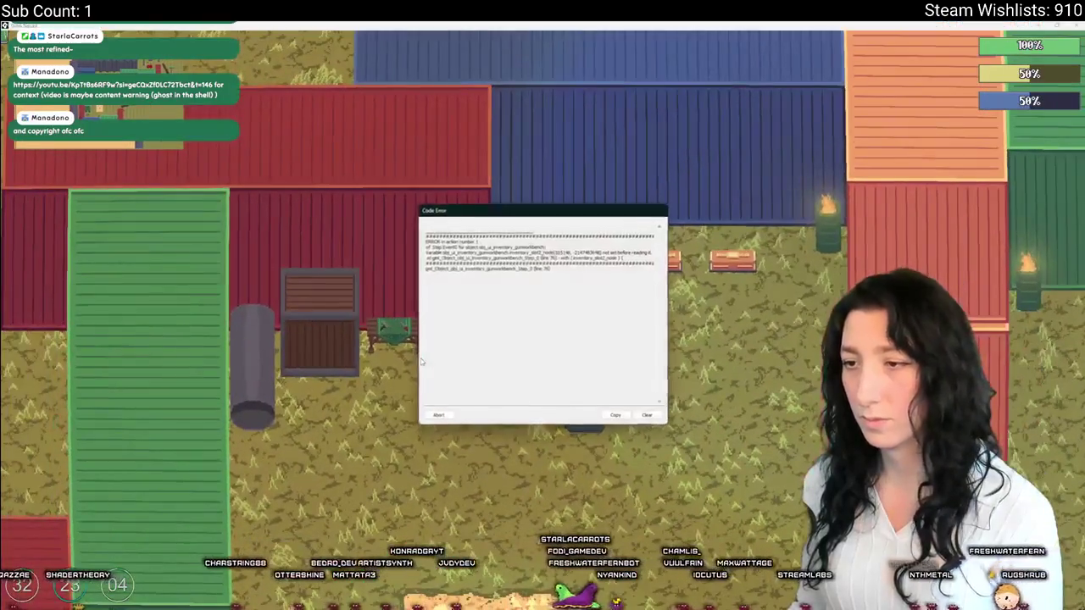
click(439, 414)
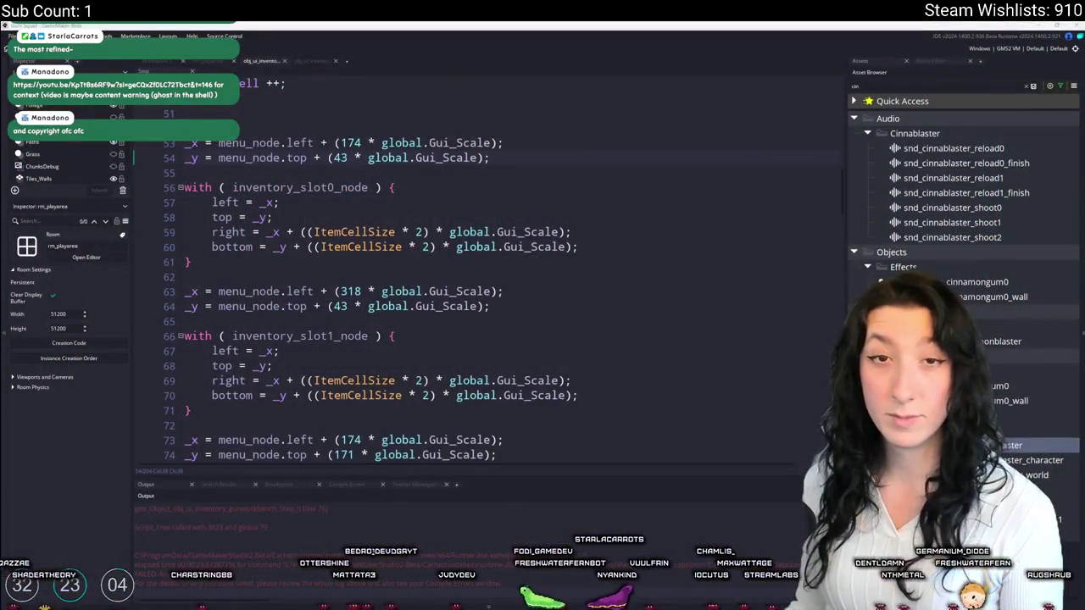
- Delete the slot2 and slot3 positioning blocks from the Step code, leaving no blank line
click(348, 247)
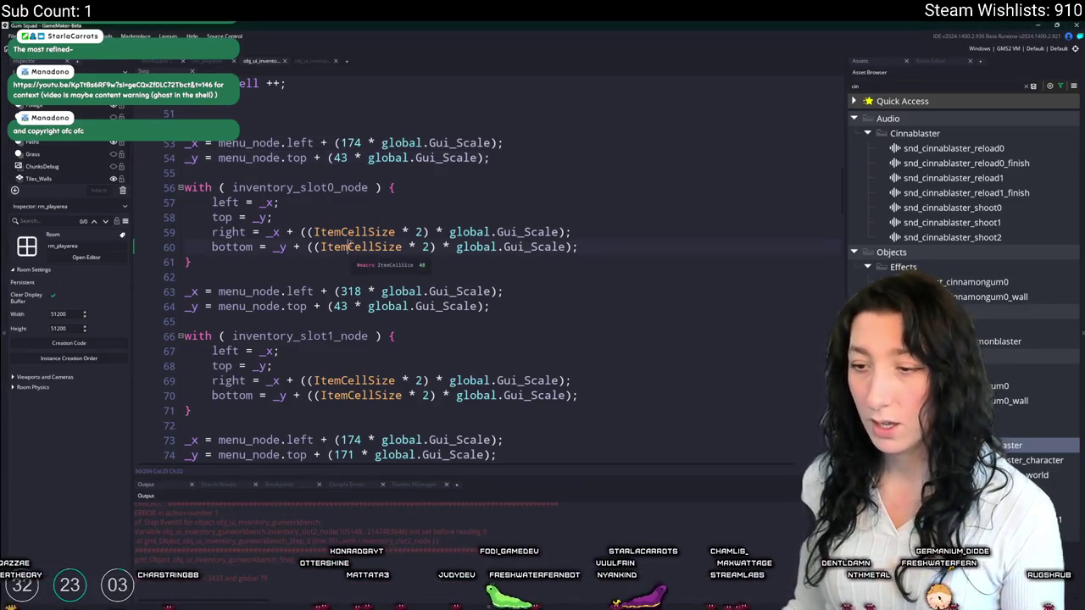
scroll(257, 412, down, 4)
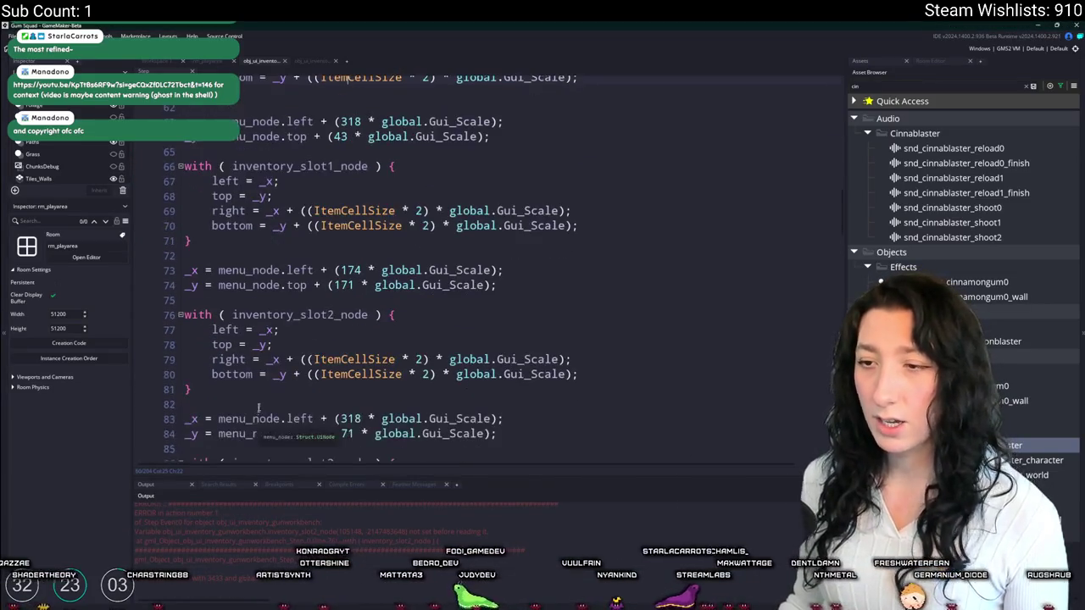
scroll(241, 396, down, 4)
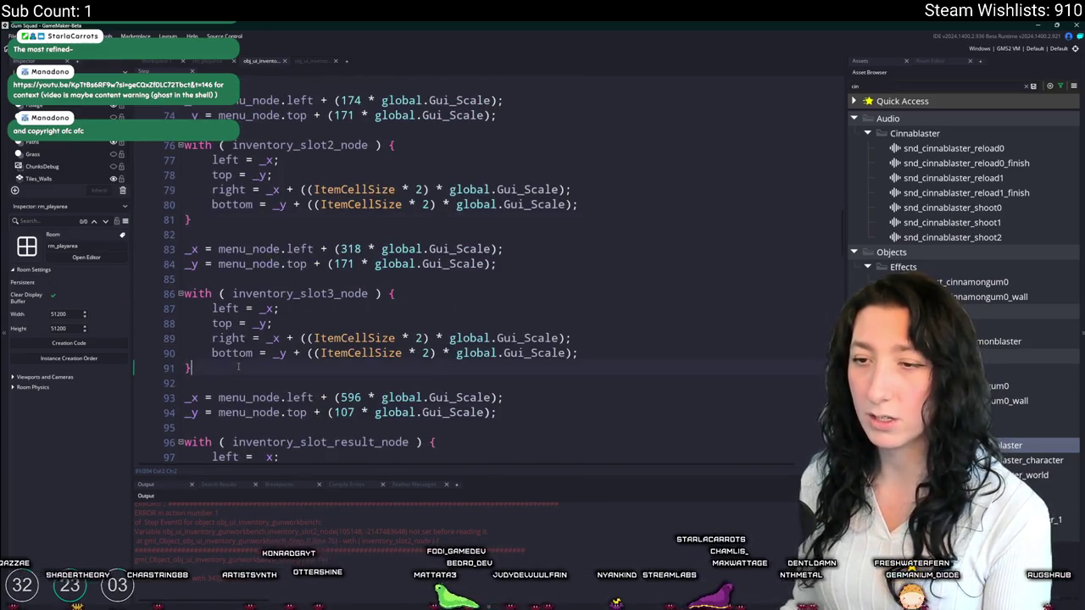
key(shift+Up)
key(shift+Up)
key(shift+Up)
click(520, 418)
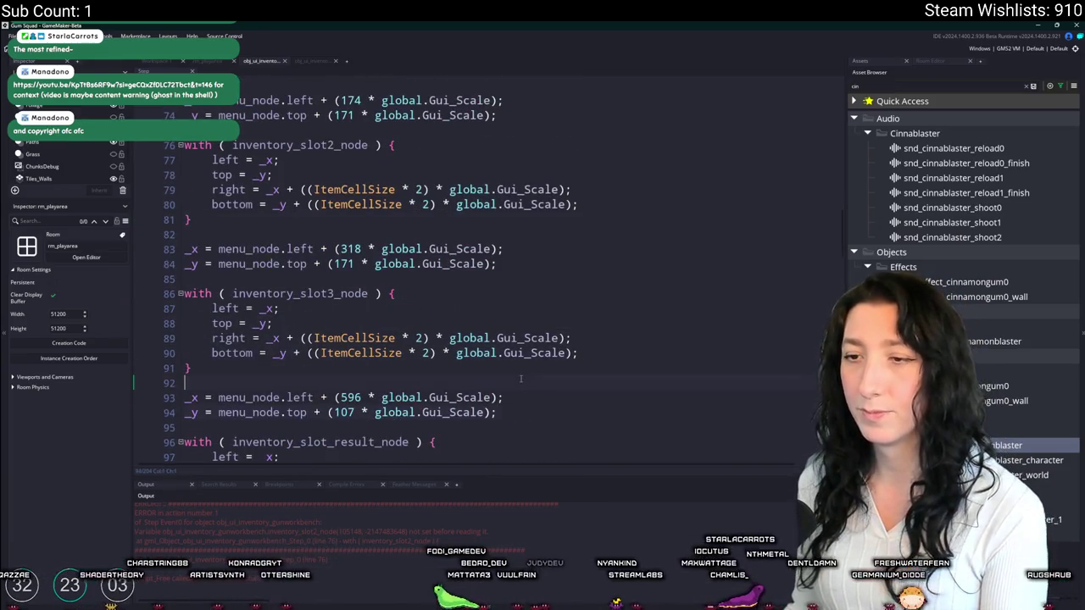
key(shift+Up)
key(shift+Up)
key(shift+Up)
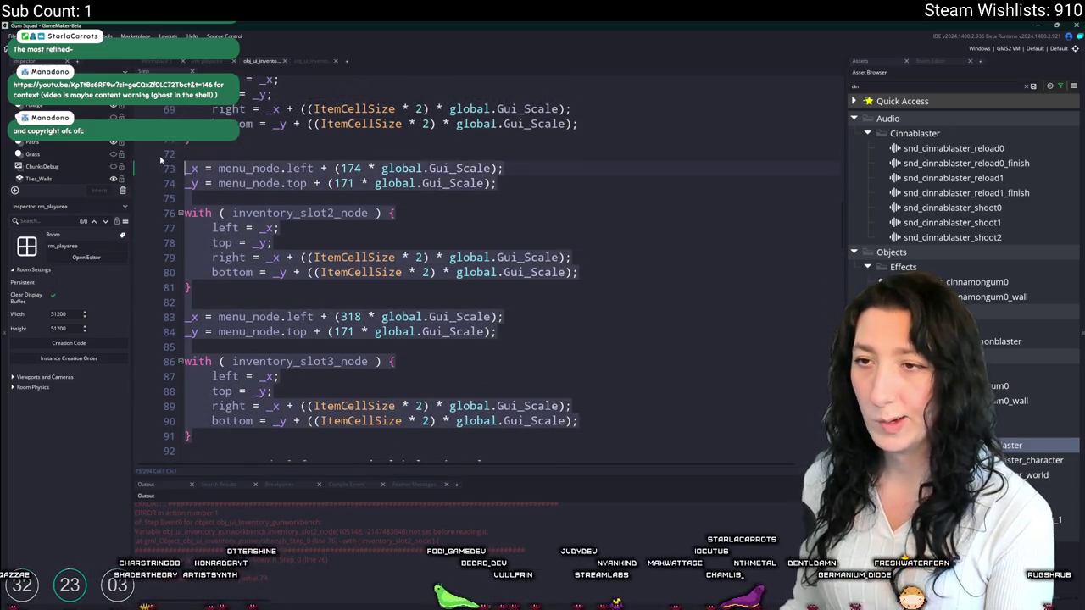
key(Delete)
key(BackSpace)
- Rebuild and run the game, then drag its window to fill the screen
key(F5)
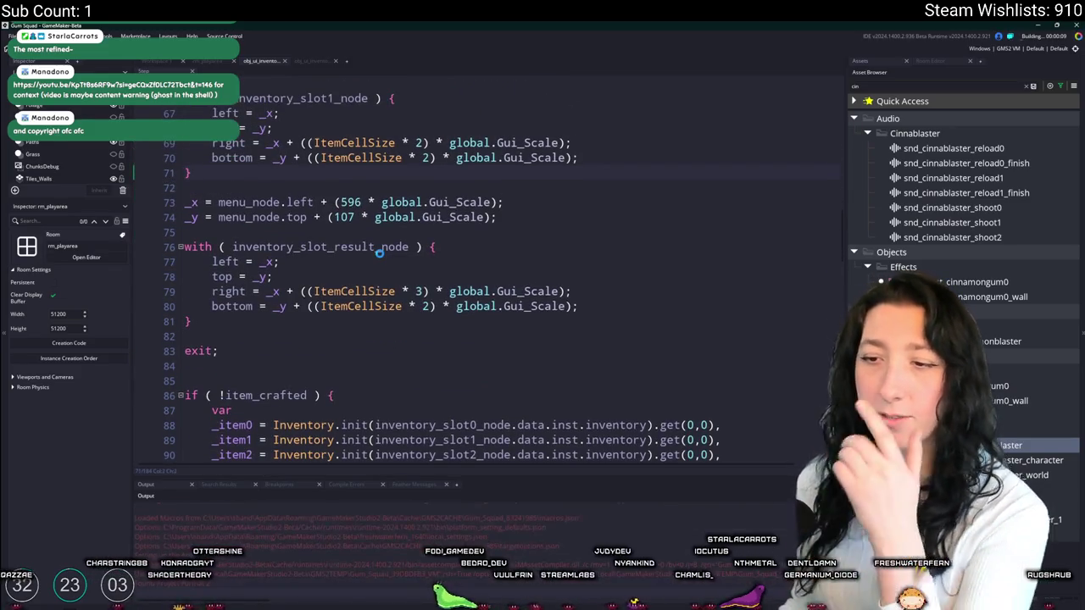
scroll(411, 229, up, 3)
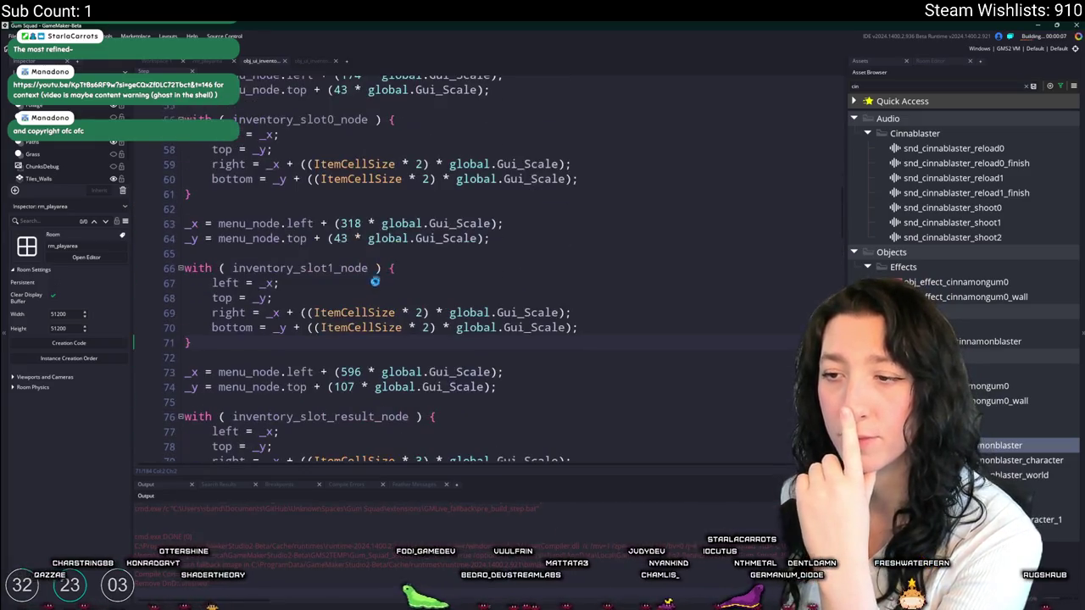
scroll(397, 241, up, 10)
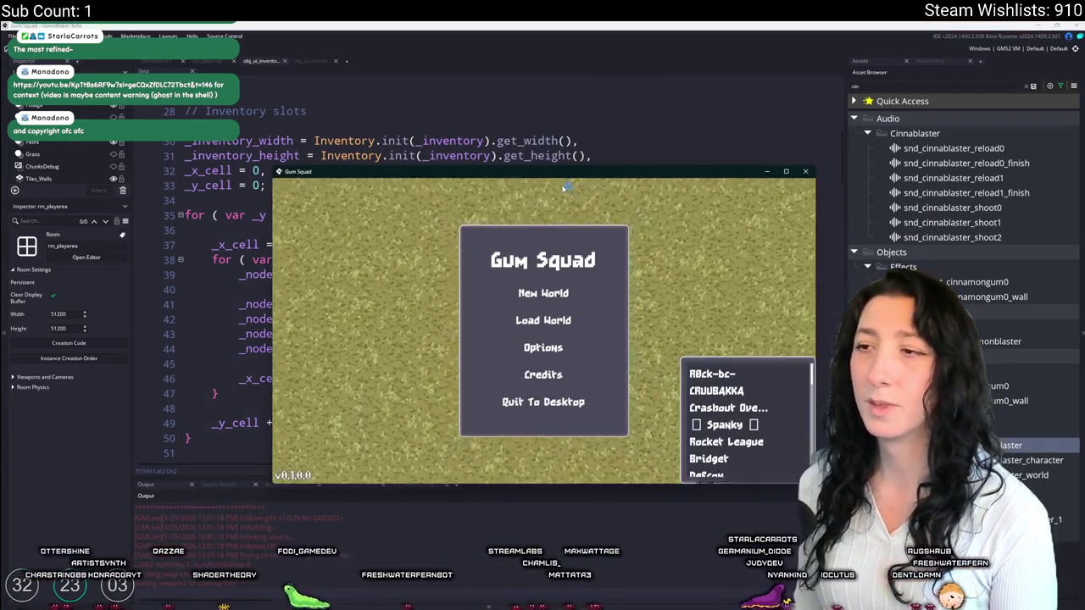
drag(543, 168, 462, 24)
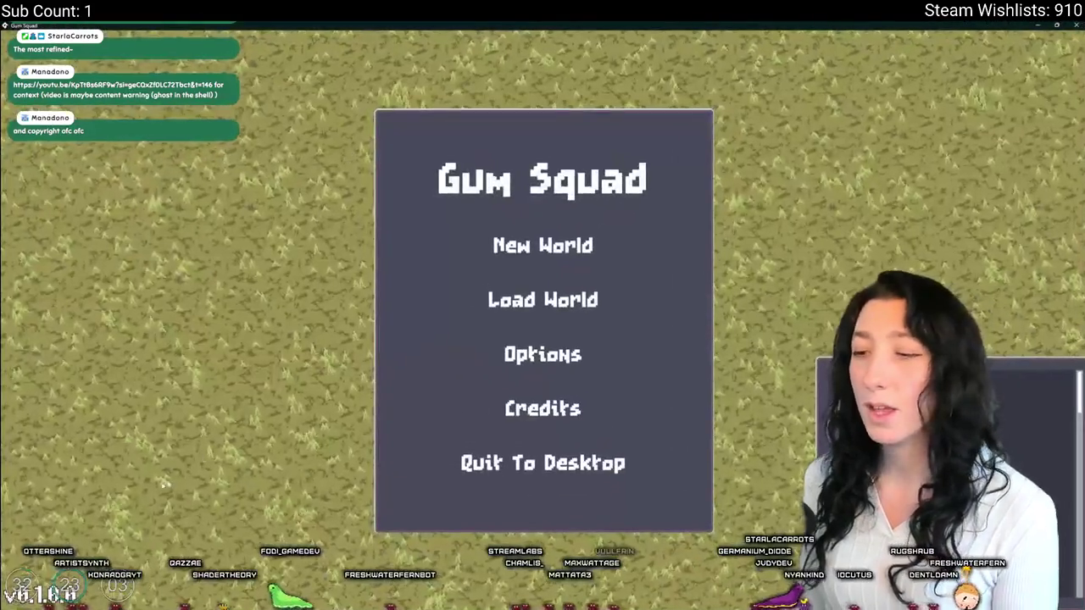
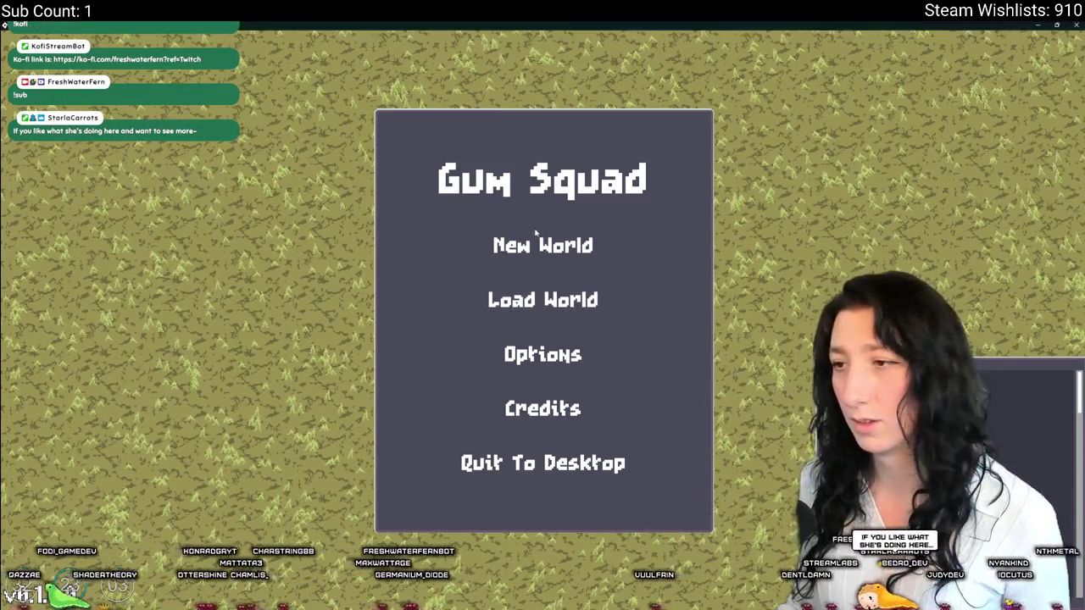
- Start a new world with Create Lobby and walk the character toward the workbench
click(533, 244)
click(549, 445)
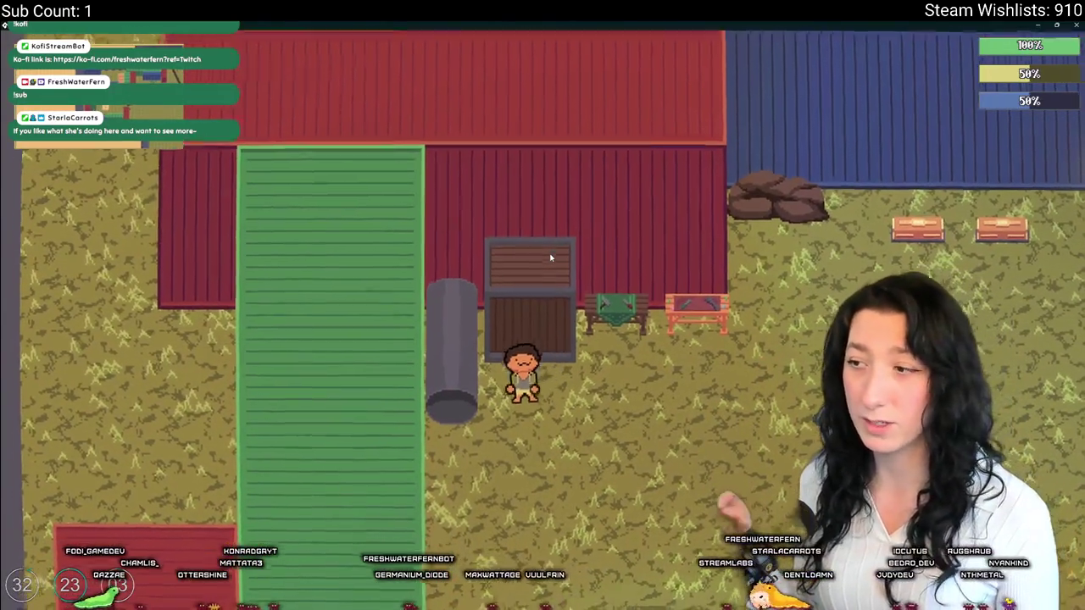
key(d)
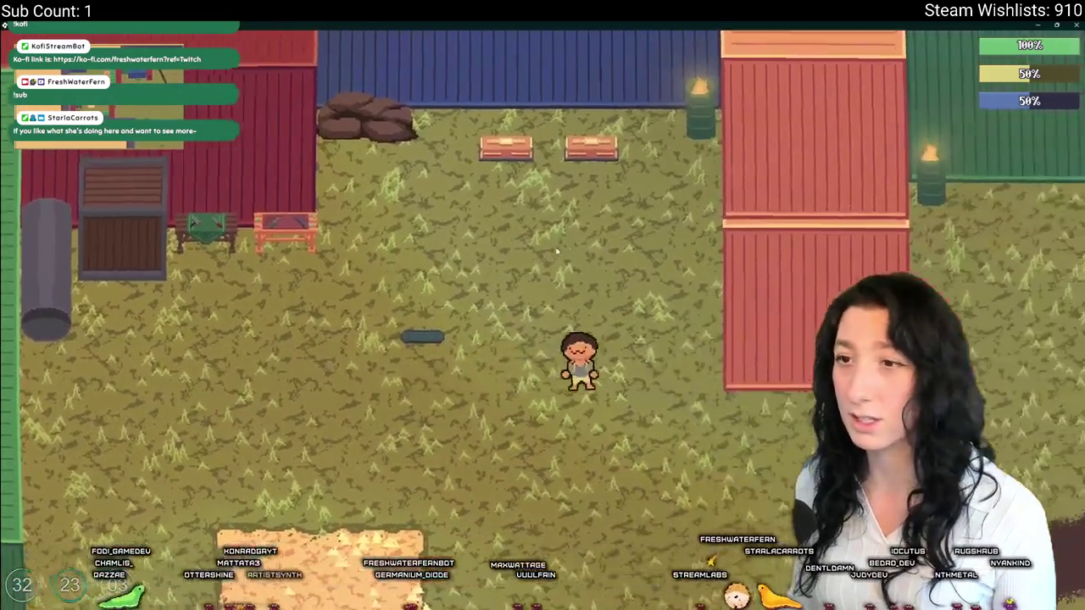
key(s)
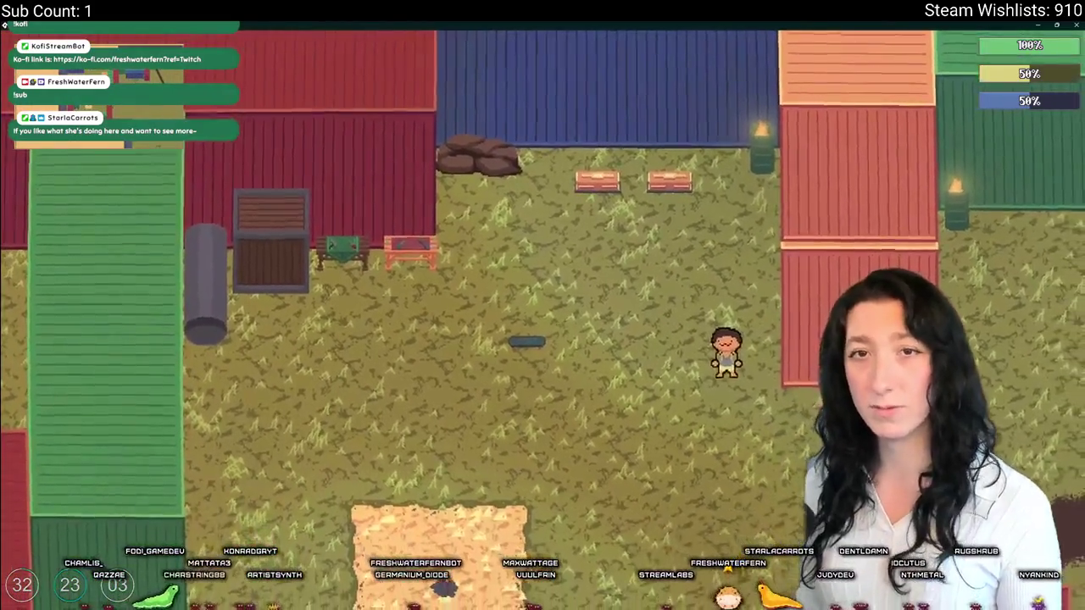
key(w)
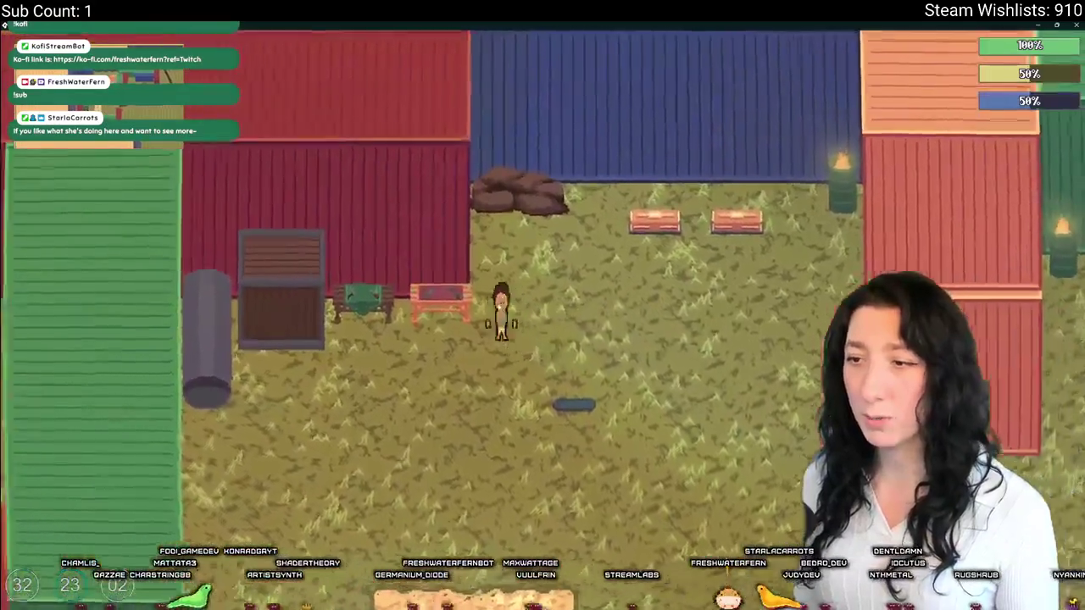
- Open the workbench crafting panel, then switch over to GameMaker
key(e)
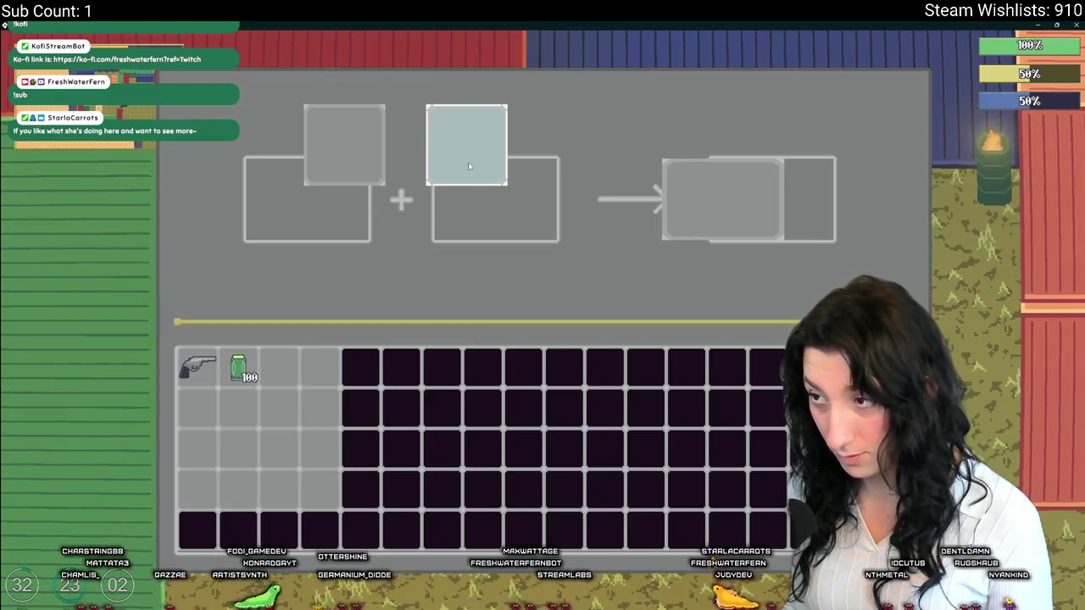
key(alt+Tab)
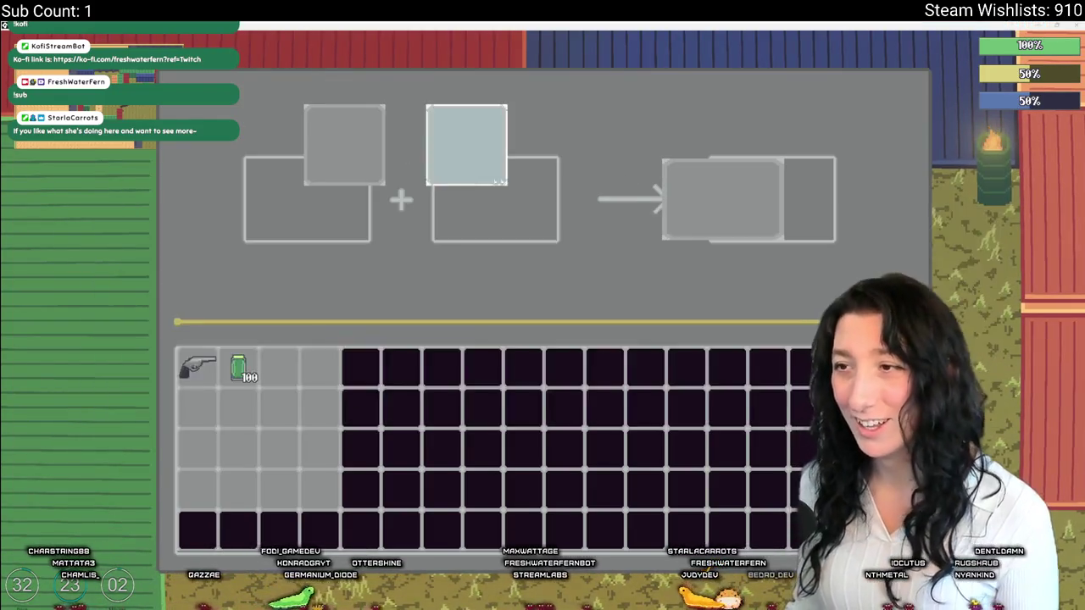
key(alt+Tab)
key(alt+Tab)
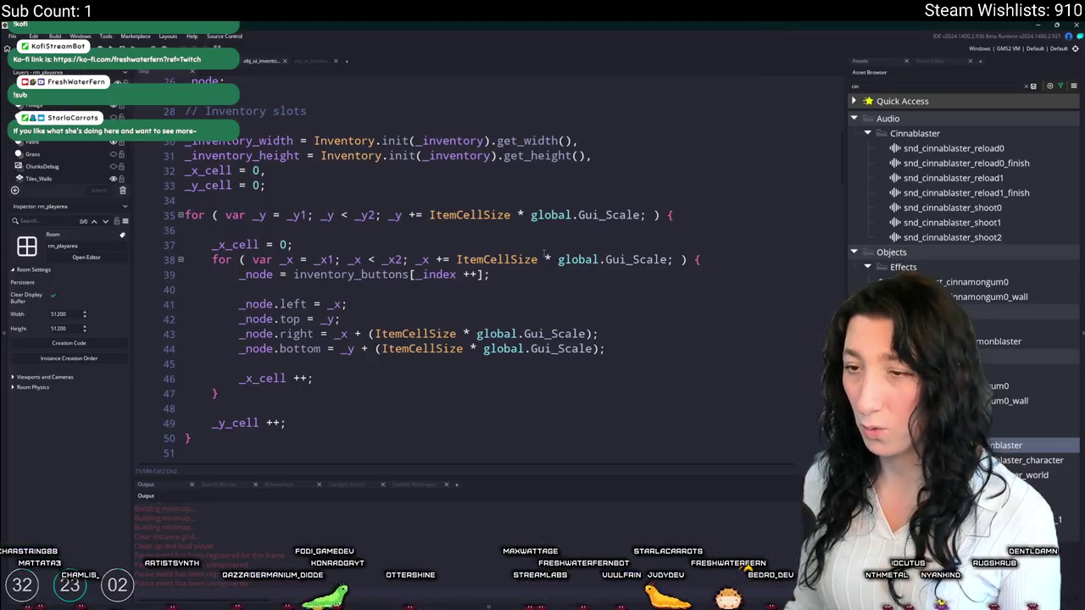
- Open the gun workbench object's Create event and inspect the slot definition call's parameters
scroll(529, 264, up, 6)
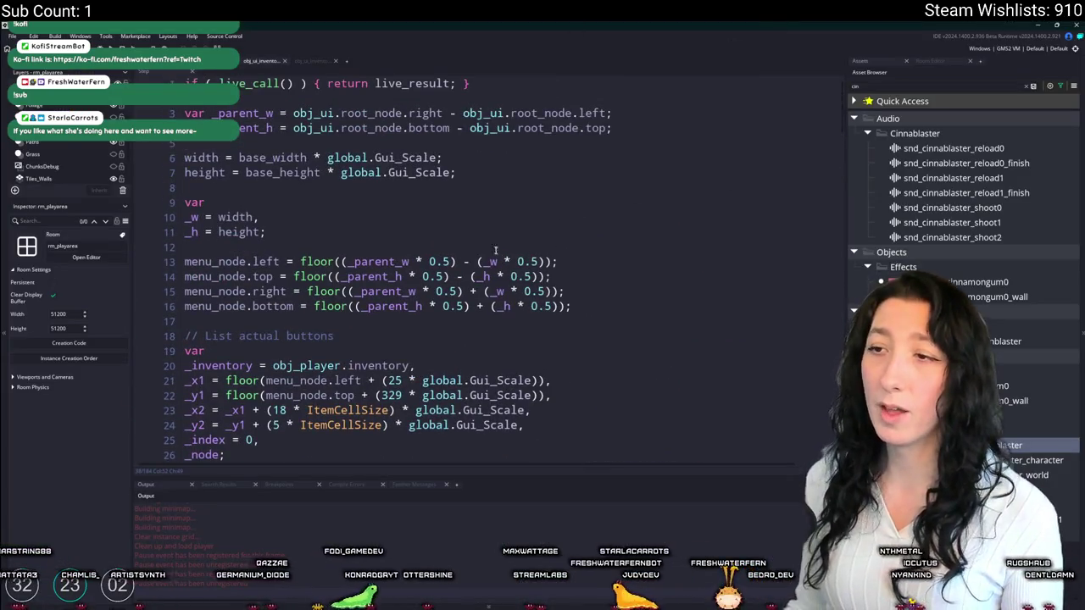
scroll(370, 181, down, 4)
scroll(371, 181, down, 10)
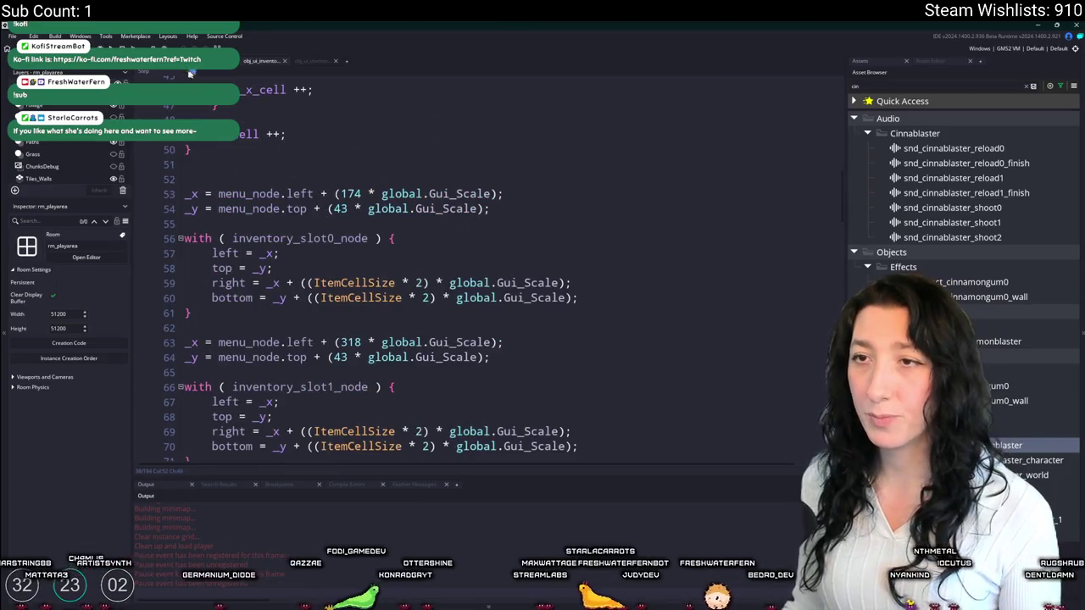
click(192, 74)
double_click(295, 169)
scroll(373, 216, down, 20)
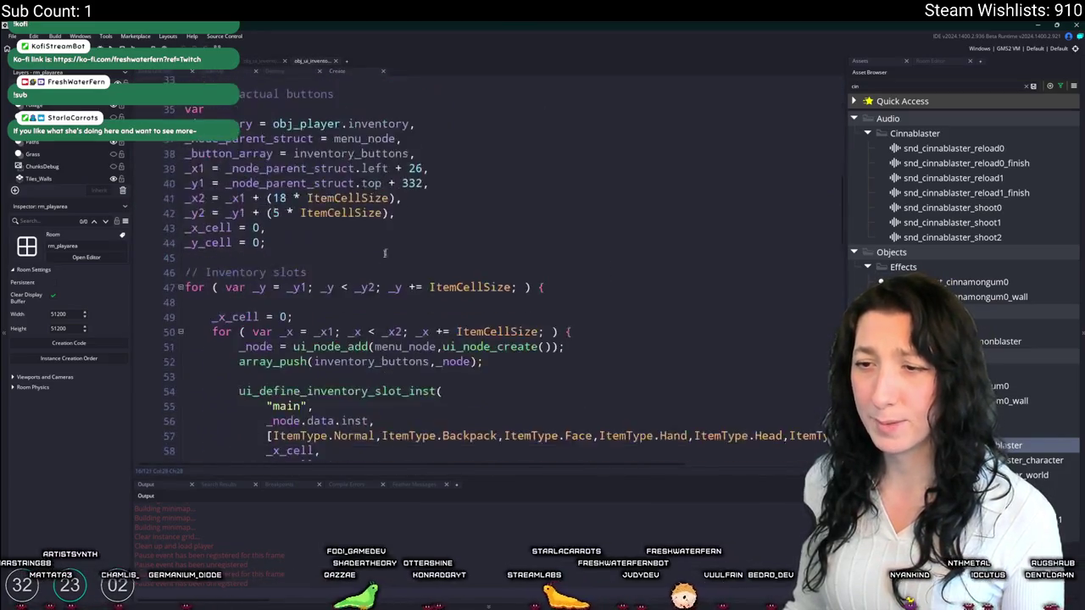
click(413, 204)
- Jump from slot_result to the ui_define_inventory_slot_inst definition, then return to the object editor
scroll(393, 236, down, 6)
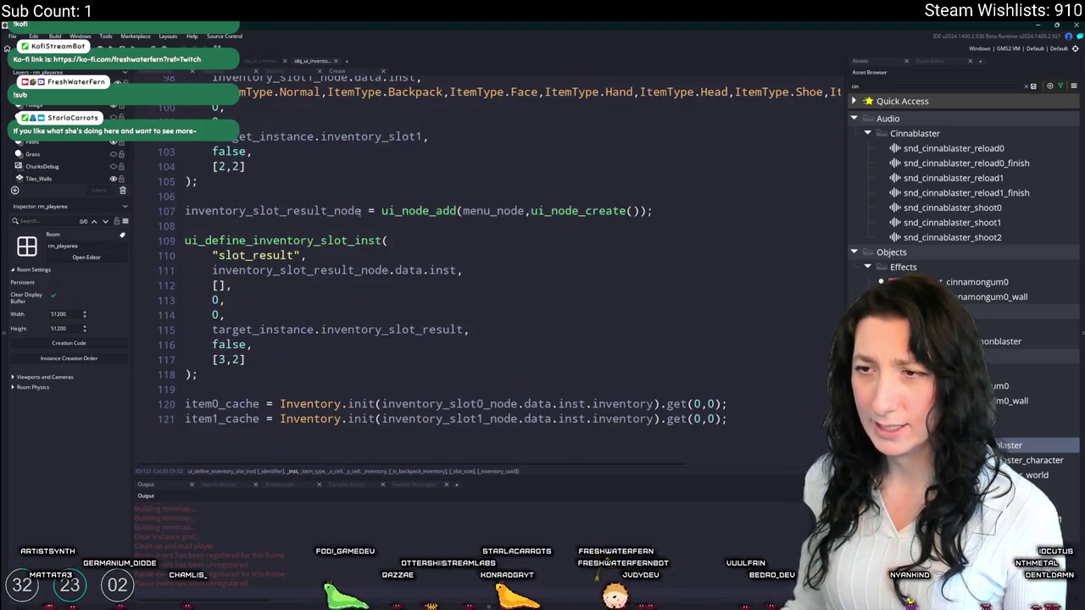
click(314, 244)
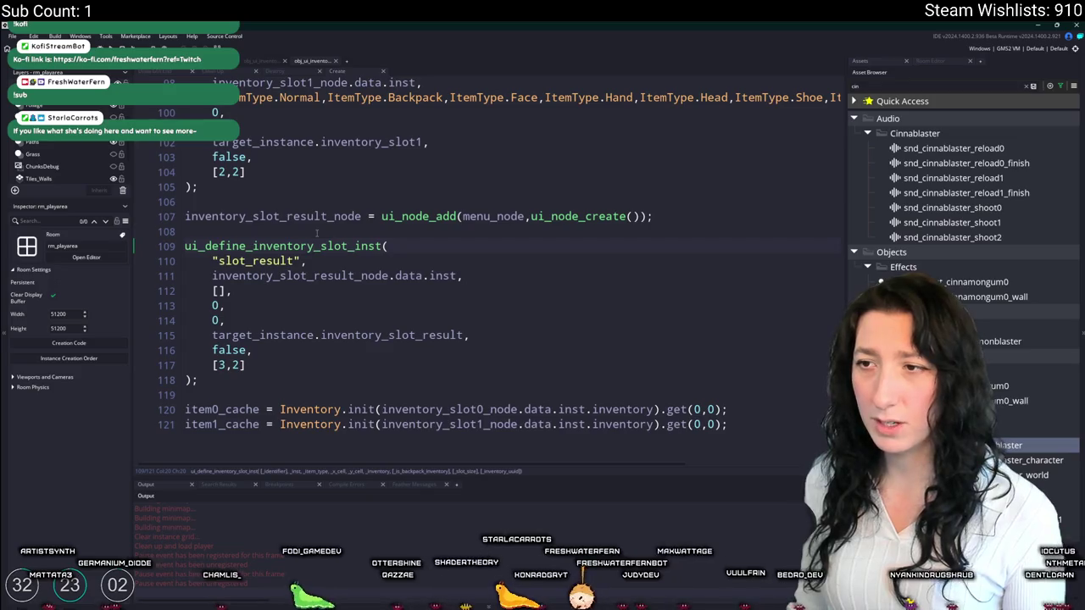
middle_click(316, 246)
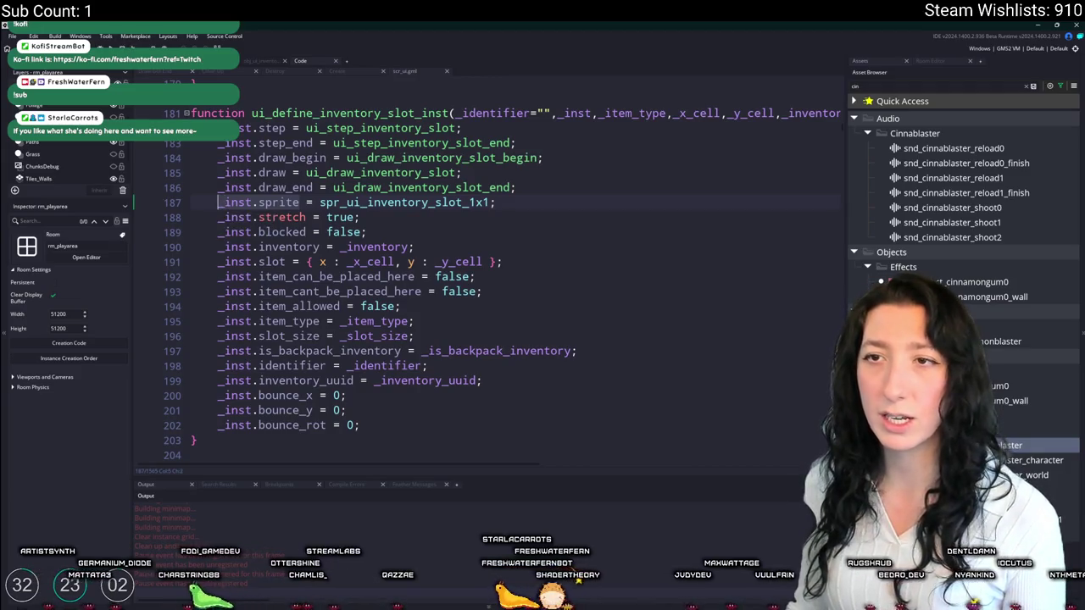
click(202, 75)
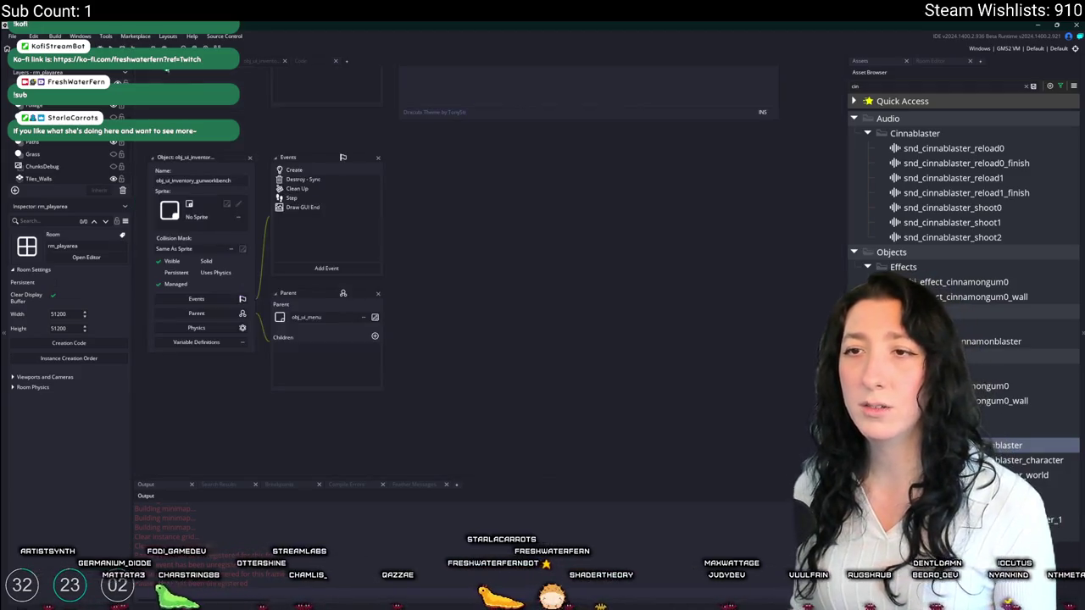
- Look over the Step and Destroy Sync event code, then switch to the Create event
click(311, 199)
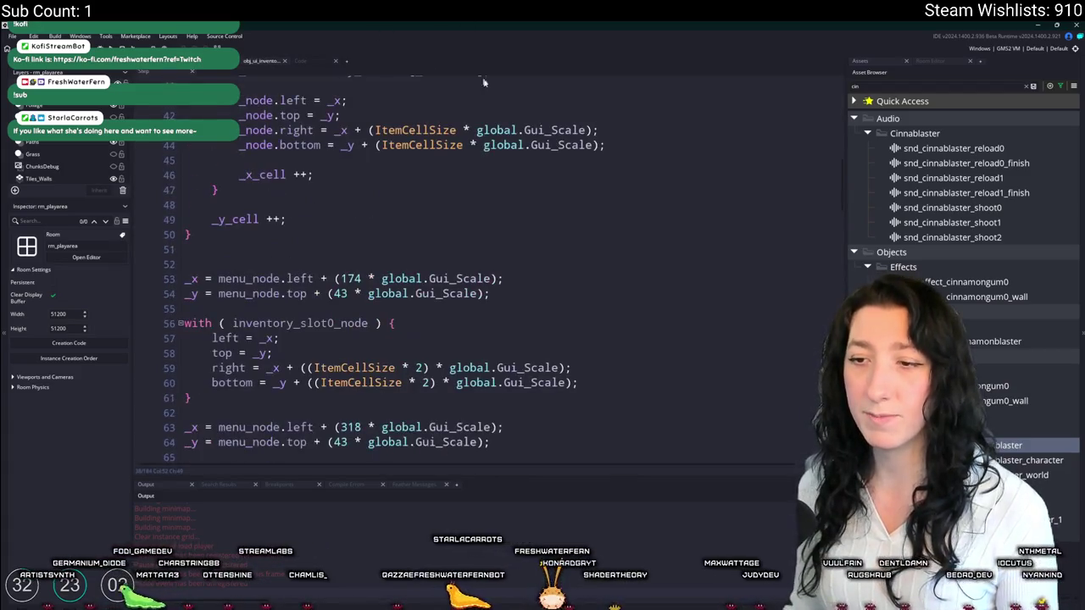
key(Return)
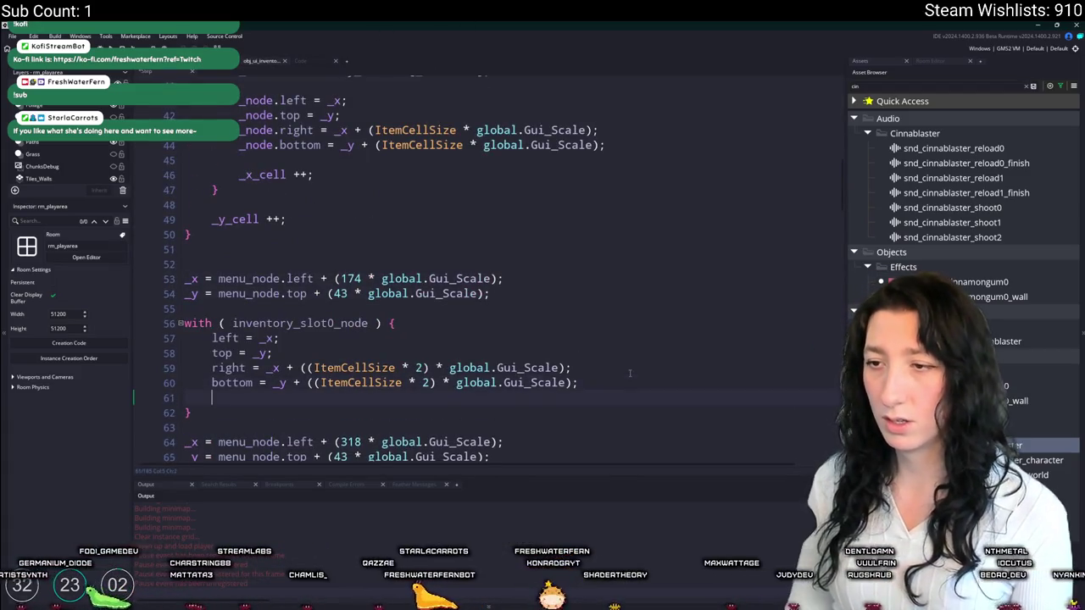
key(BackSpace)
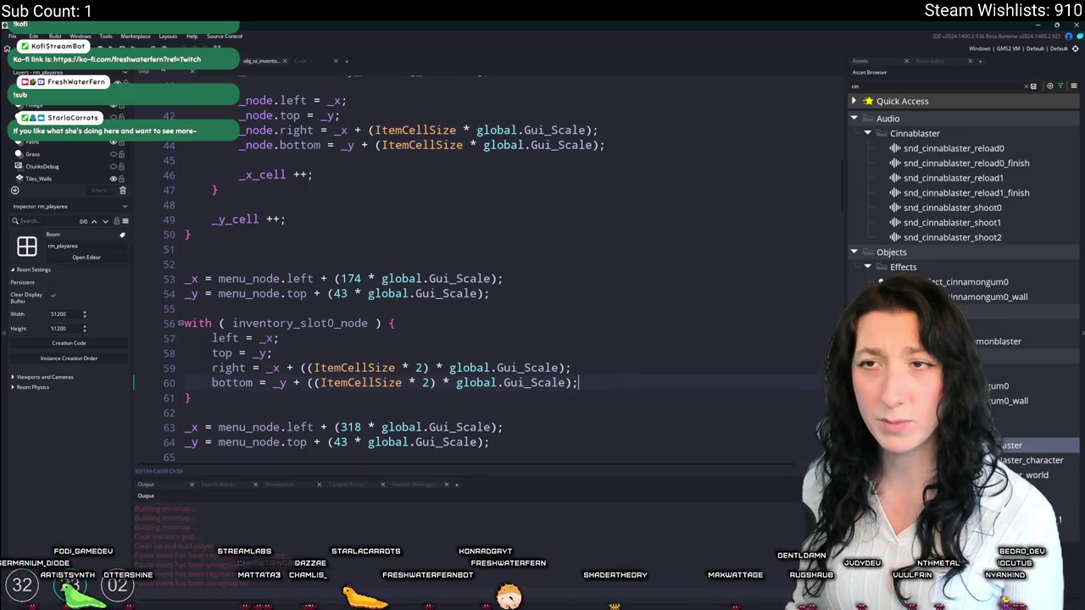
key(Escape)
double_click(299, 179)
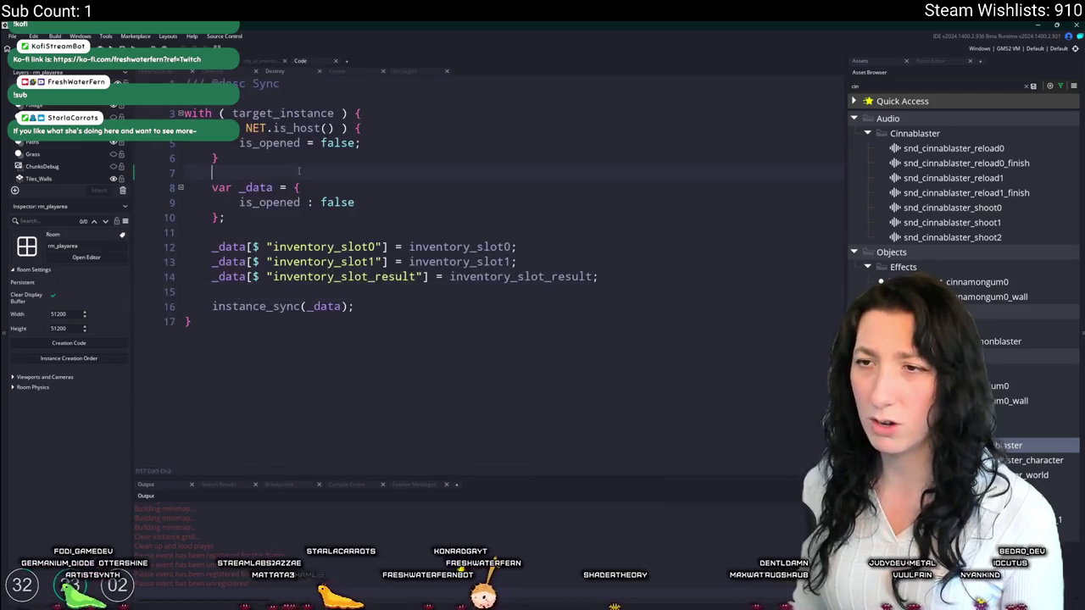
click(197, 76)
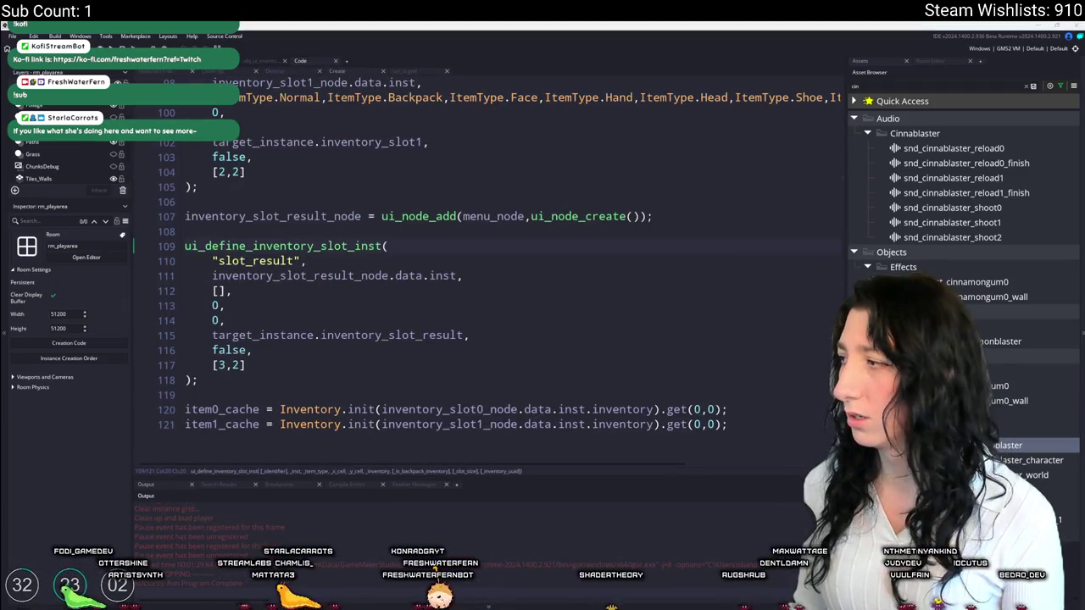
- Jump to ui_define_inventory_slot_inst from the slot1 call with F12, then close scr_ui
scroll(402, 312, up, 2)
click(416, 272)
scroll(432, 246, up, 1)
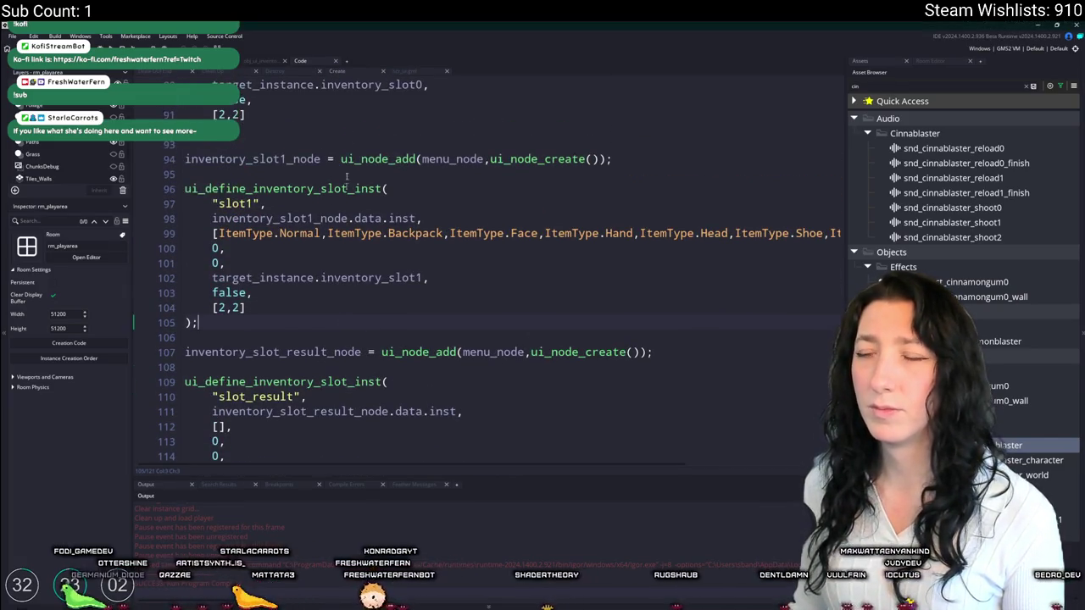
click(200, 188)
key(F12)
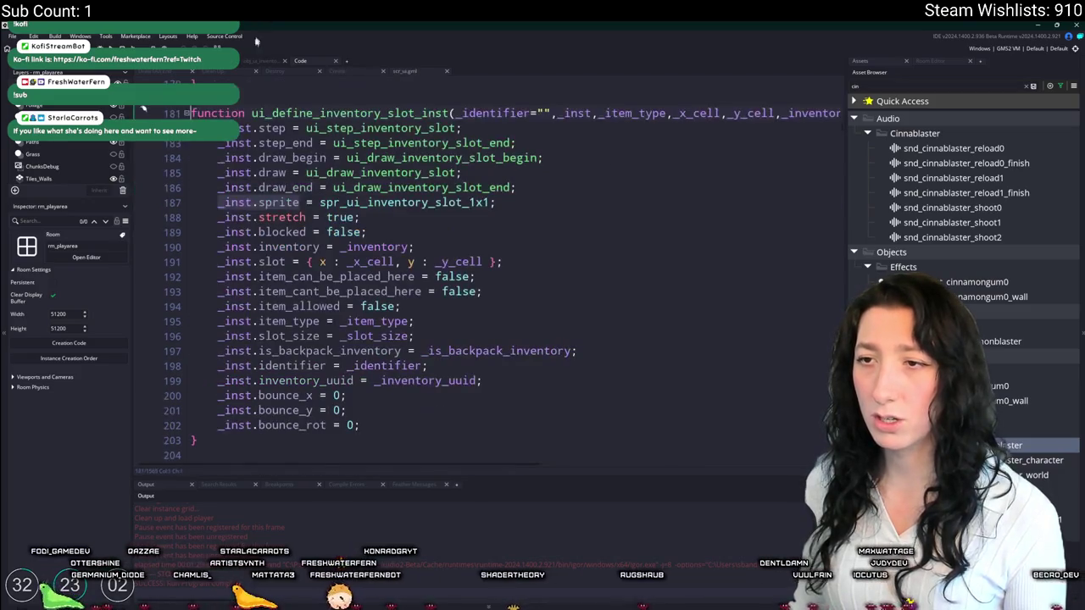
scroll(244, 87, down, 2)
scroll(244, 86, up, 2)
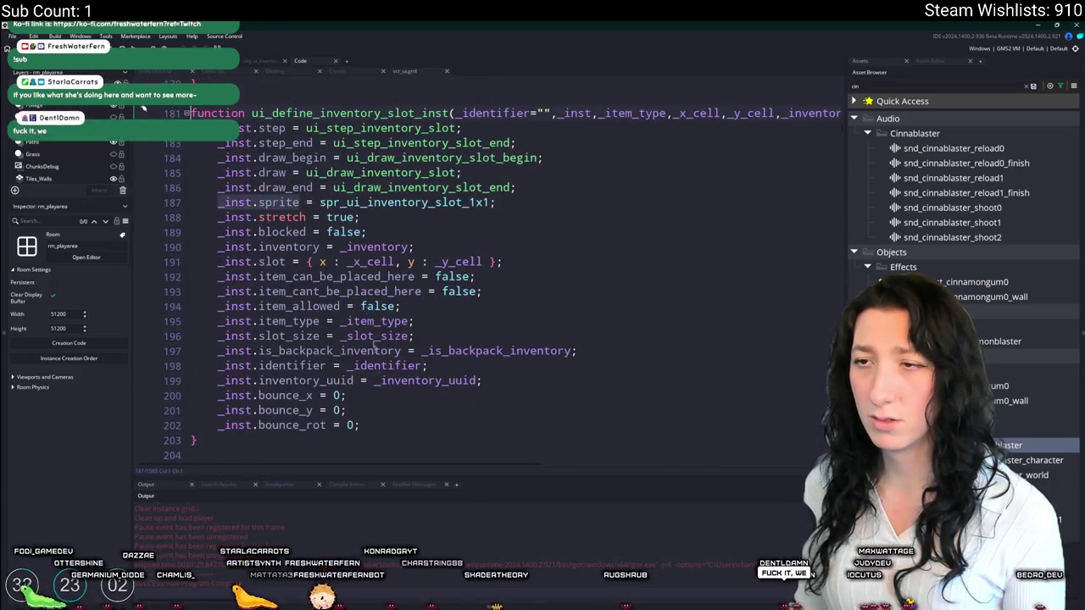
middle_click(424, 75)
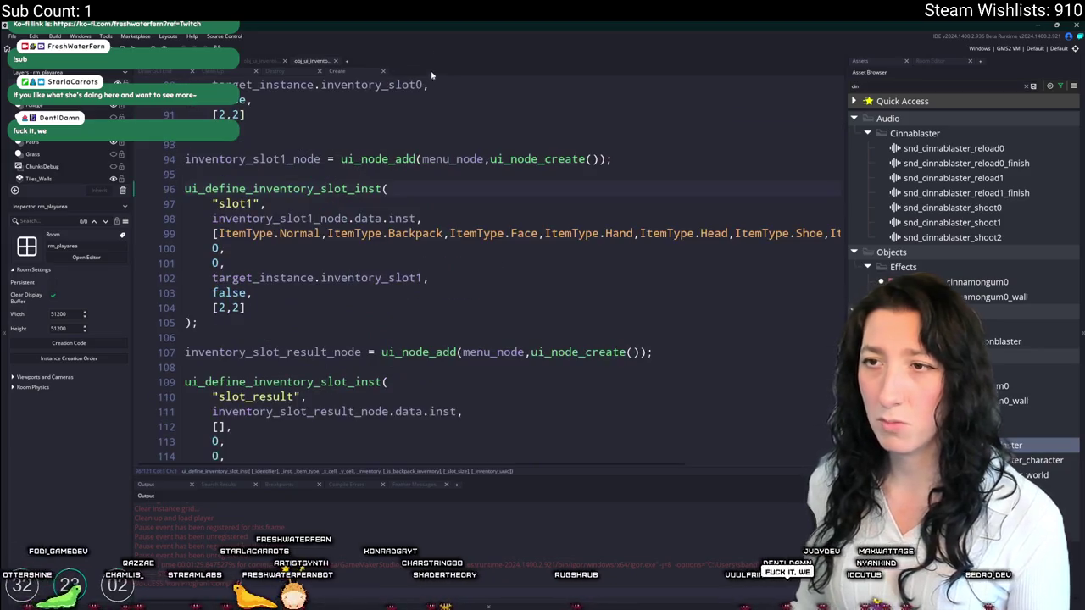
- Try '.sprite = _inst.sprite' inside the slot1 call, undo it, and open a new line 107
click(240, 219)
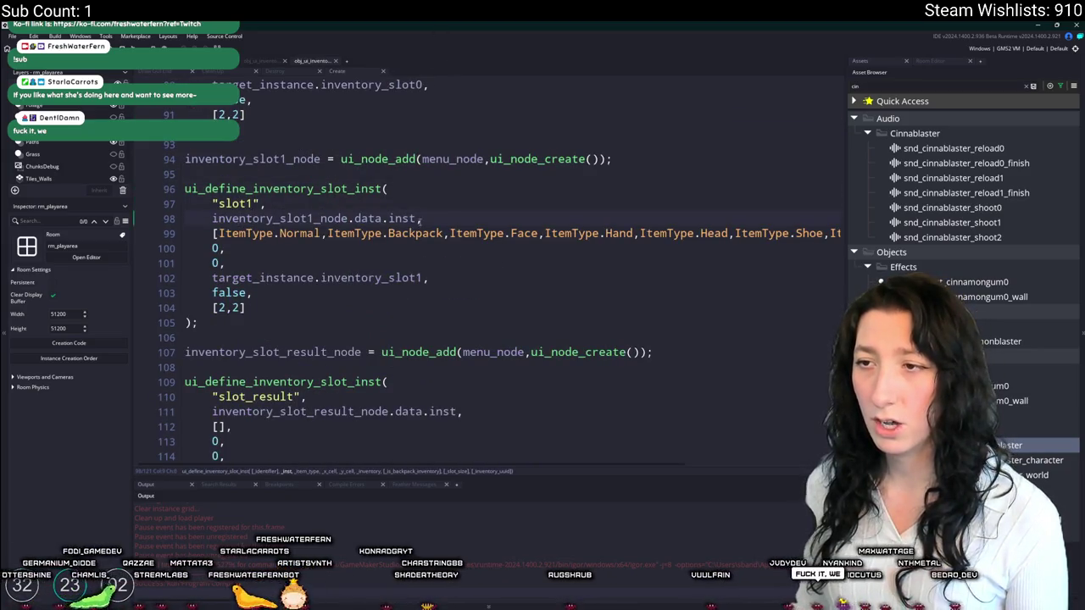
click(418, 219)
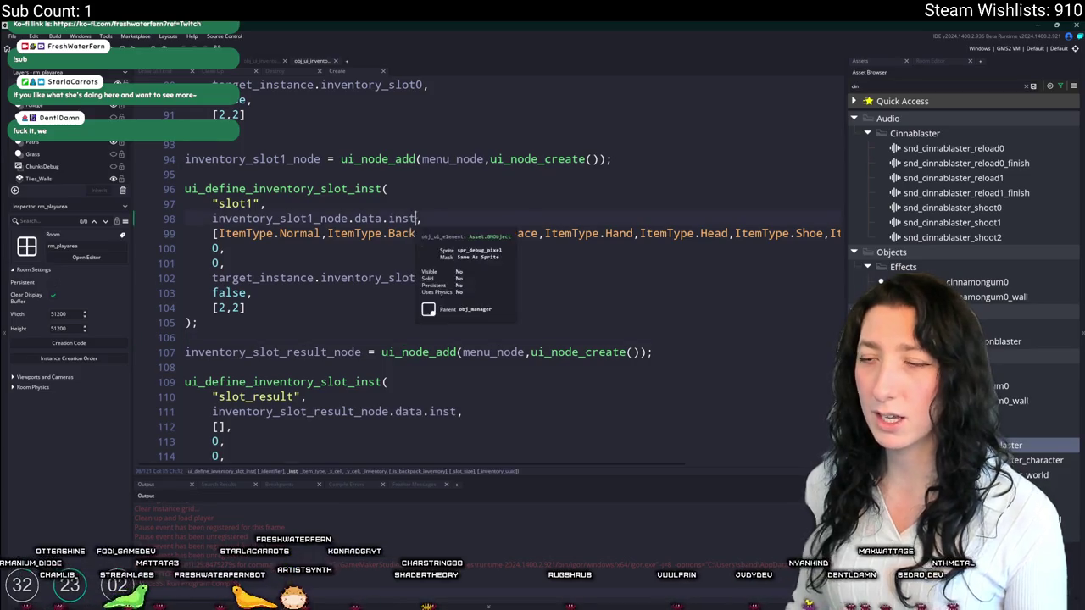
text(.sprite )
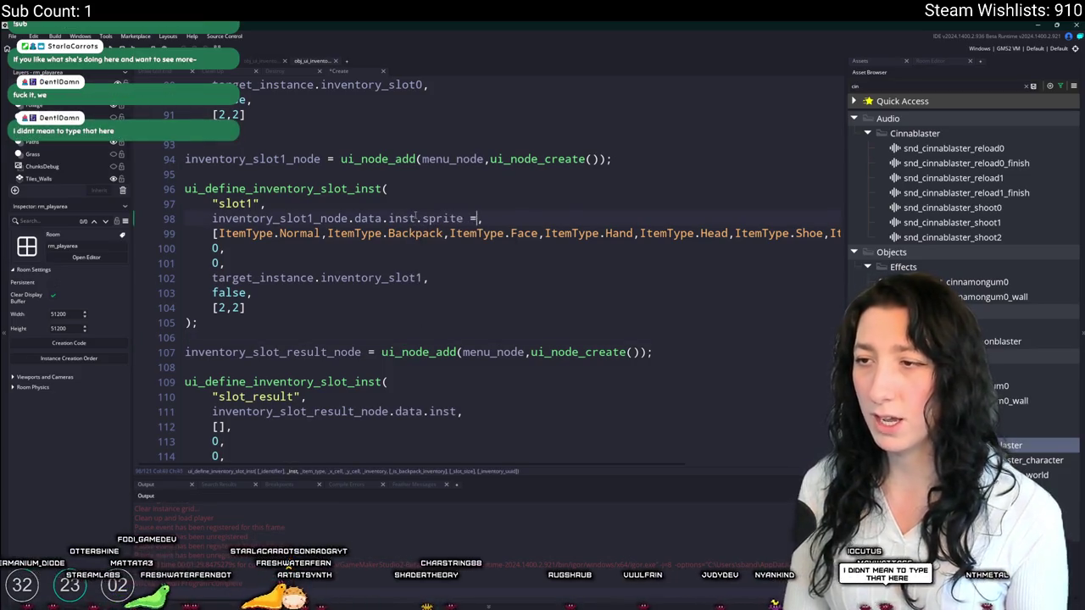
text(= _inst.sprite)
key(ctrl+z)
key(ctrl+z)
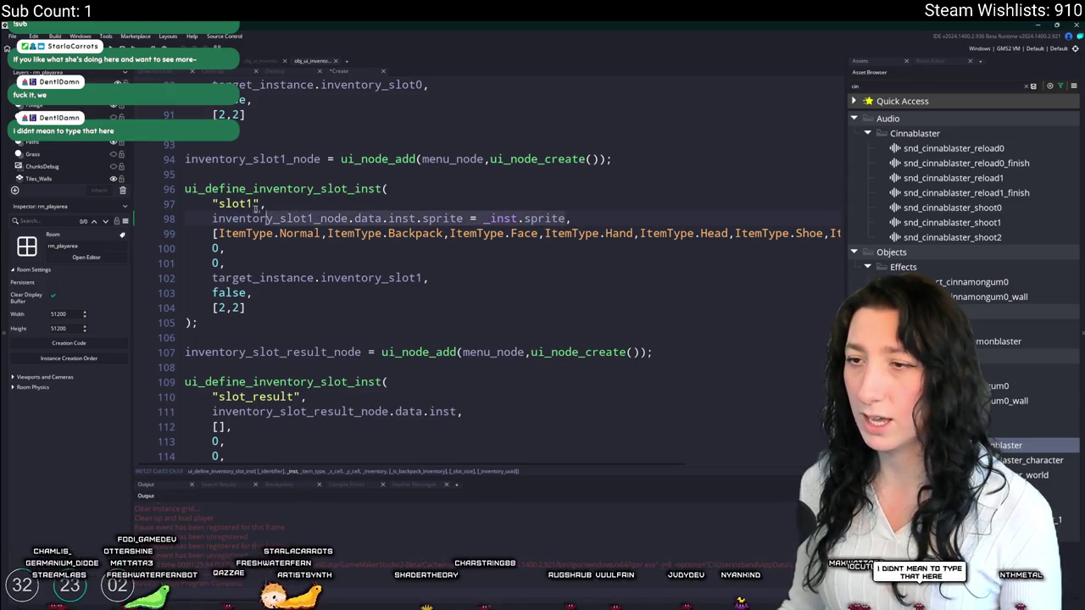
click(392, 344)
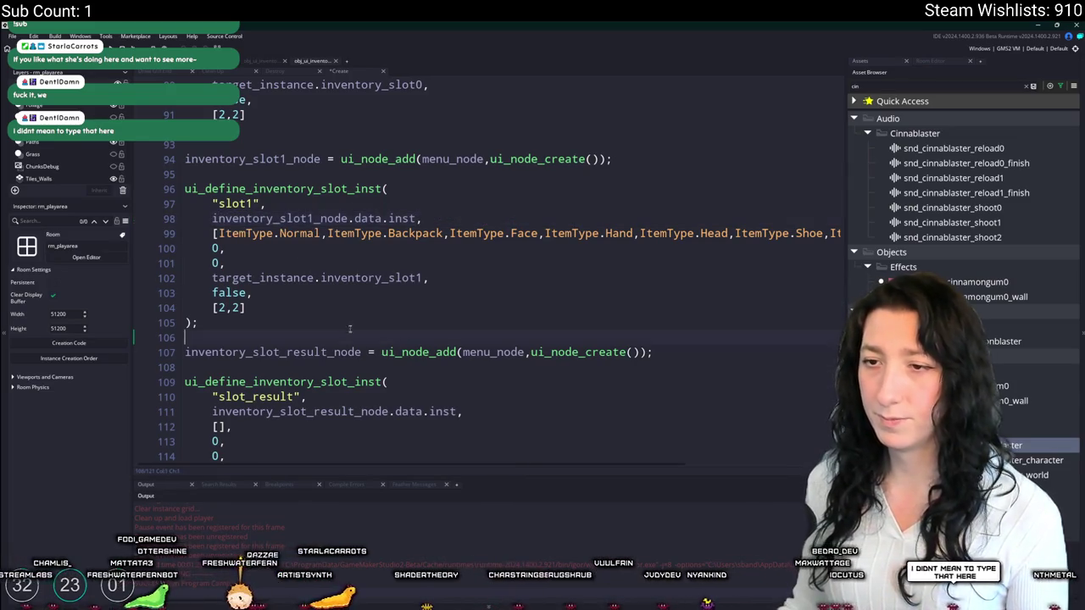
key(Return)
text(inventory_slot1_node.data.inst.sprite = _inst.sprite)
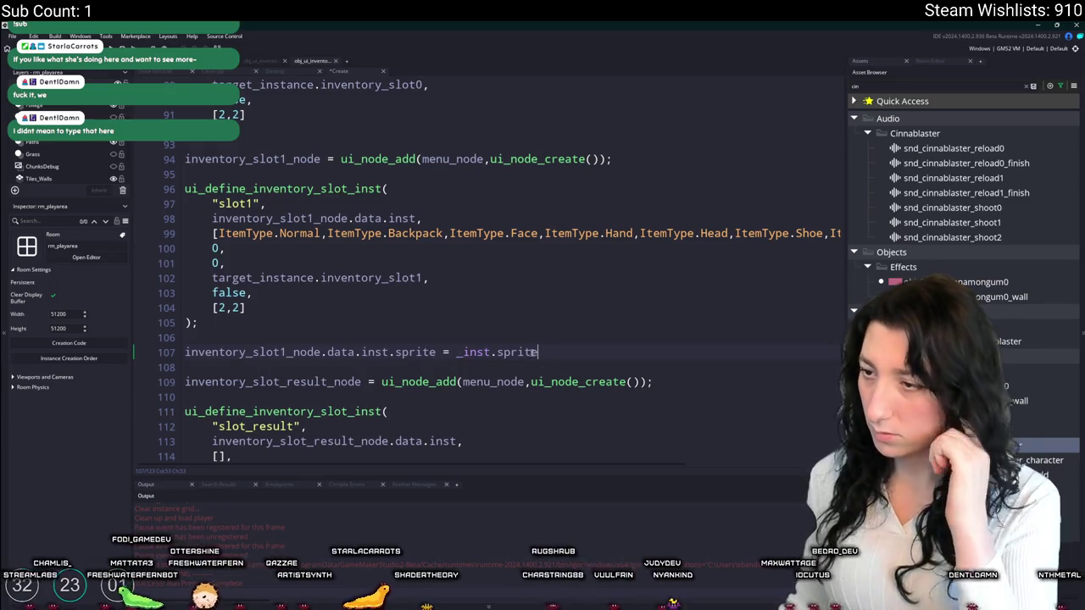
- Try sprite values '23x', '_2x', then 'inventory' on line 107
shift+click(458, 352)
text(23x)
key(BackSpace)
key(BackSpace)
key(BackSpace)
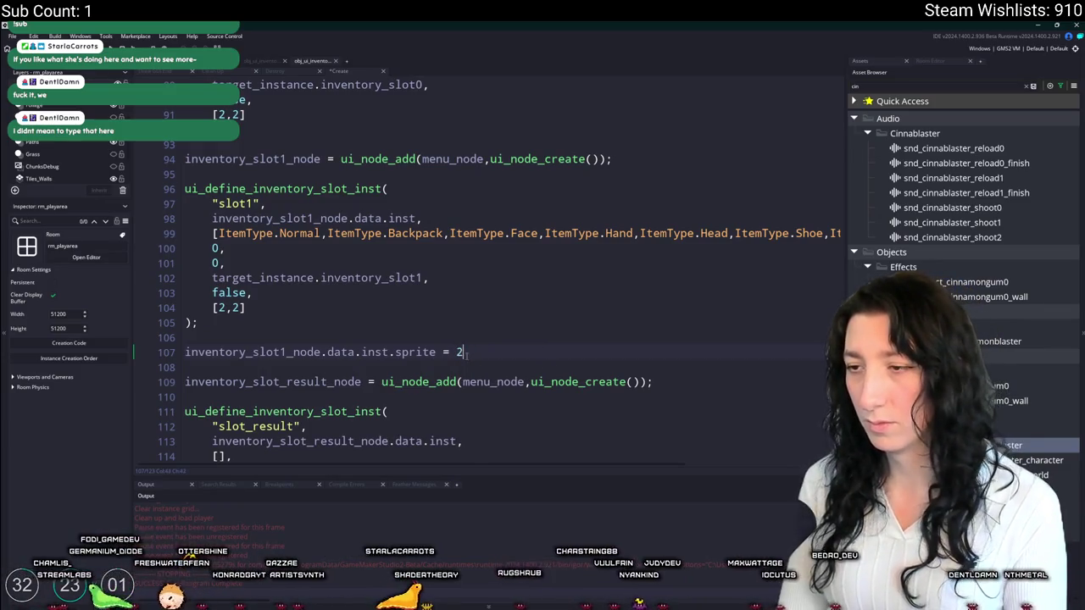
text(_2x)
key(BackSpace)
key(BackSpace)
key(BackSpace)
text(inventory)
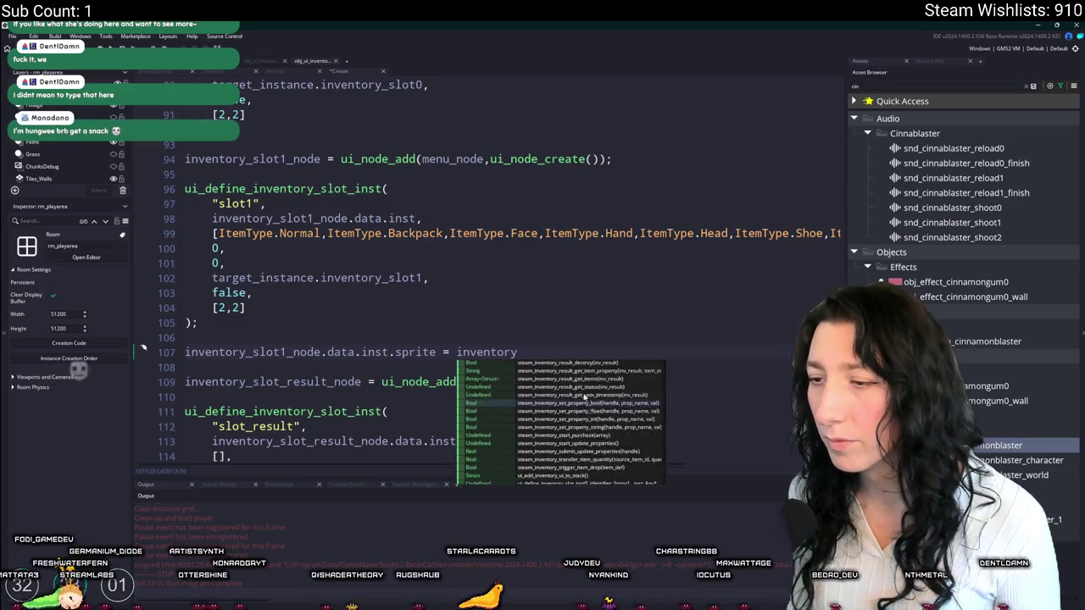
scroll(582, 415, down, 5)
- Retype the value as 'spr_ui_in' via autocomplete, delete the unfinished line, and build-run with F5
double_click(487, 352)
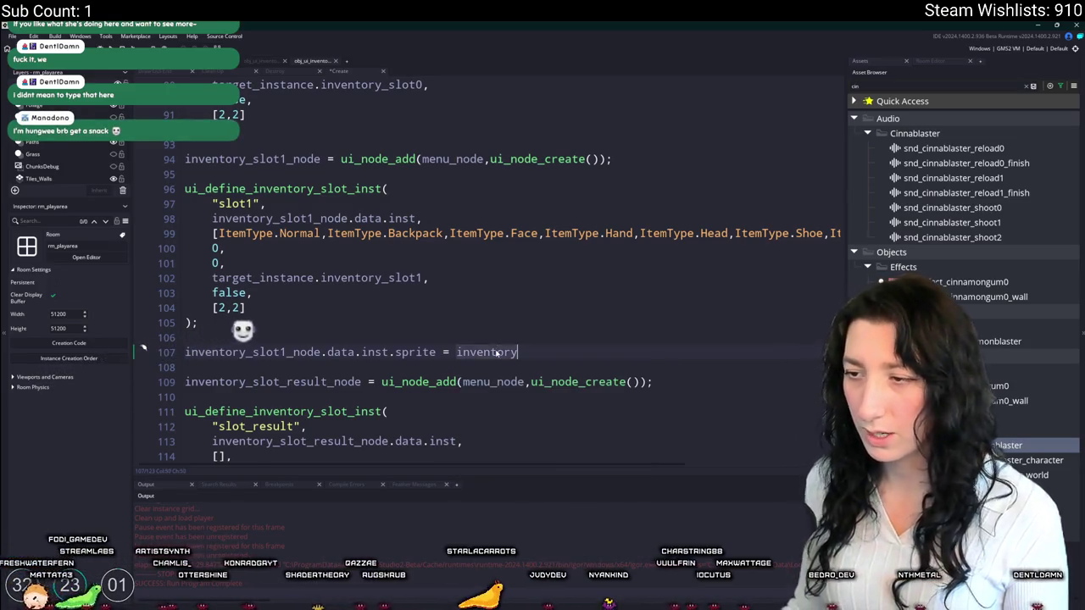
text(spr_ui_in)
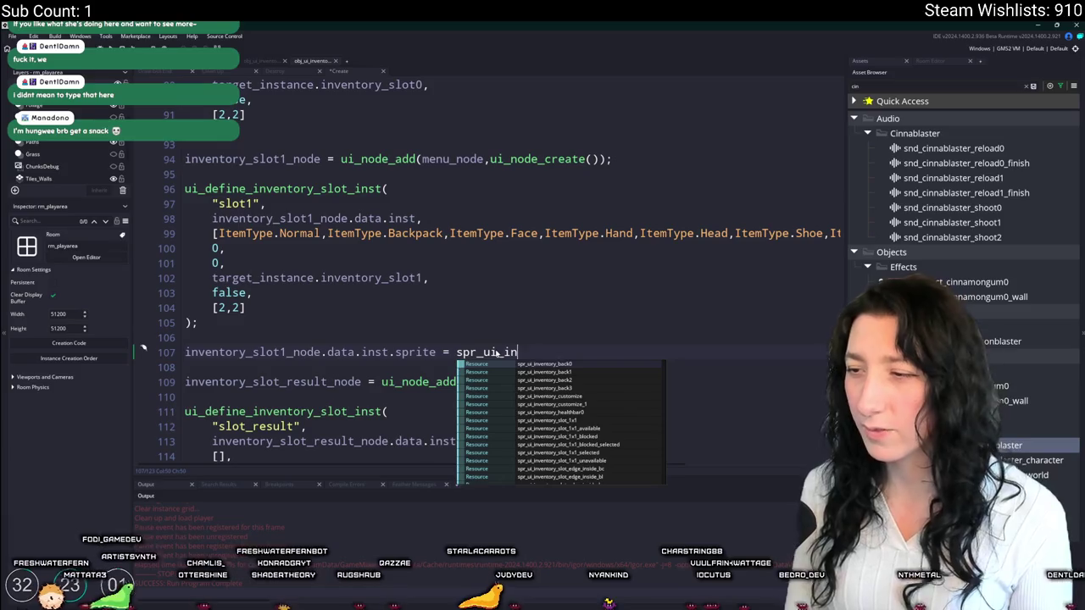
key(Down)
key(Down)
key(Down)
scroll(632, 423, down, 5)
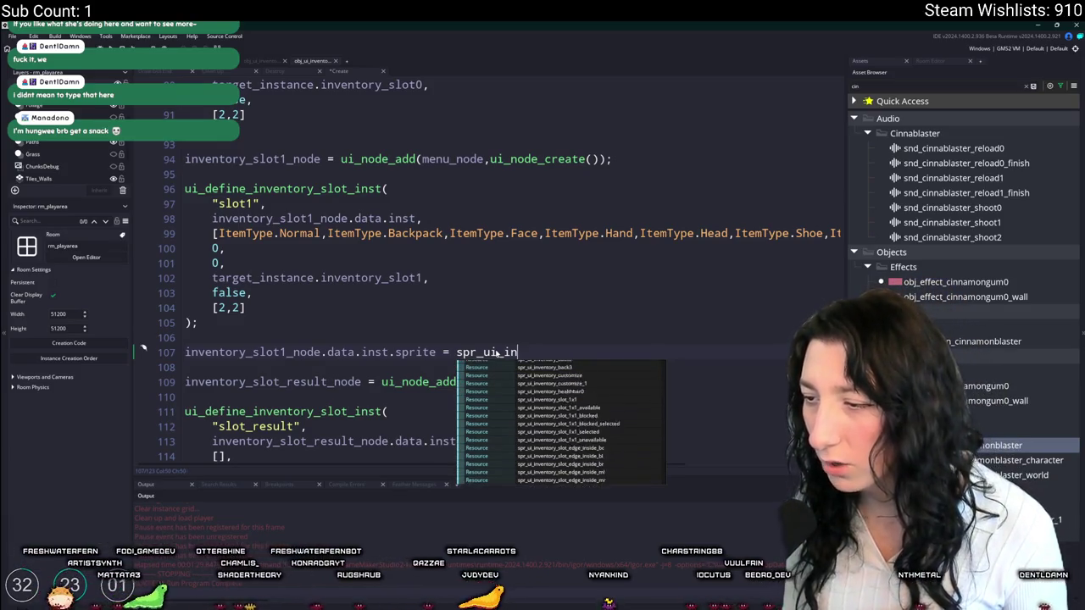
key(Escape)
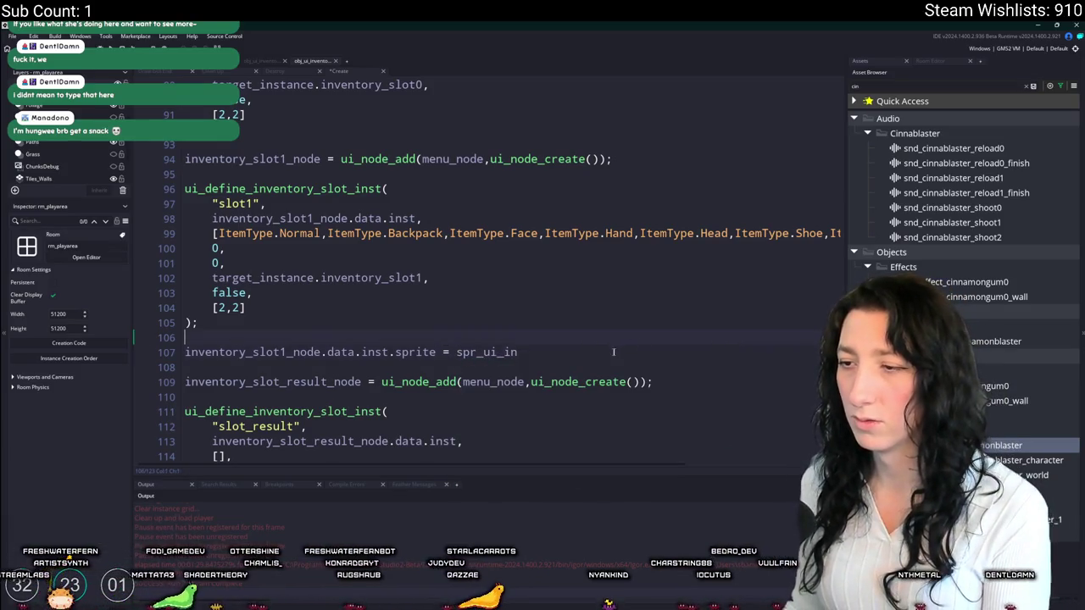
key(shift+Home)
key(BackSpace)
key(BackSpace)
key(BackSpace)
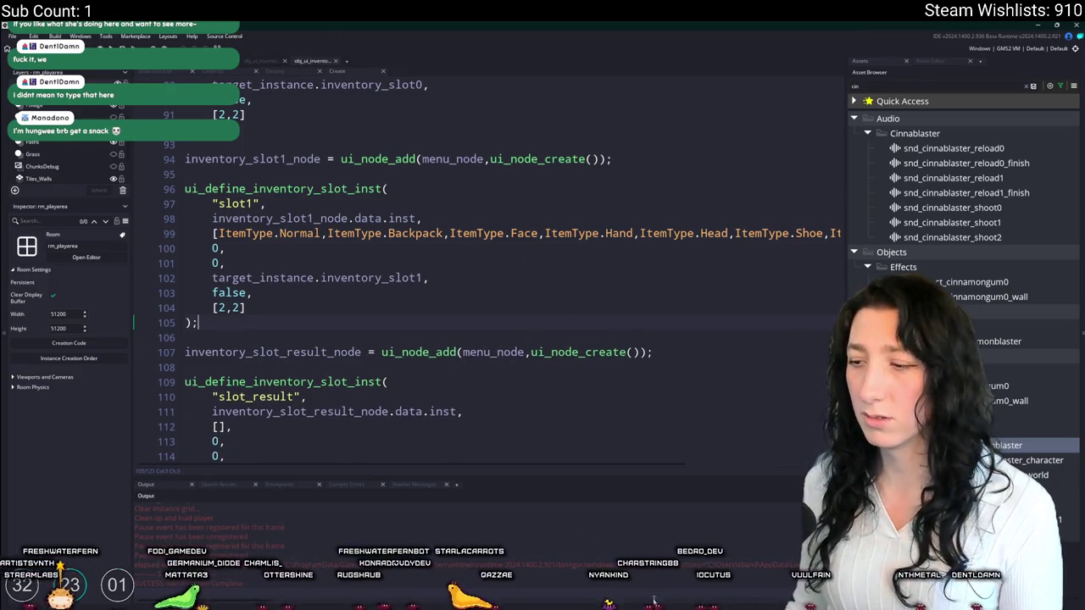
key(F5)
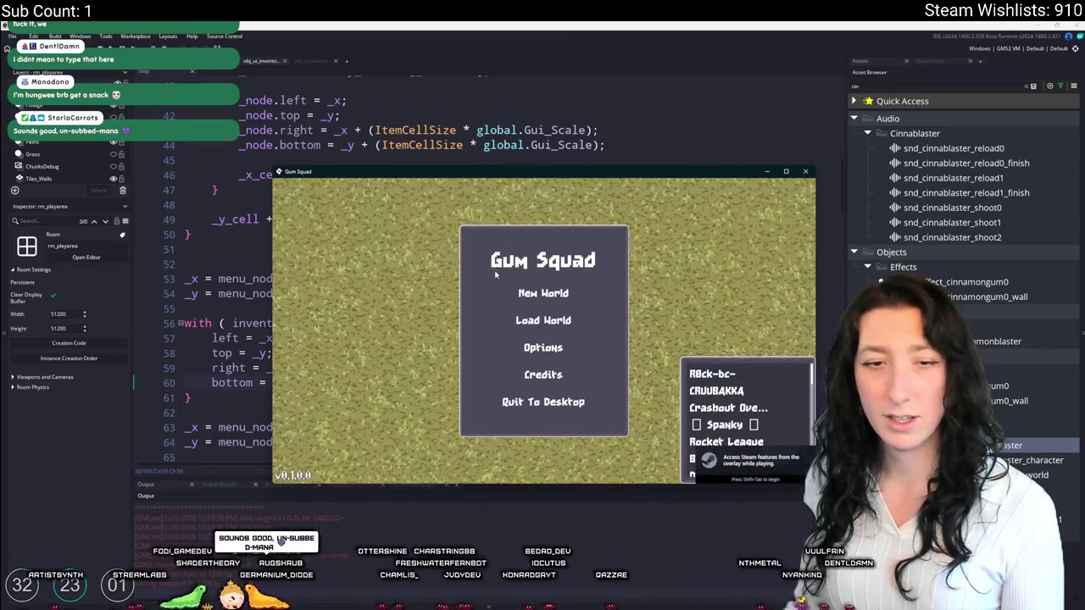
- Start a New World from the title menu and open the workbench crafting panel
click(564, 293)
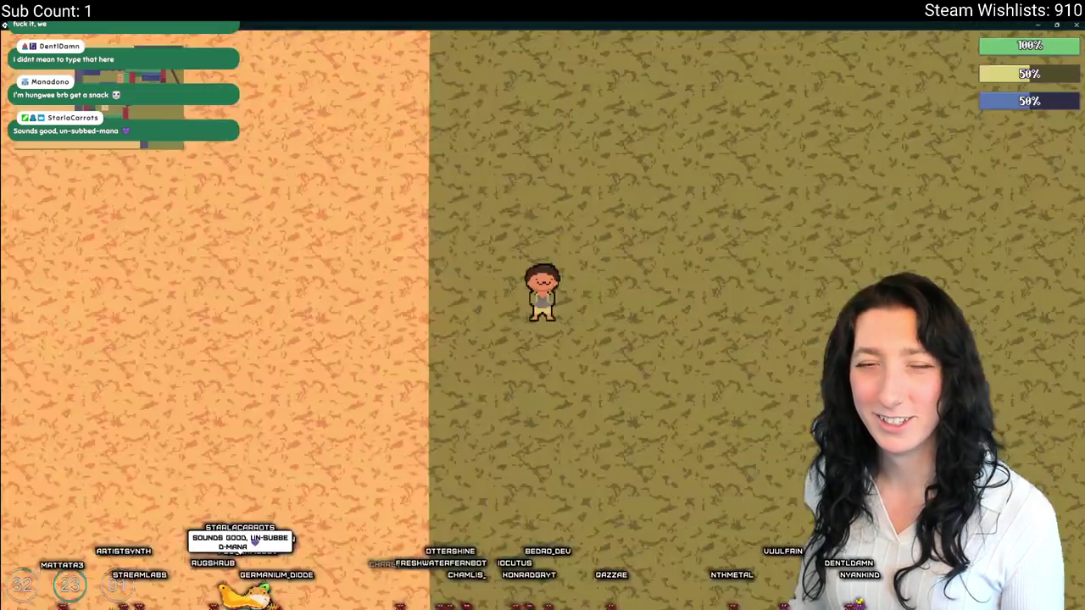
key(e)
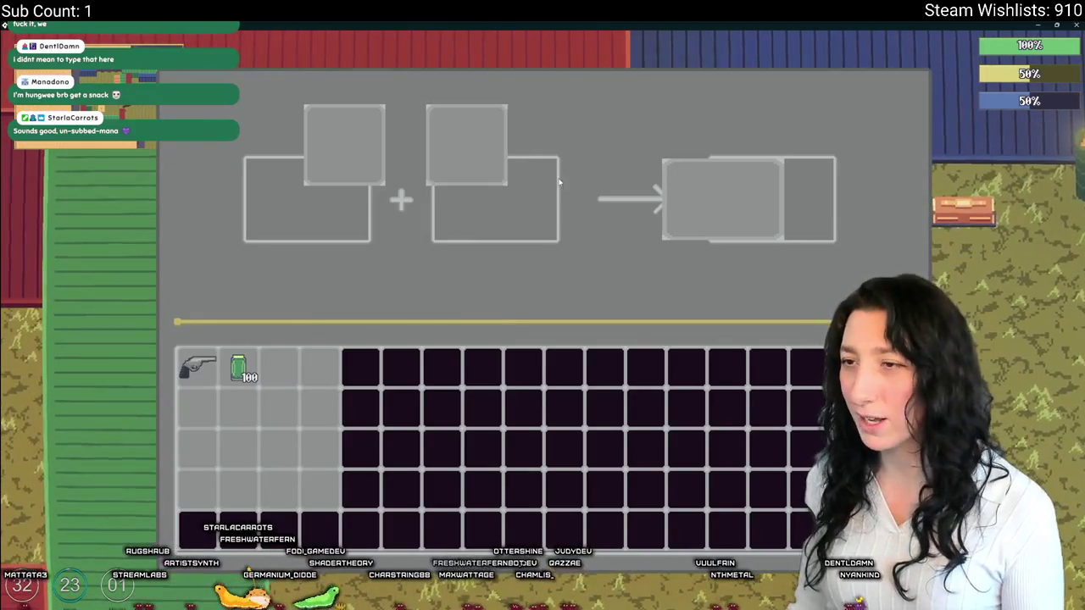
- Scroll the inventory code, then open the game's equipment panel, triggering a Code Error
key(alt+Tab)
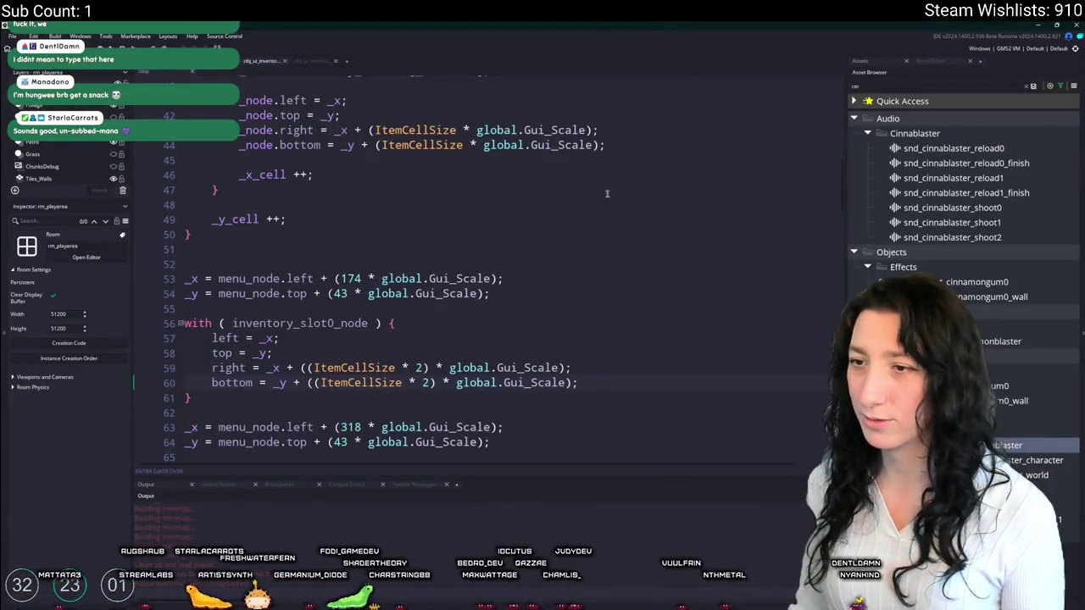
scroll(457, 423, up, 4)
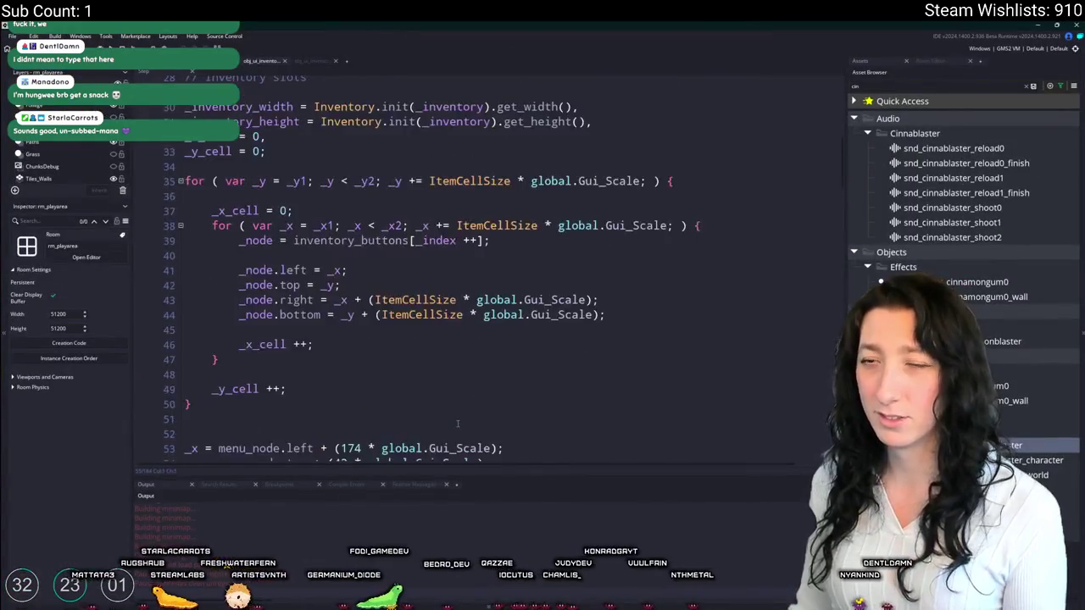
scroll(457, 423, down, 5)
key(alt+Tab)
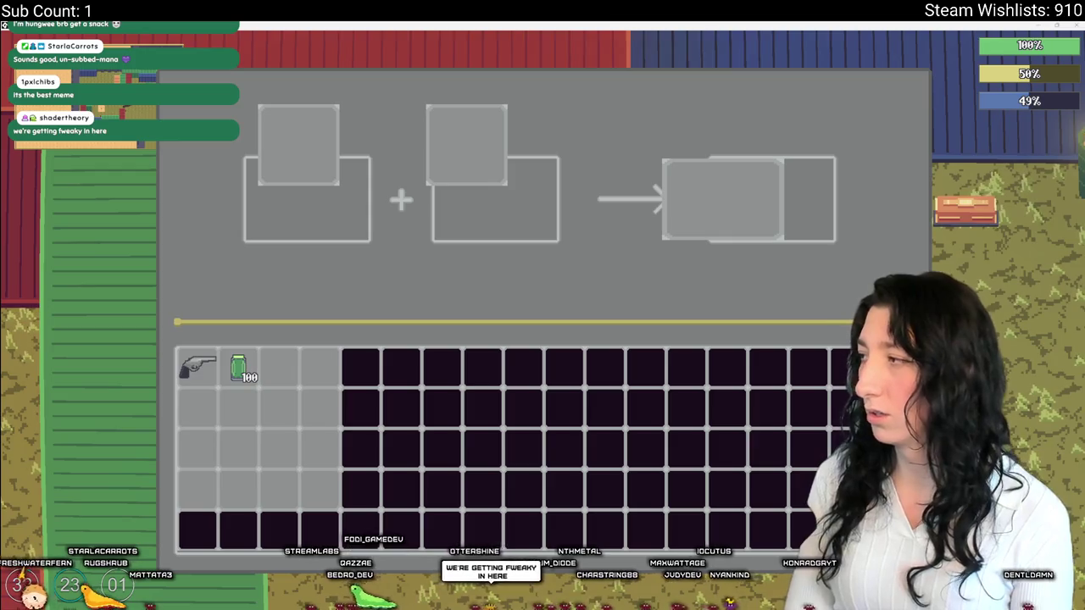
key(Tab)
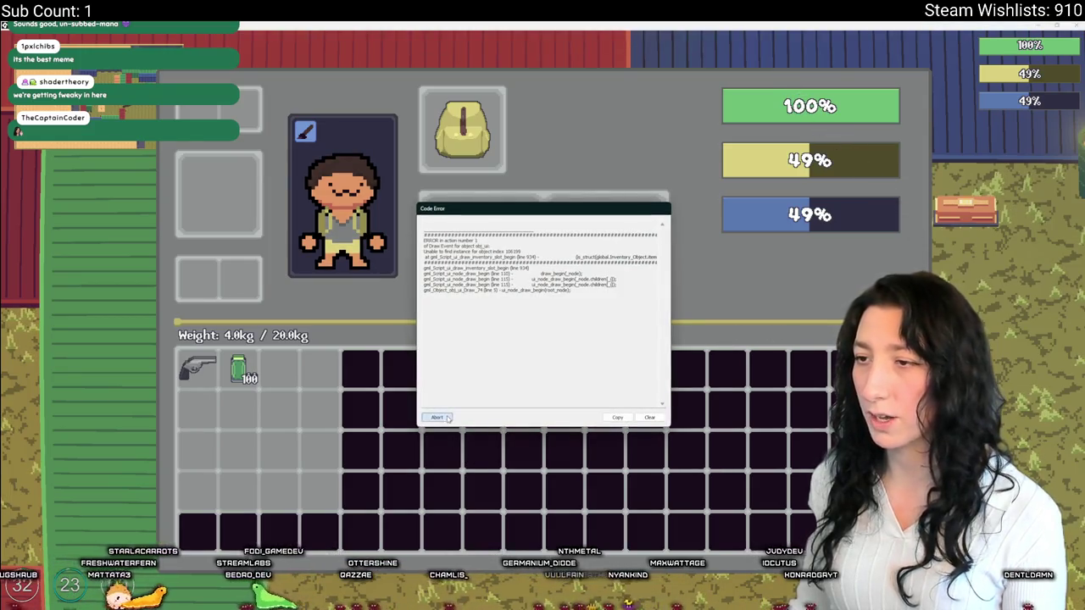
- Abort the Code Error dialog and switch to the Aseprite tile sheet
click(437, 420)
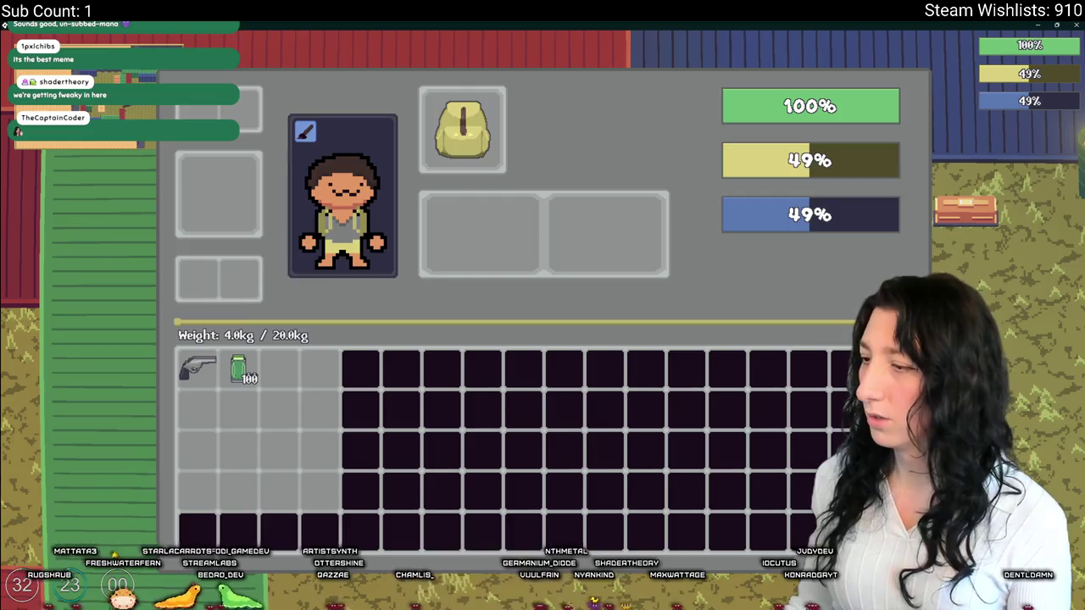
key(alt+Tab)
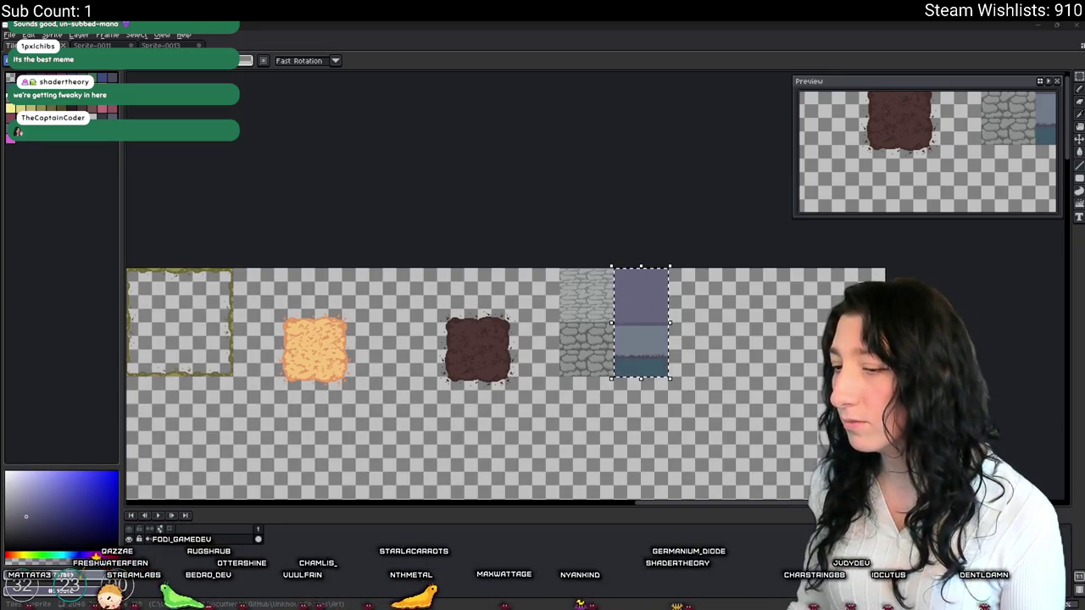
- Launch VLC from the Start search, start the music, and minimize the player
click(418, 604)
text(vlc)
key(Return)
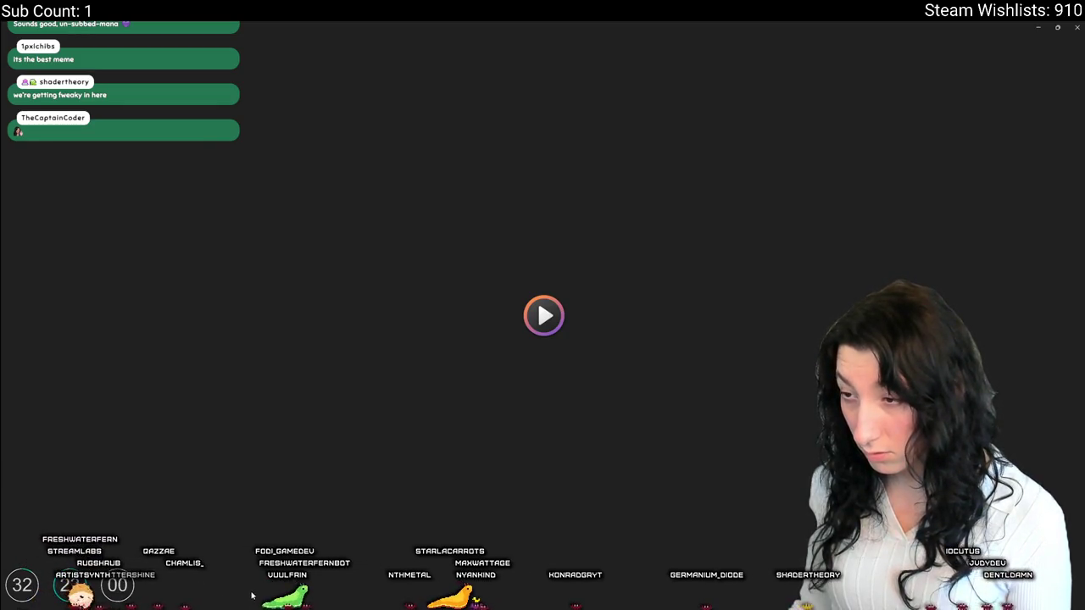
click(544, 316)
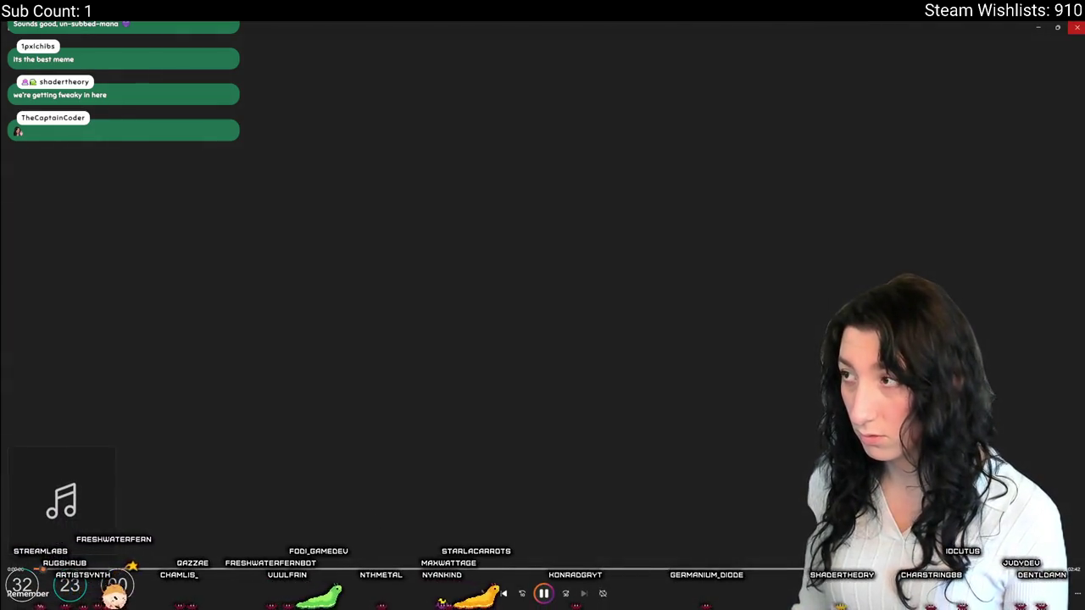
key(alt+Tab)
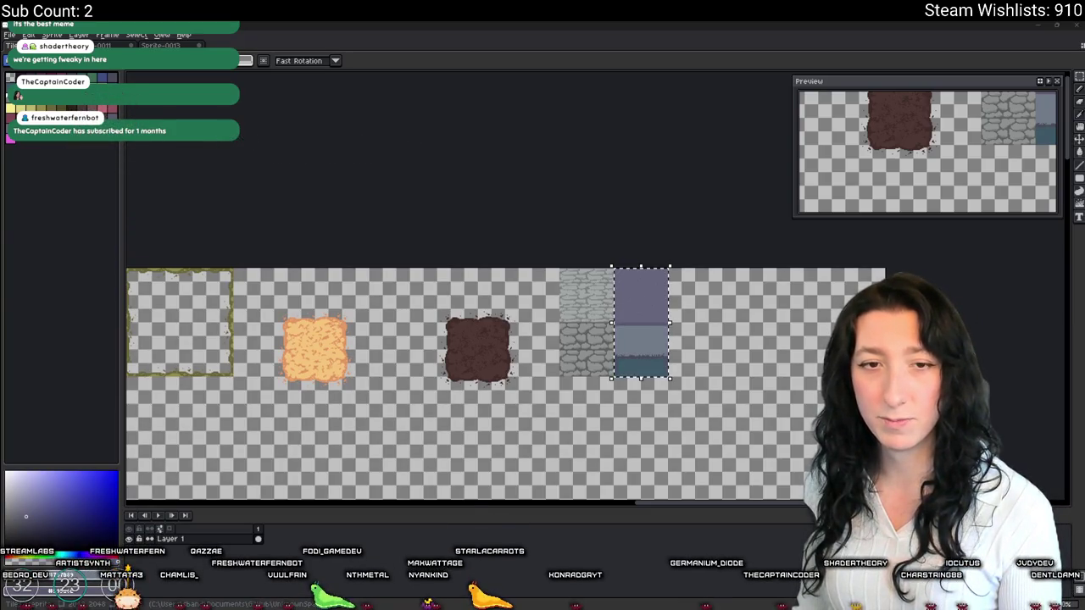
key(alt+Tab)
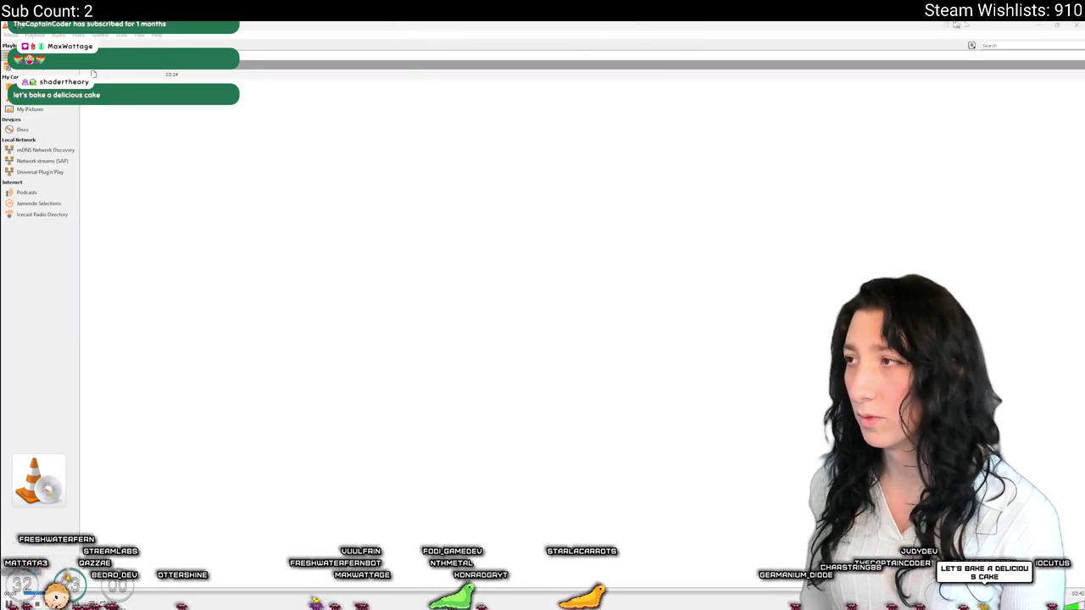
click(1076, 24)
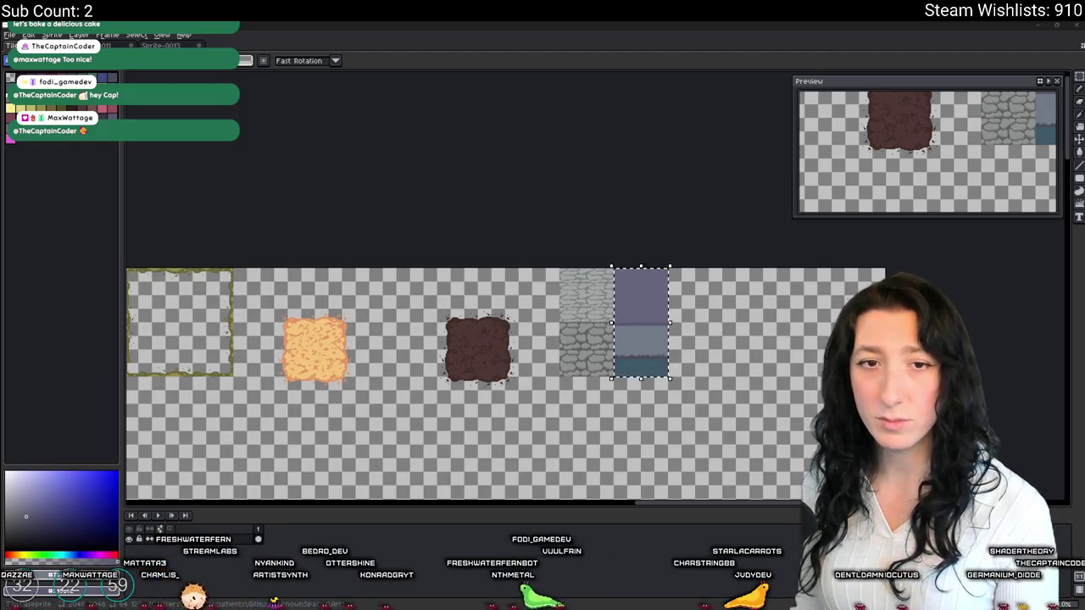
- Check the Sprite-0013 tile, minimize Aseprite and bring GameMaker forward
drag(531, 336, 524, 306)
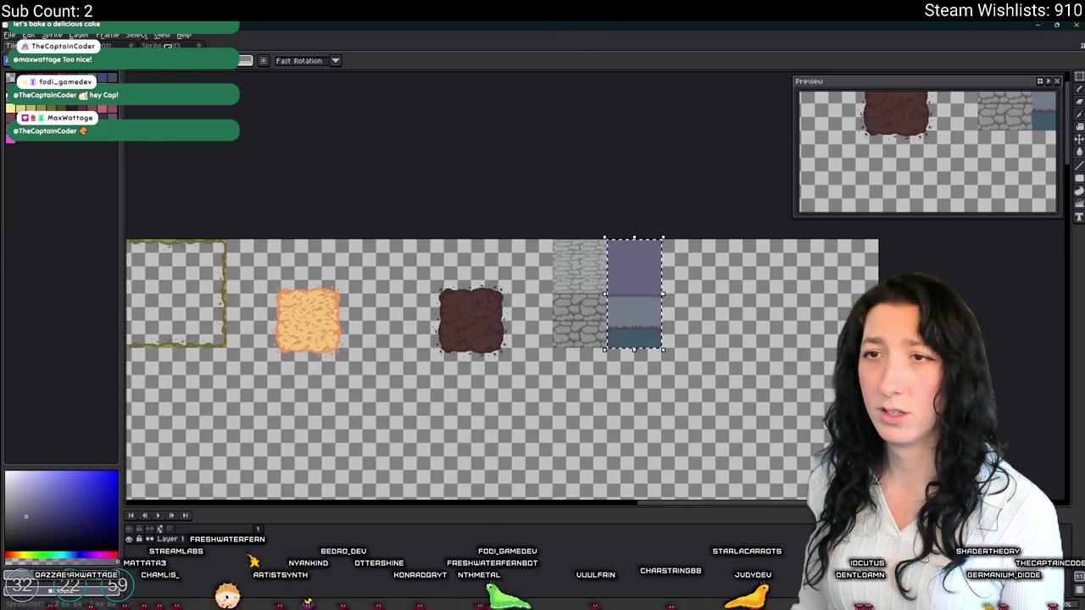
click(161, 45)
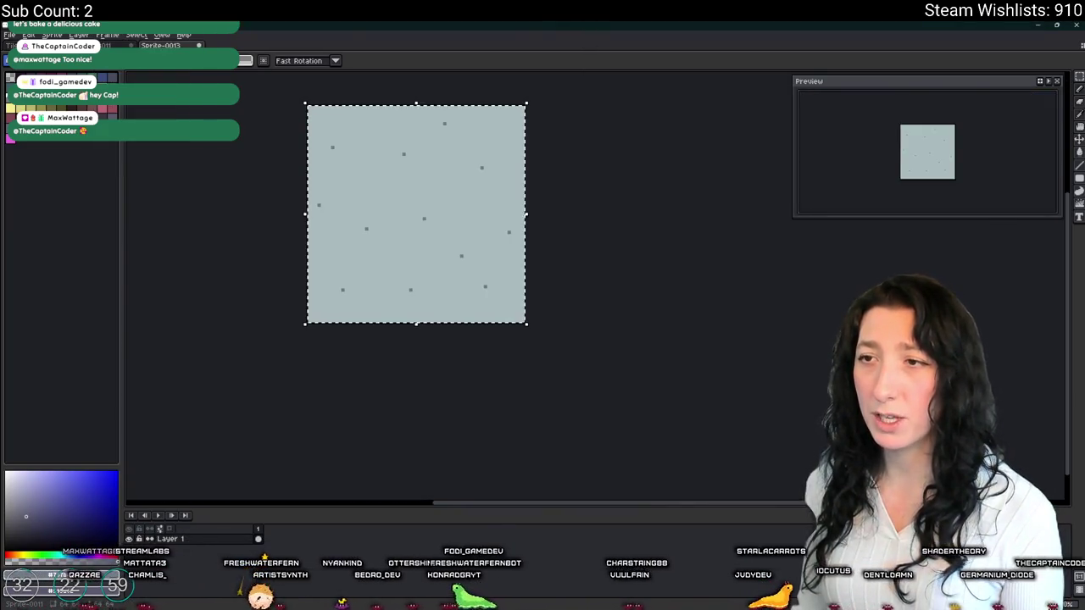
click(106, 45)
click(1038, 25)
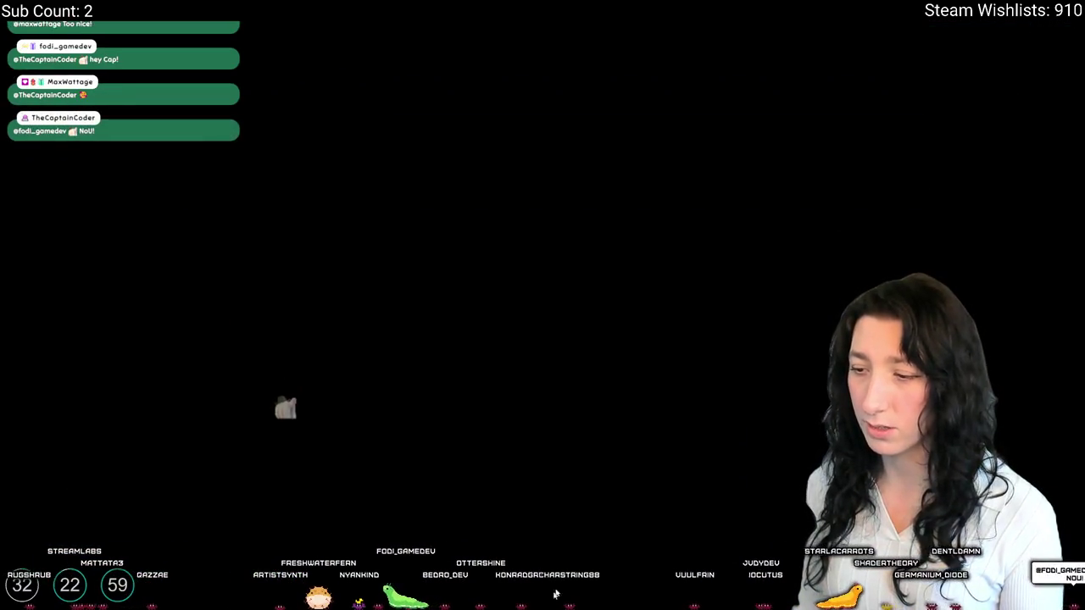
click(551, 604)
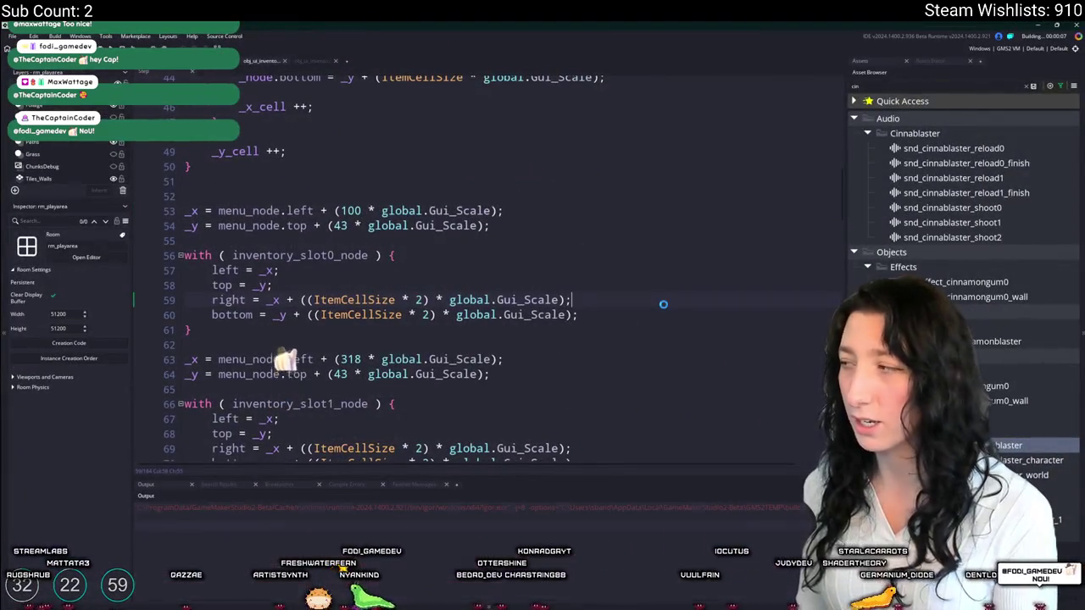
- Create a new world lobby, walk north and open the inventory with I
scroll(280, 292, down, 2)
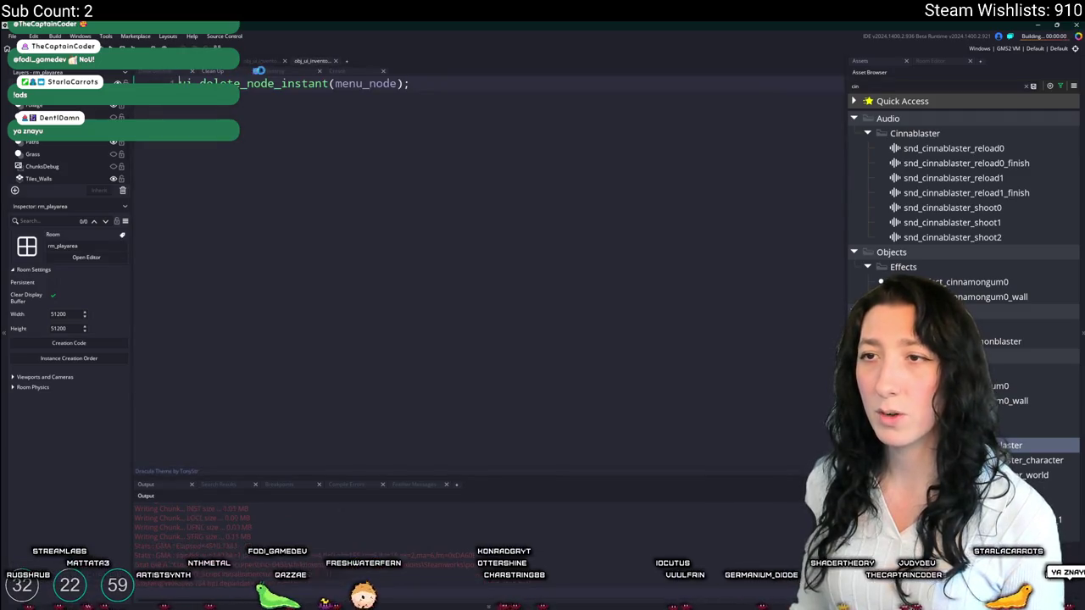
click(543, 291)
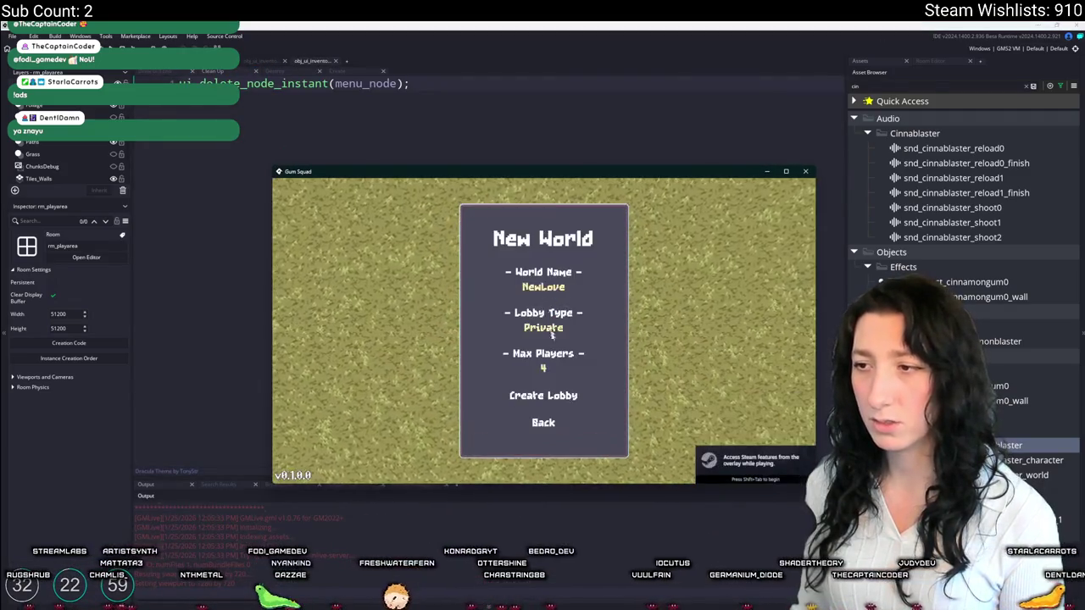
click(552, 396)
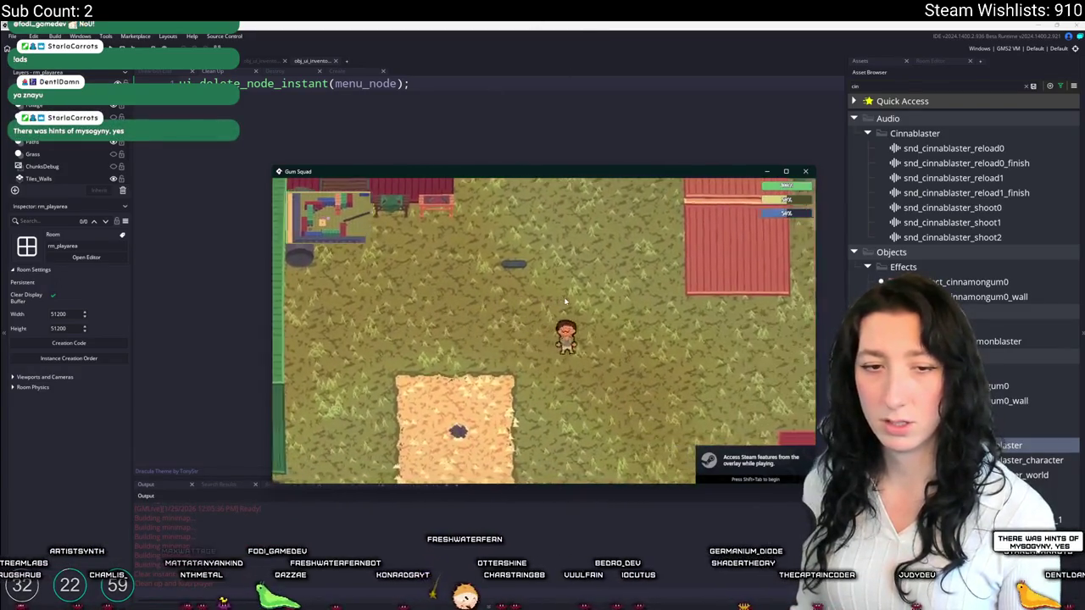
key(w)
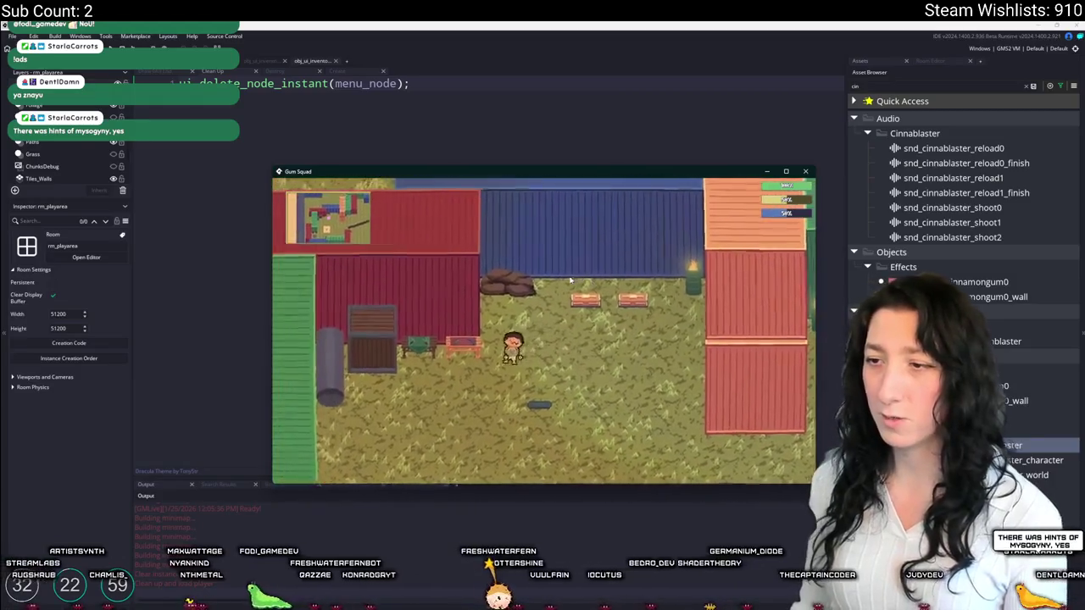
key(i)
- Maximise the game window to view the Code Error, then abort the run
drag(470, 172, 783, 266)
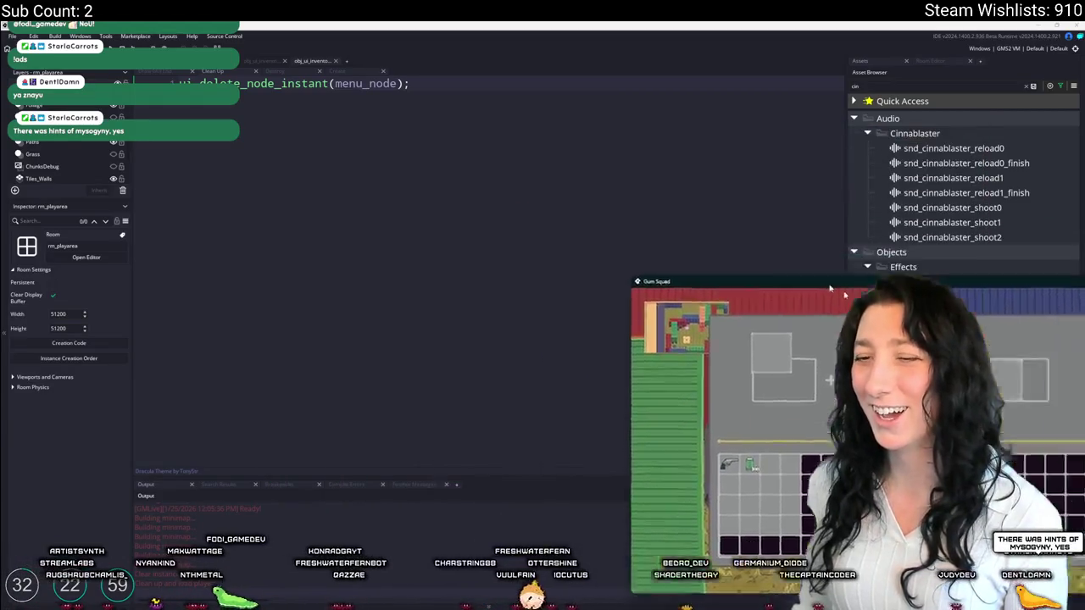
double_click(783, 263)
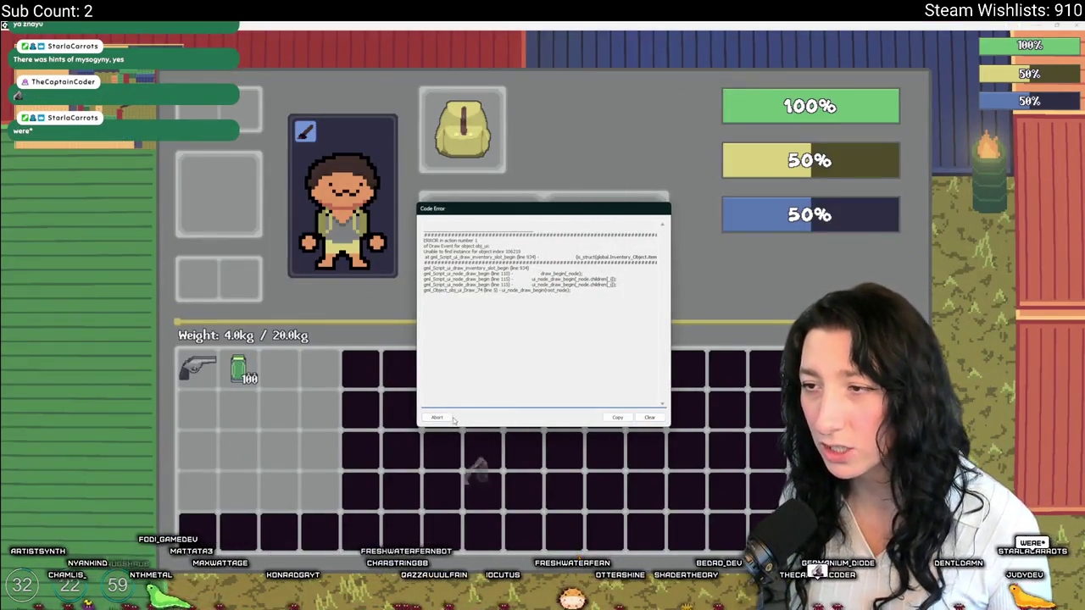
click(439, 418)
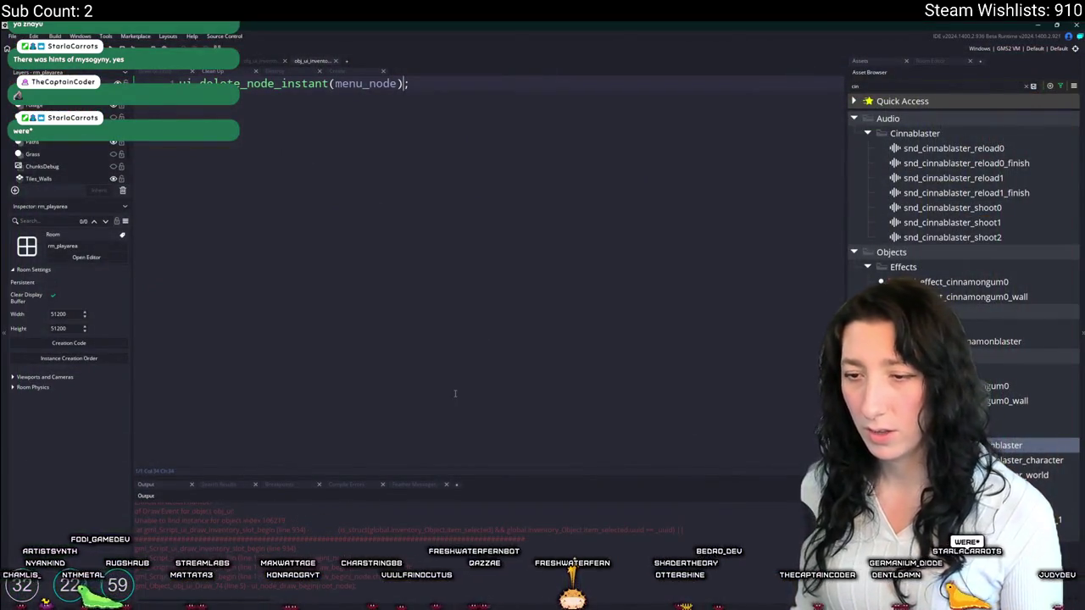
- Find ui_draw_inventory_slot_begin with Ctrl+T and go to line 934's global.Inventory_Object
key(ctrl+t)
text(inventory_s)
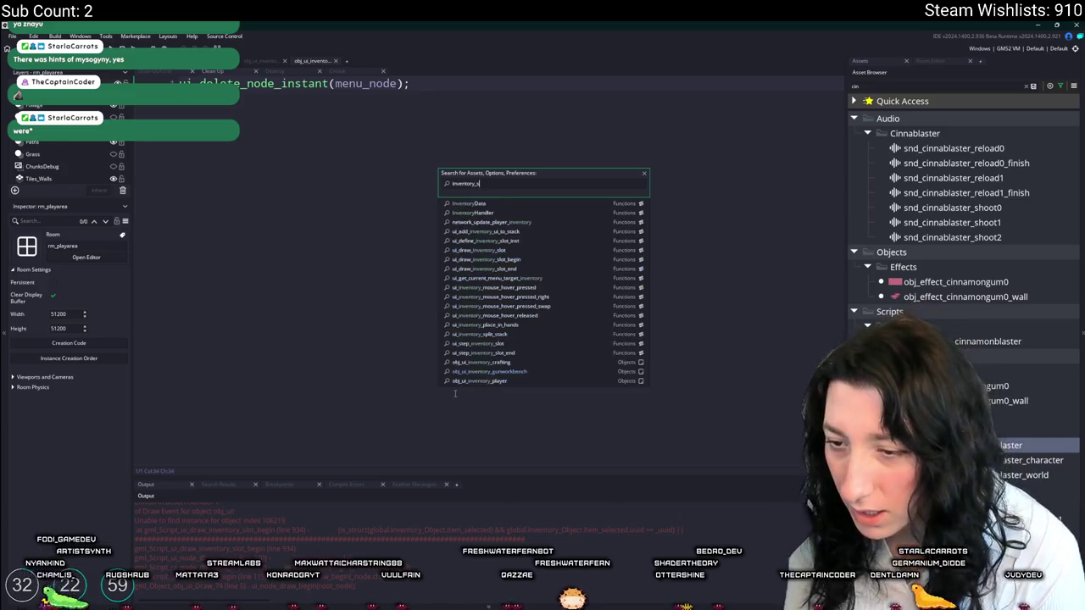
text(lot_beg)
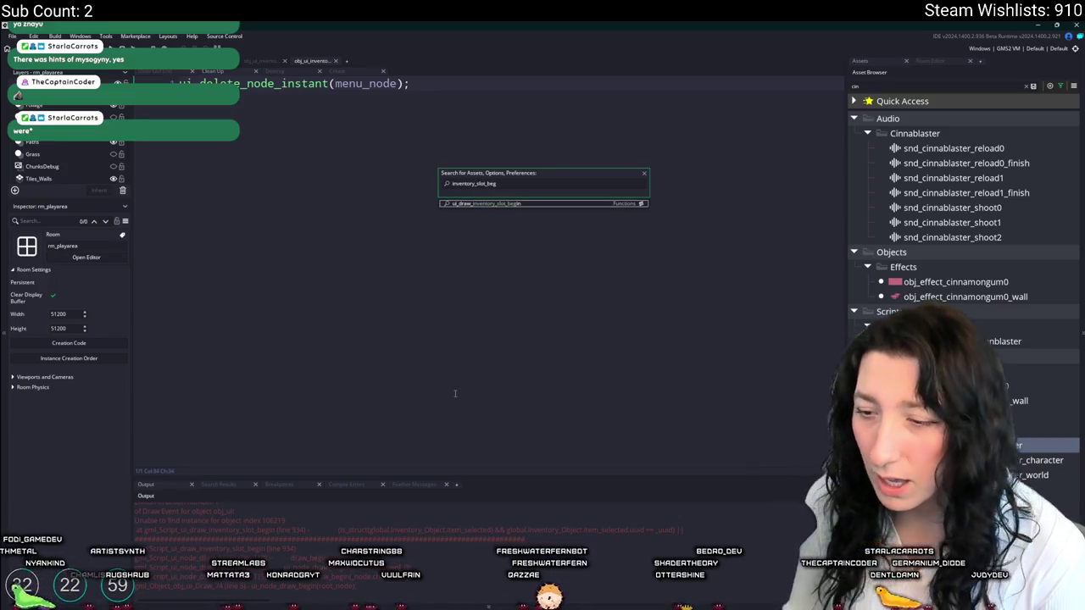
key(Return)
scroll(435, 315, up, 7)
scroll(435, 315, down, 3)
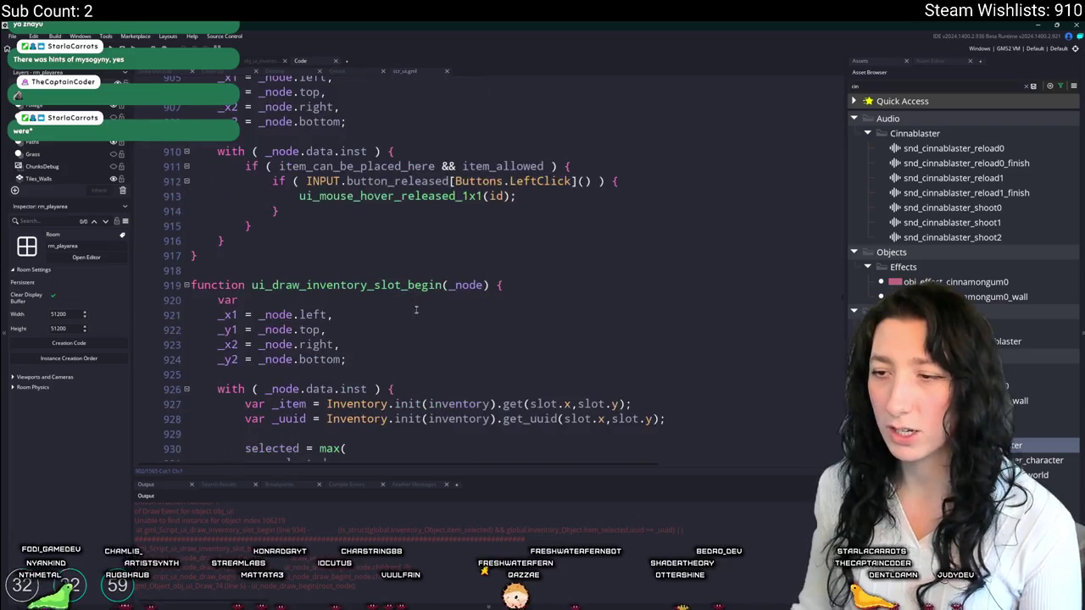
click(409, 302)
key(ctrl+g)
text(34)
key(Return)
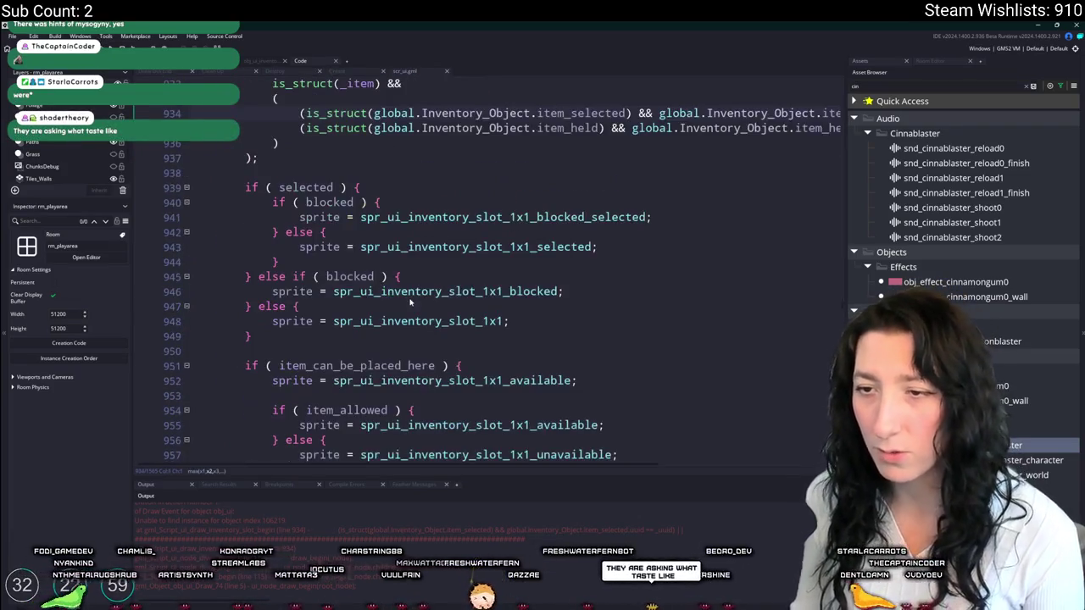
scroll(572, 232, up, 4)
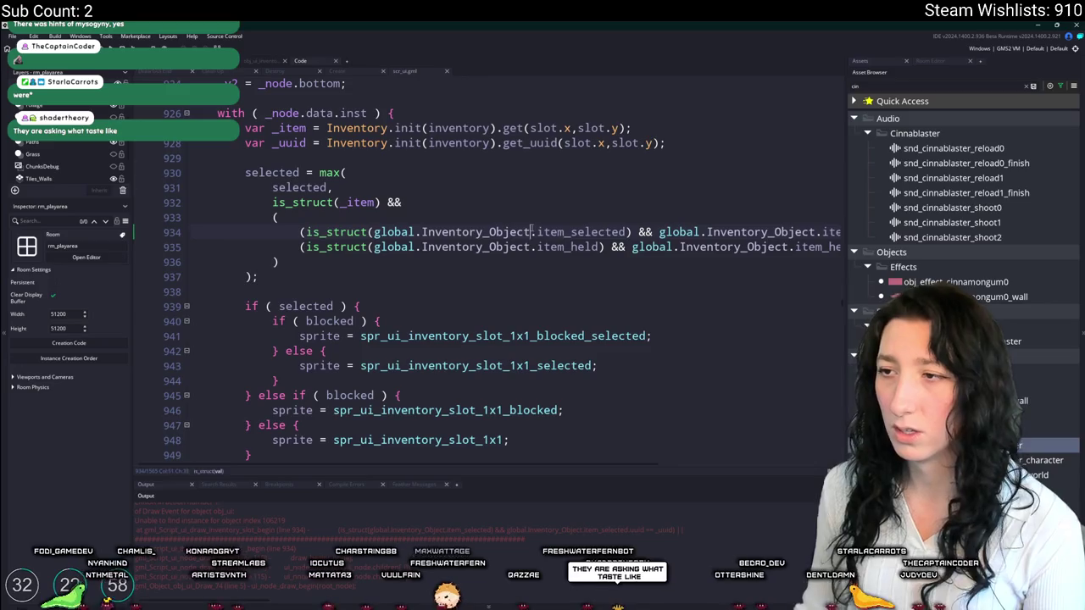
click(382, 231)
scroll(255, 123, up, 3)
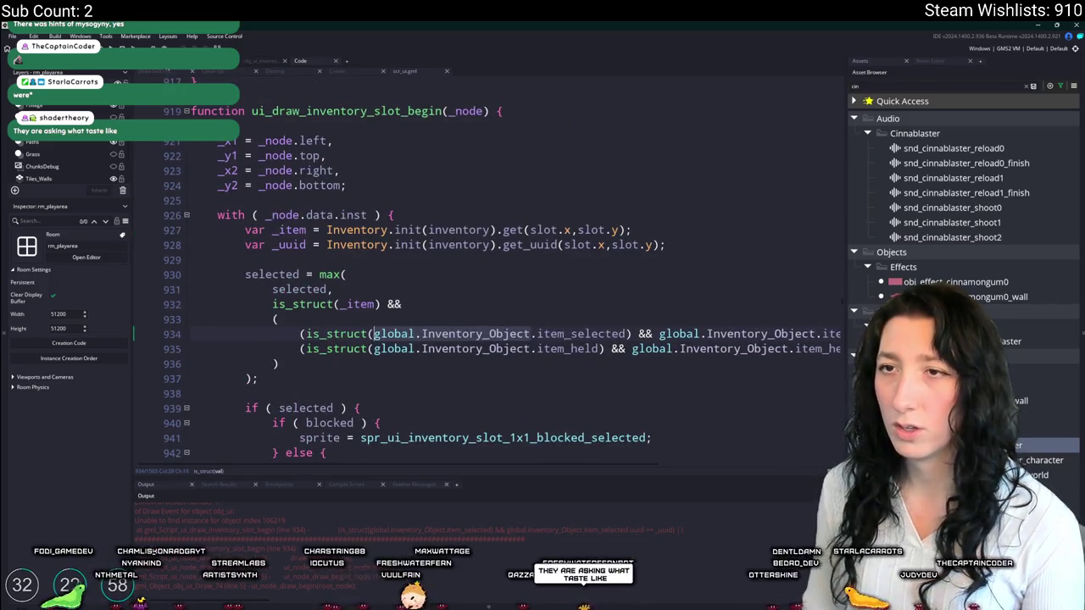
- Open and close obj_ui_inventory's Create event code
key(ctrl+w)
double_click(379, 316)
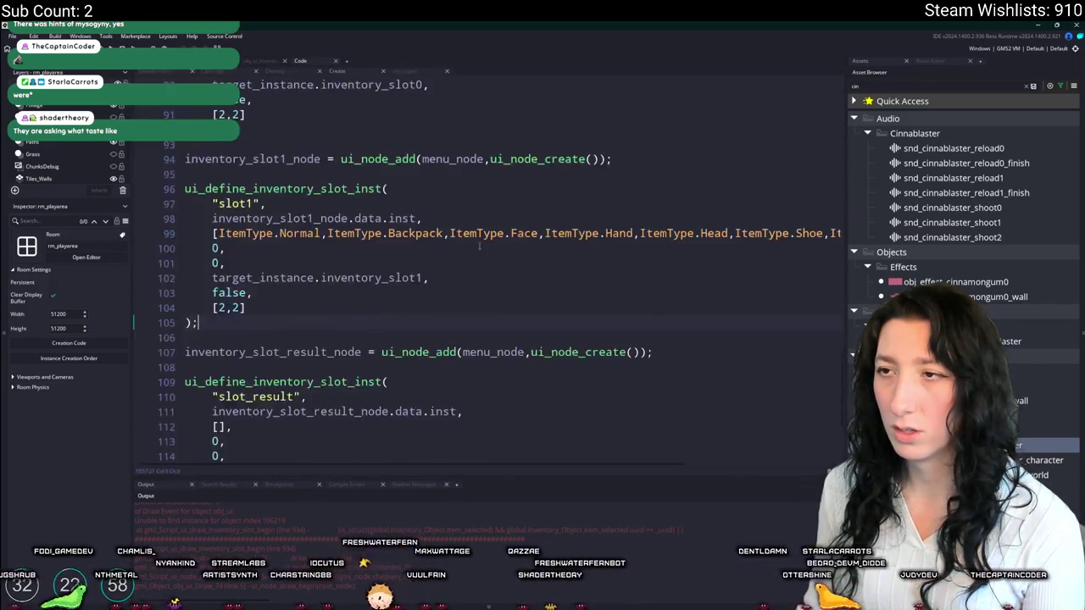
click(292, 83)
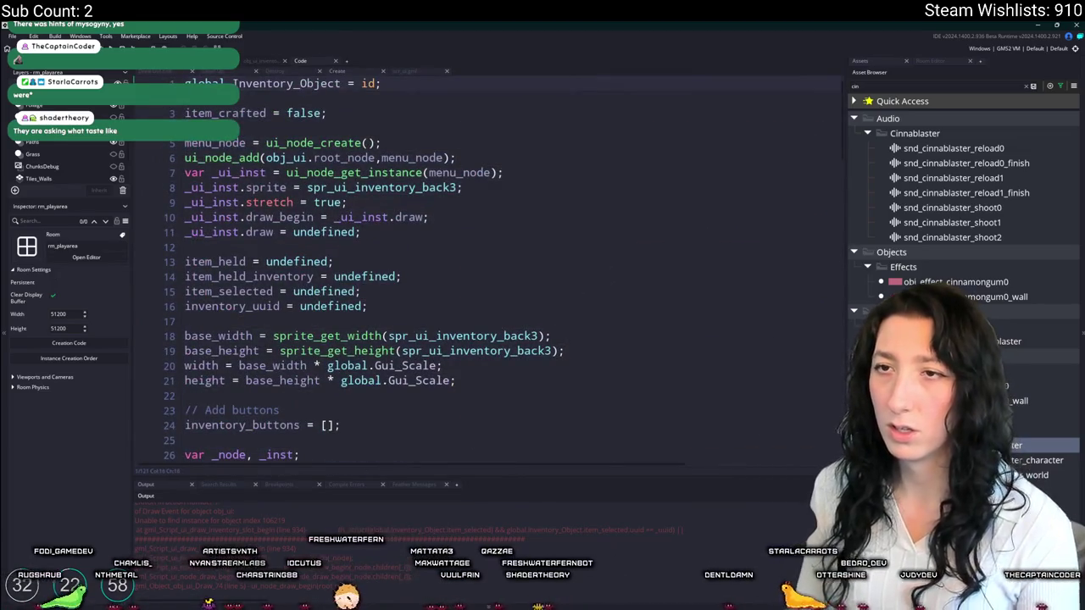
key(ctrl+w)
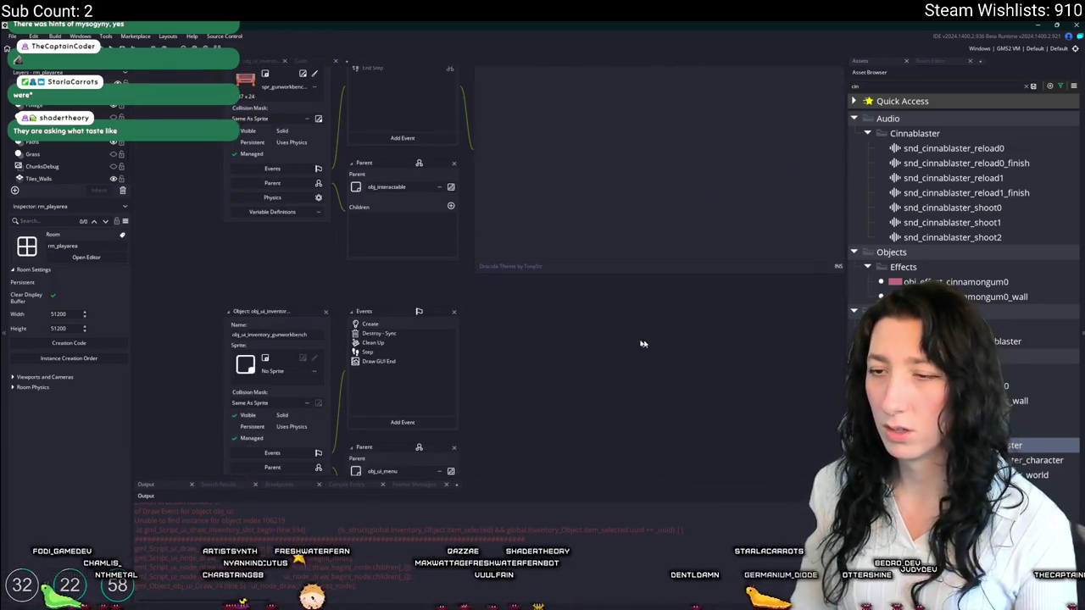
- Search the project for 'craft' and jump to the line 107 match in obj_player's Step code
drag(517, 356, 410, 299)
drag(175, 278, 296, 355)
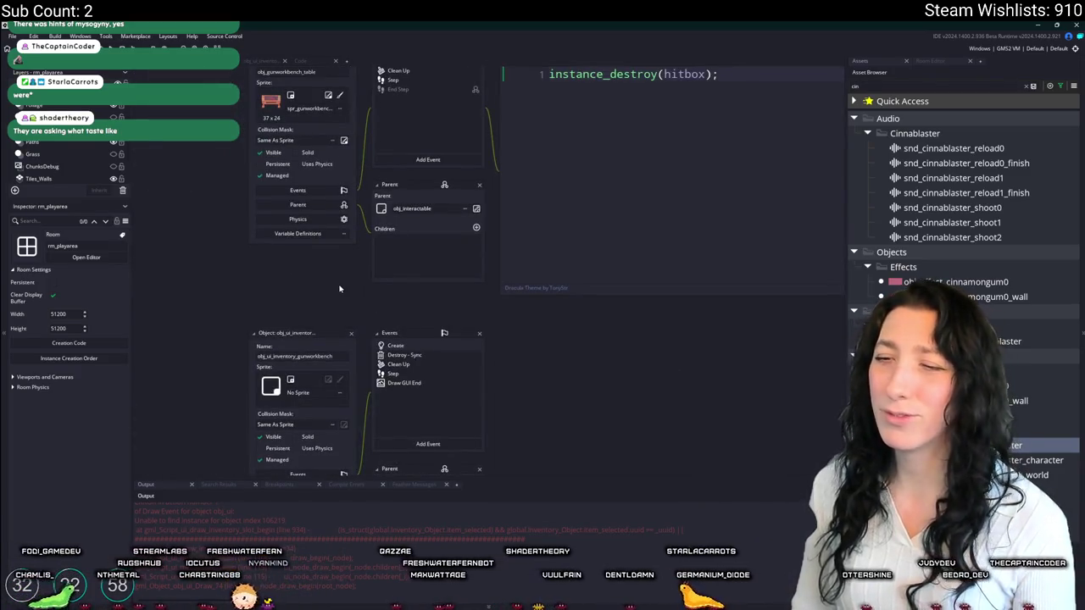
key(ctrl+shift+f)
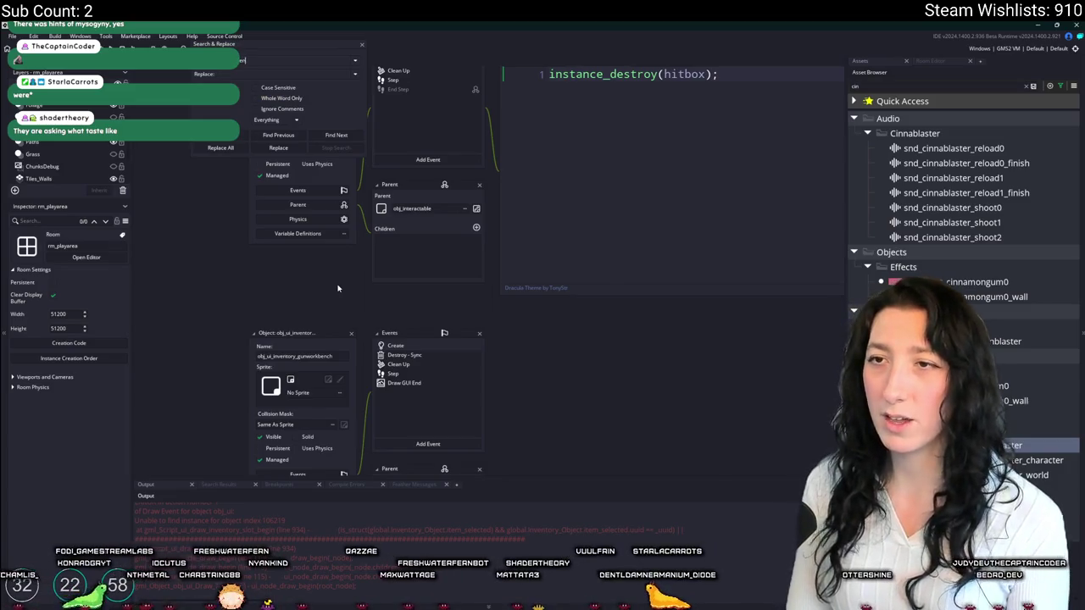
text(craft)
key(Return)
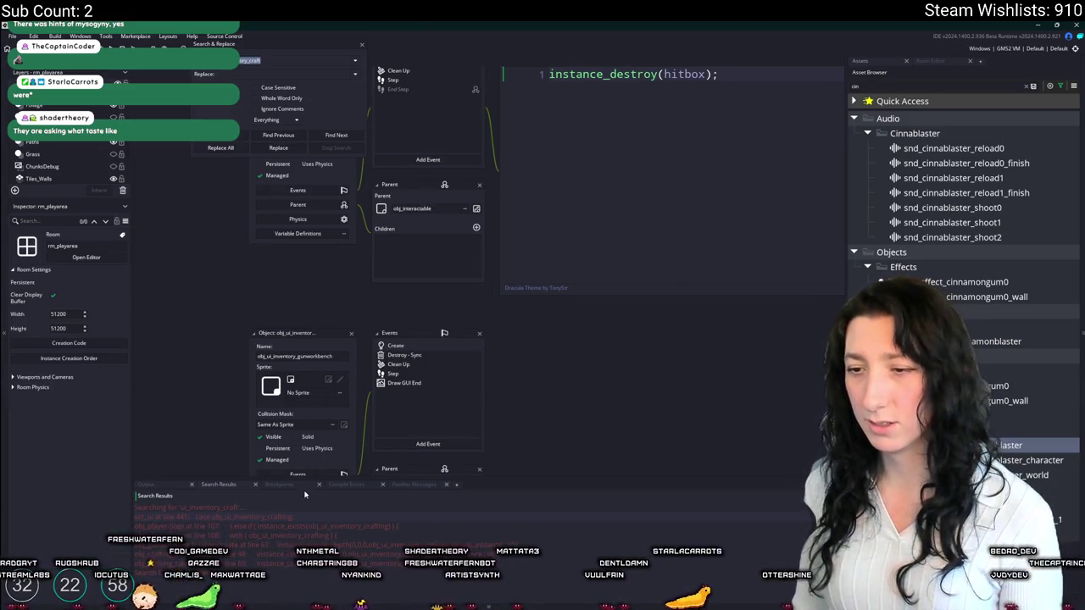
double_click(401, 526)
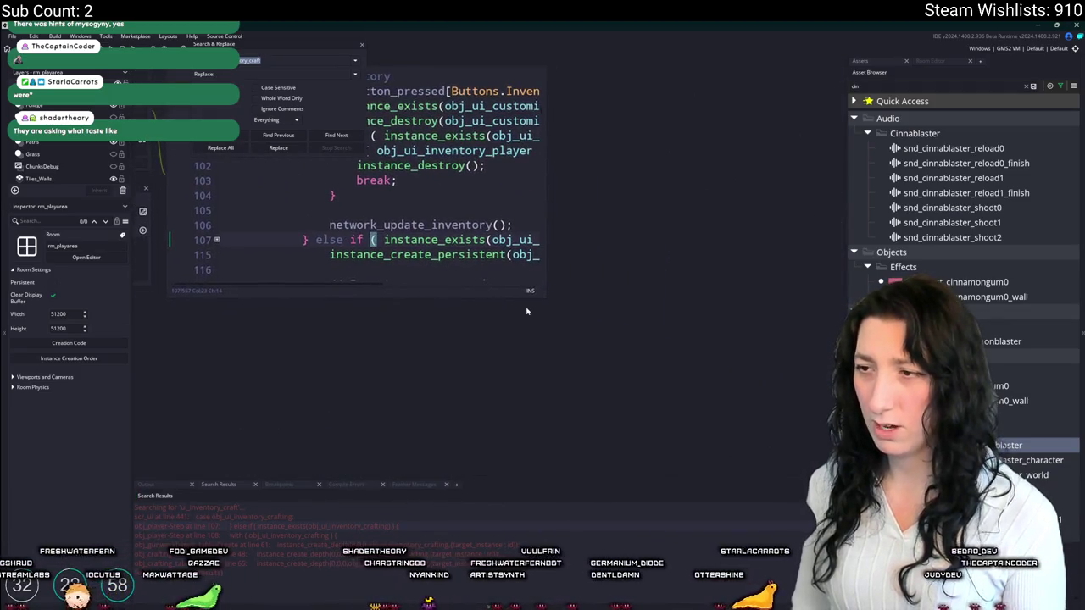
- Close the search panel and unfold the crafting else-if branch at line 107
click(359, 47)
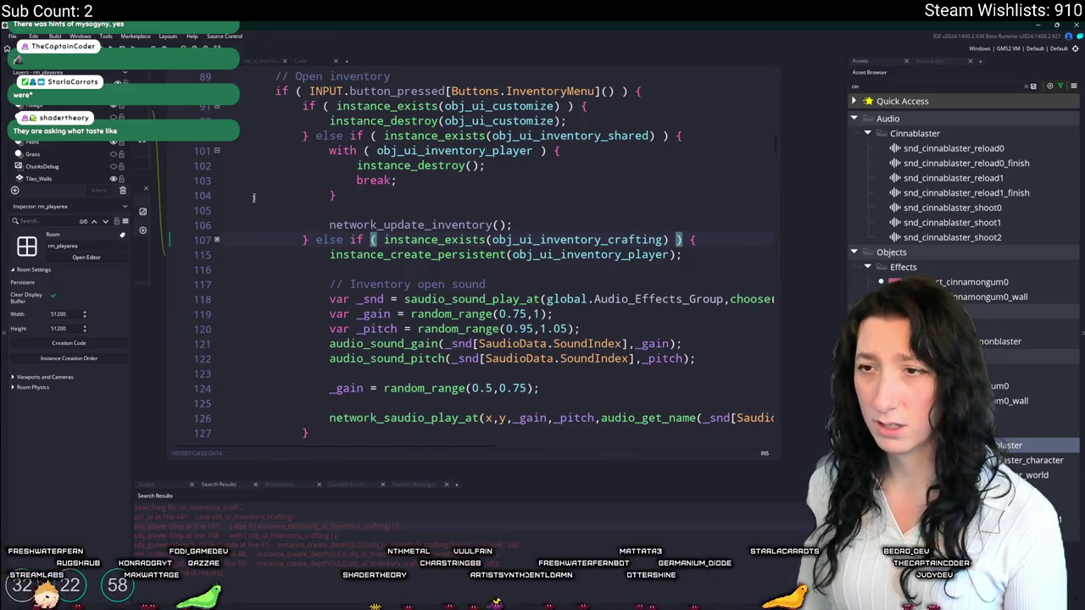
click(217, 240)
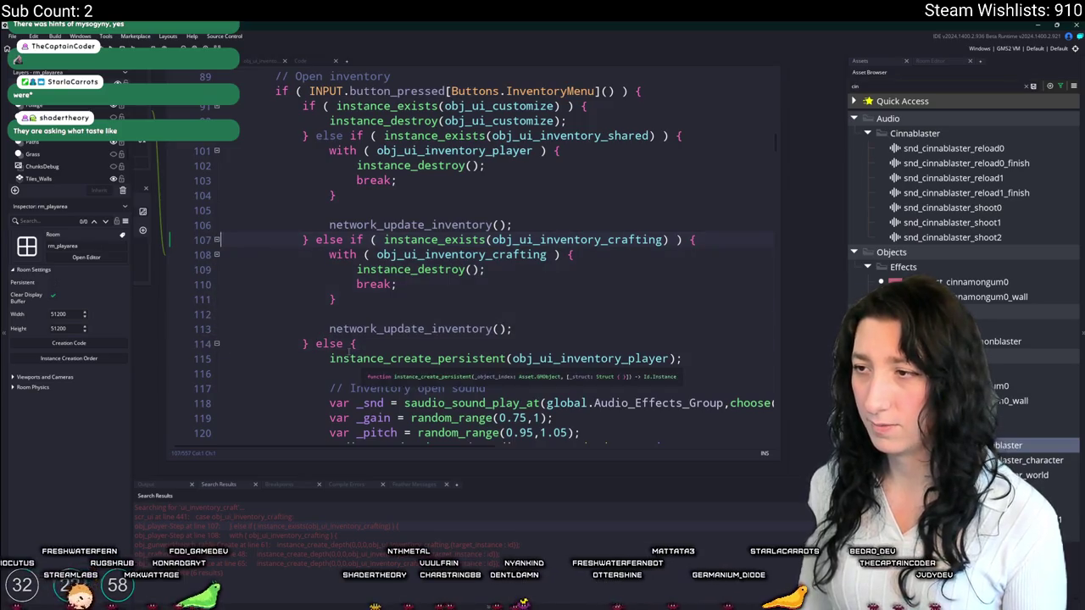
scroll(473, 270, up, 2)
mouse_move(367, 380)
mouse_down()
mouse_move(331, 288)
mouse_move(305, 273)
mouse_up()
key(ctrl+c)
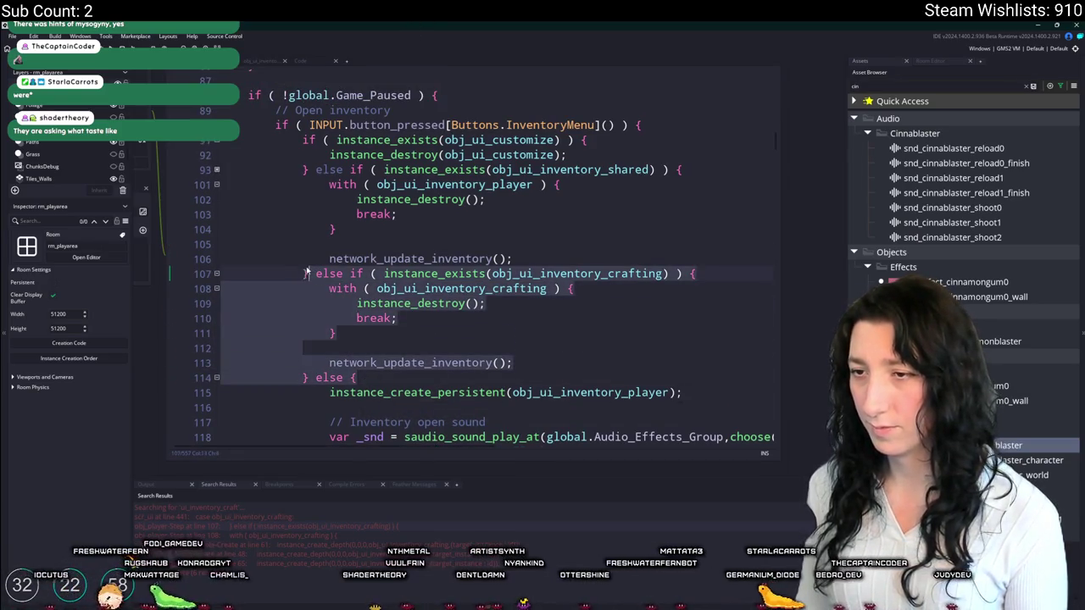
scroll(310, 273, down, 8)
scroll(339, 246, up, 3)
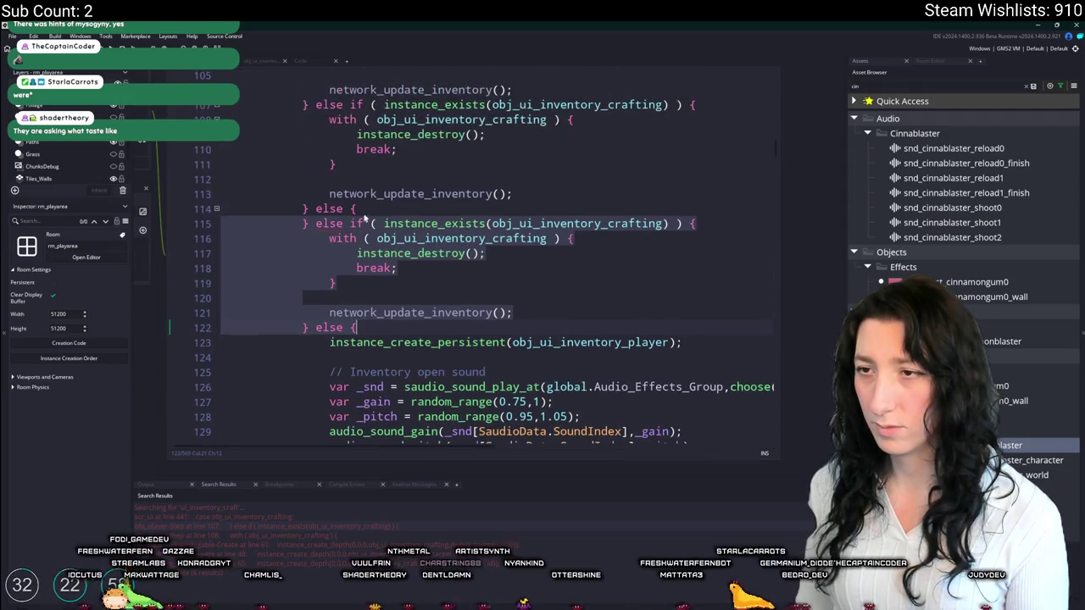
scroll(366, 217, up, 3)
key(Right)
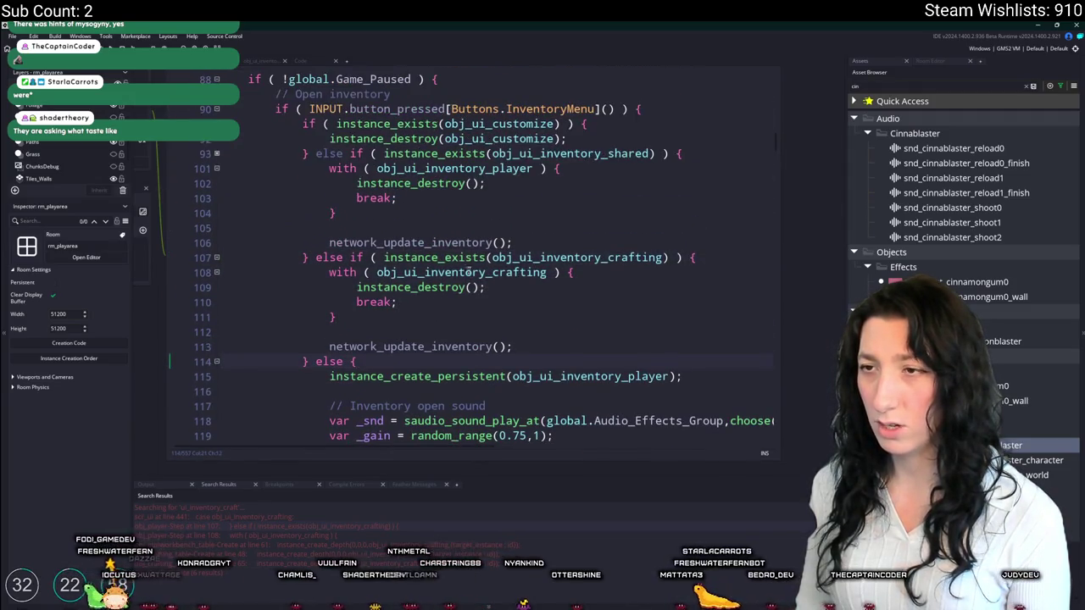
- Unfold the block at line 93 and select the crafting branch, lines 107–114
click(216, 154)
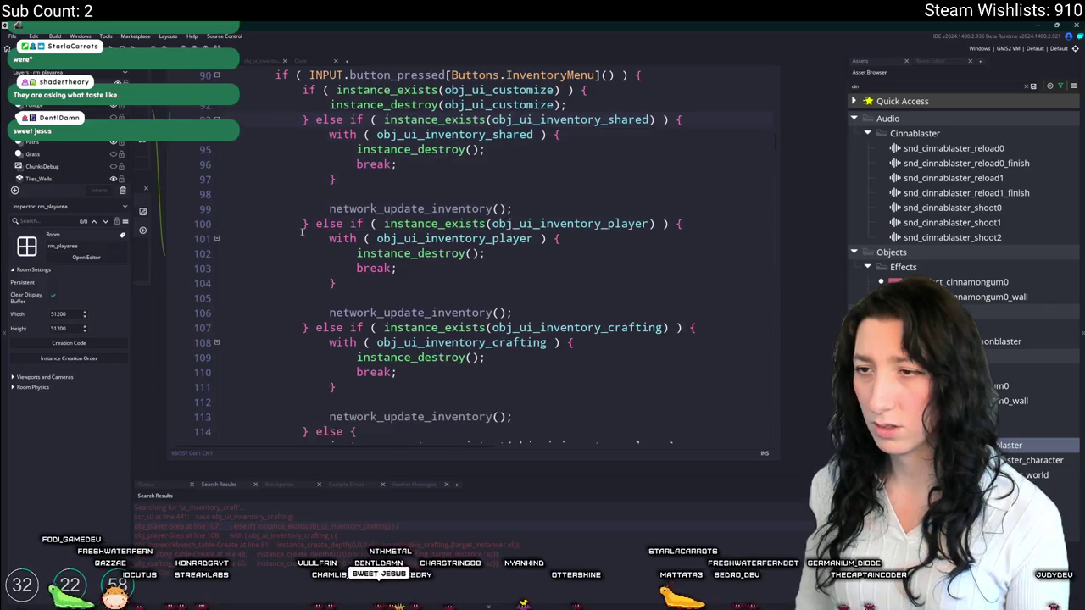
scroll(422, 355, down, 1)
mouse_move(222, 381)
mouse_down()
mouse_move(255, 292)
mouse_move(308, 276)
mouse_up()
scroll(356, 279, down, 3)
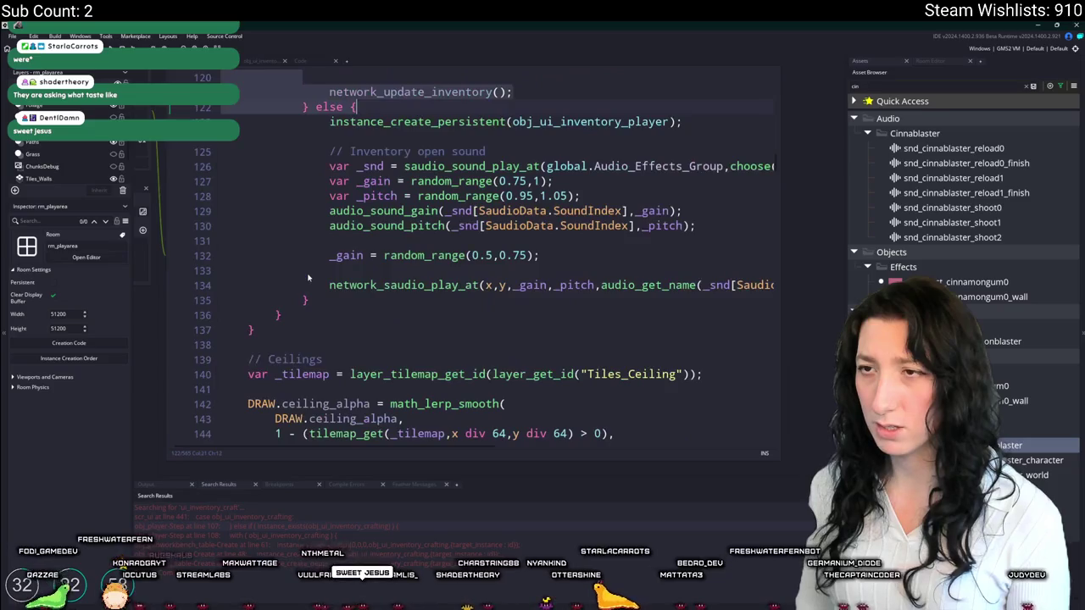
scroll(382, 254, up, 3)
- Paste a copy of the branch, delete the stray else line, and rename crafting to gunworkbench
key(ctrl+v)
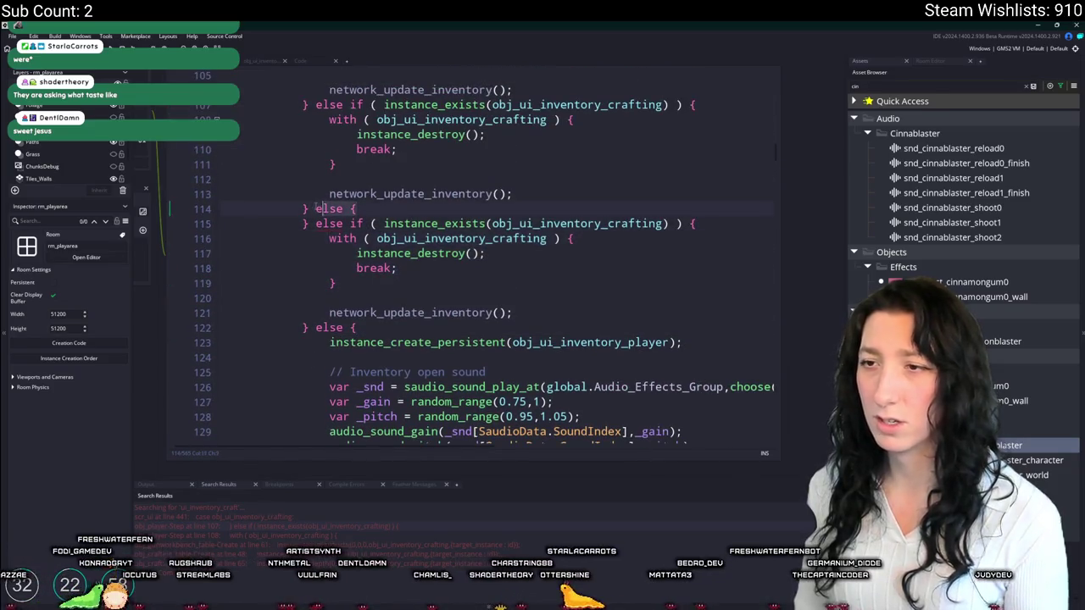
key(shift+End)
key(BackSpace)
key(BackSpace)
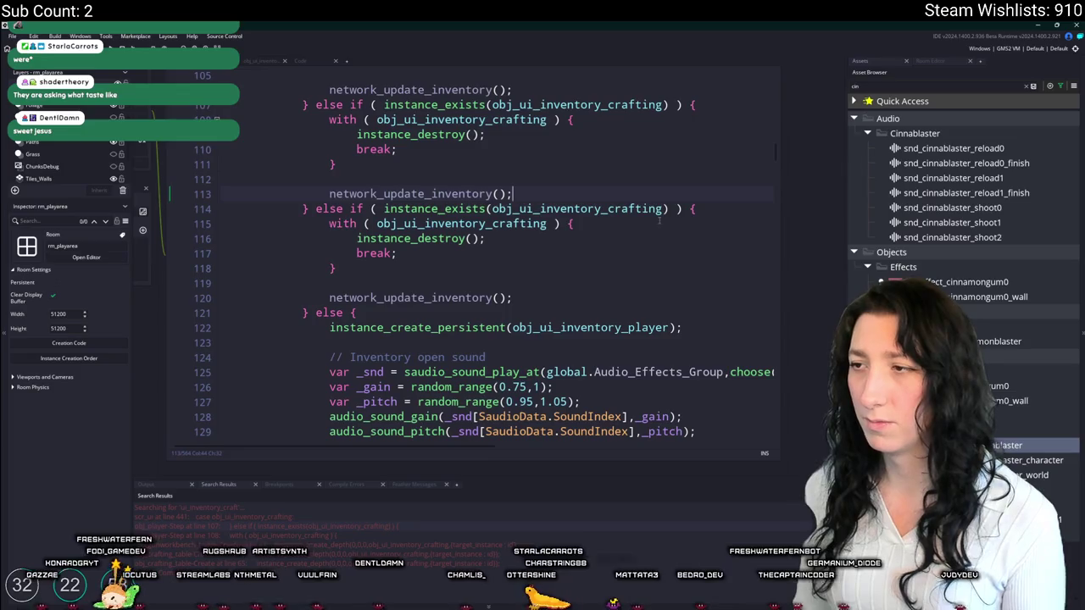
double_click(637, 208)
text(gunworkbench)
double_click(503, 224)
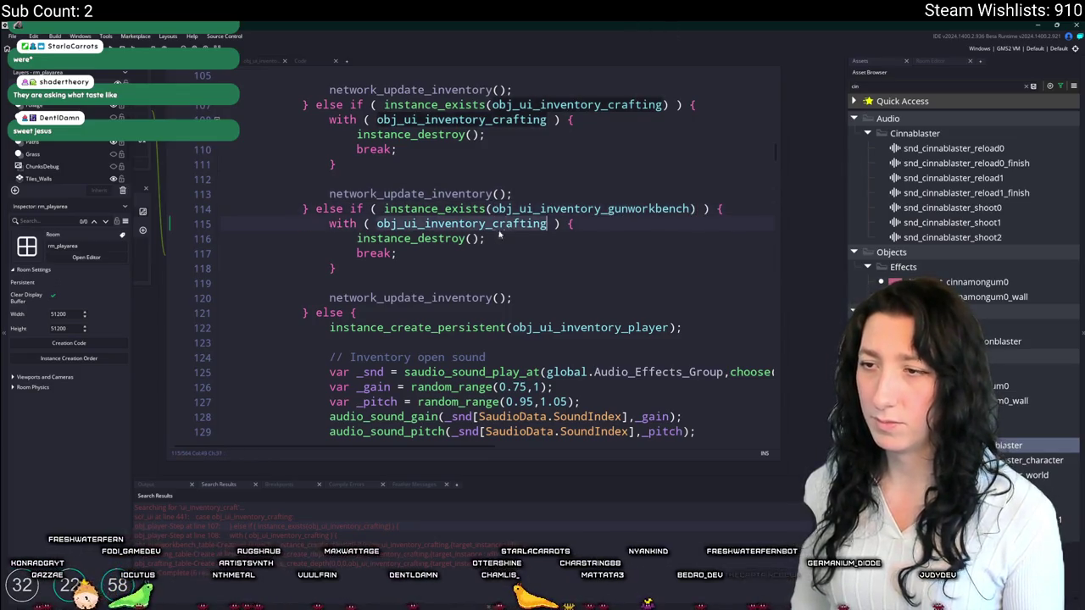
scroll(556, 295, up, 4)
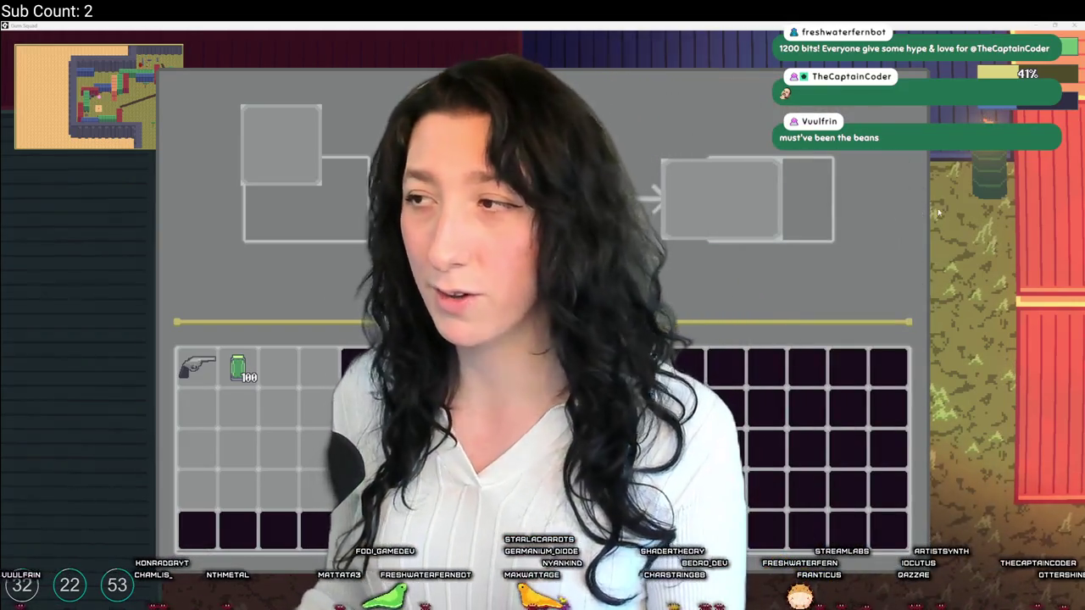
- Close the crafting screen, walk right and left, reopen crafting, then switch to Twitch Stream Manager
key(Escape)
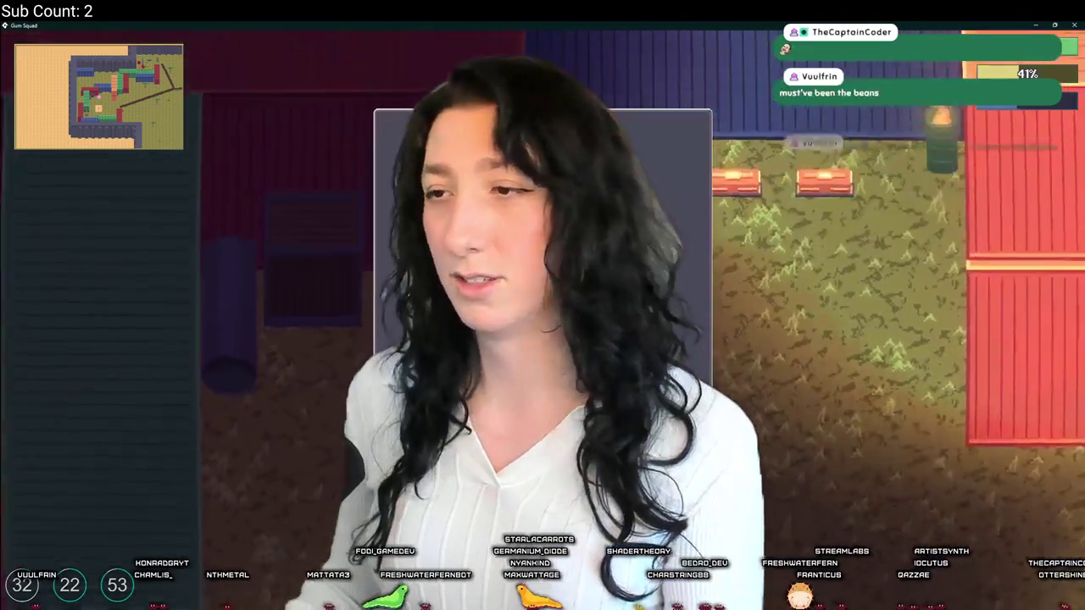
key(Escape)
key(Escape)
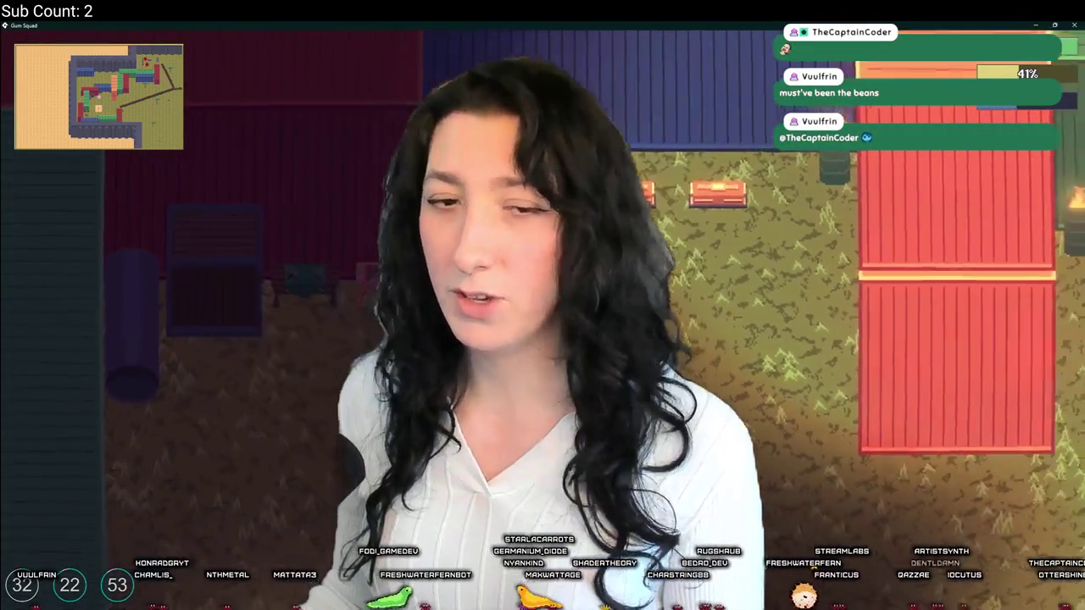
key(d)
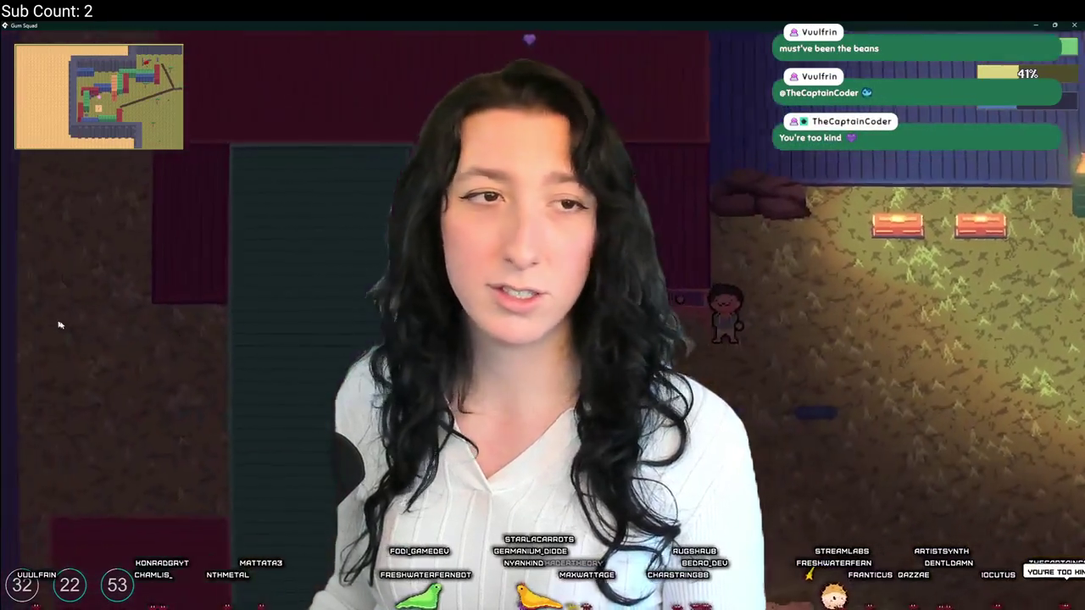
key(a)
key(a)
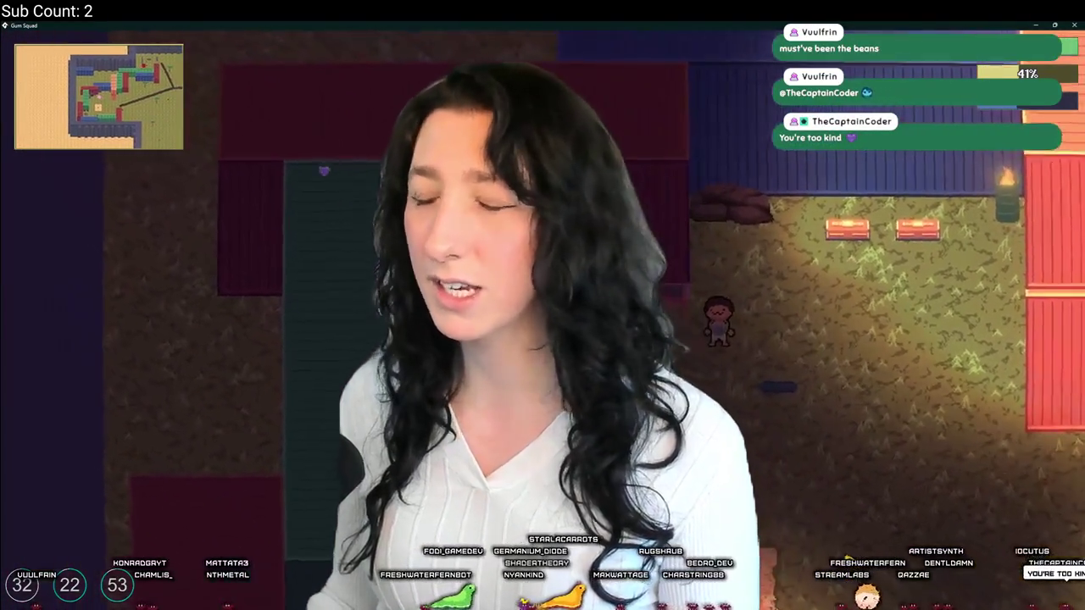
key(e)
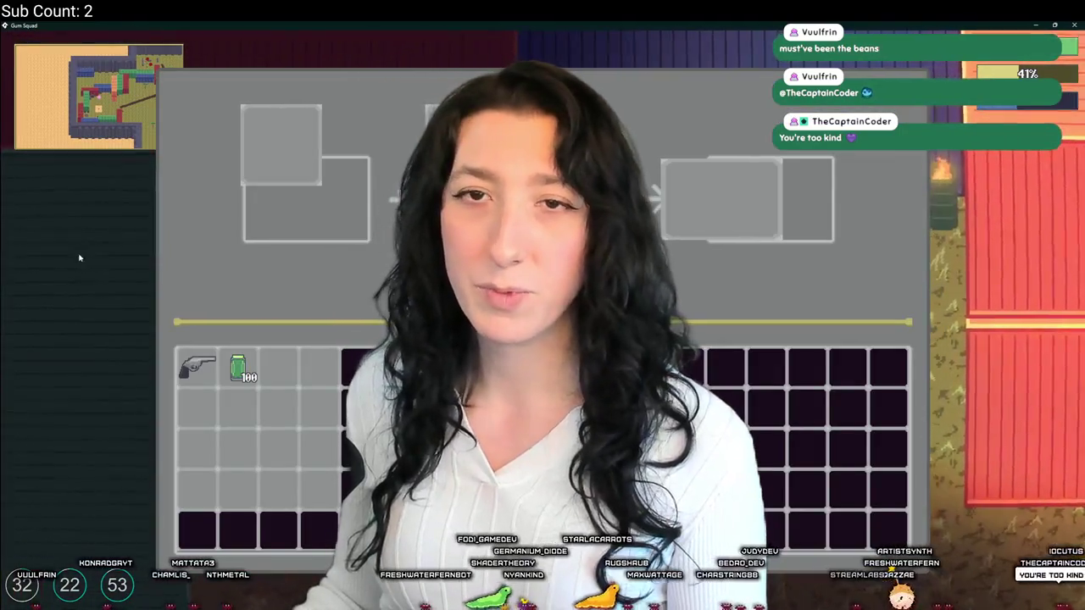
key(alt+Tab)
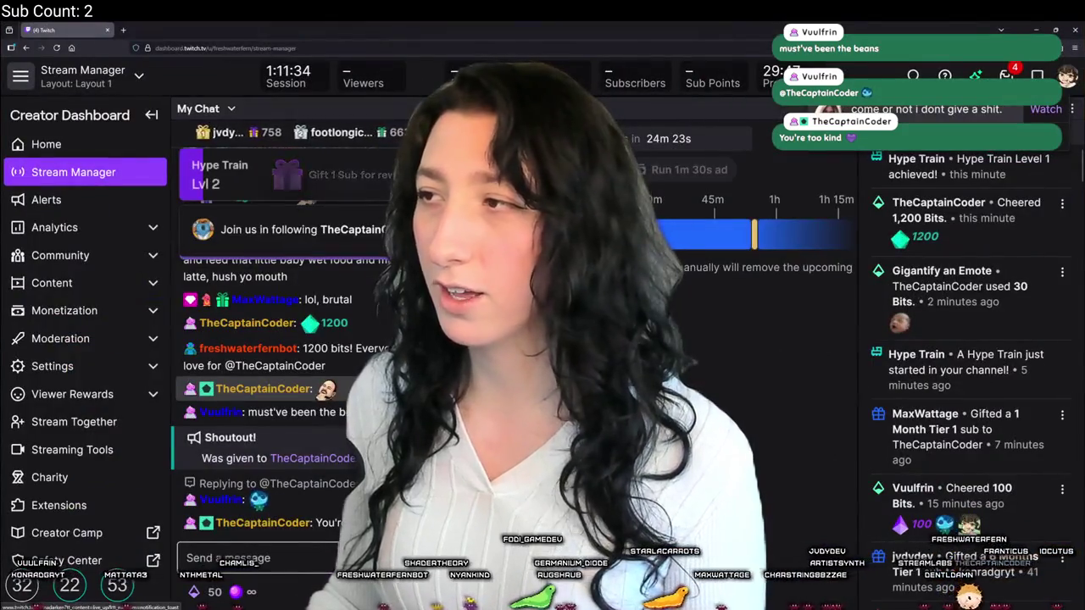
- Restore the dashboard to a smaller window, move it aside, and bring forward another channel's page
key(super+Down)
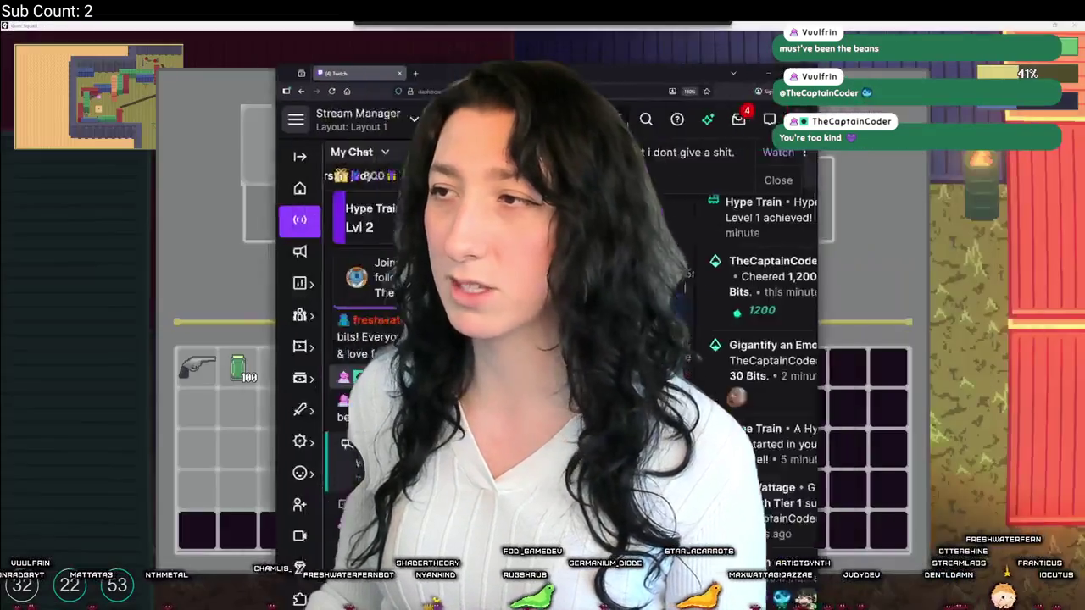
mouse_move(420, 79)
mouse_down()
mouse_move(674, 86)
mouse_move(628, 26)
mouse_move(368, 159)
mouse_move(266, 166)
mouse_up()
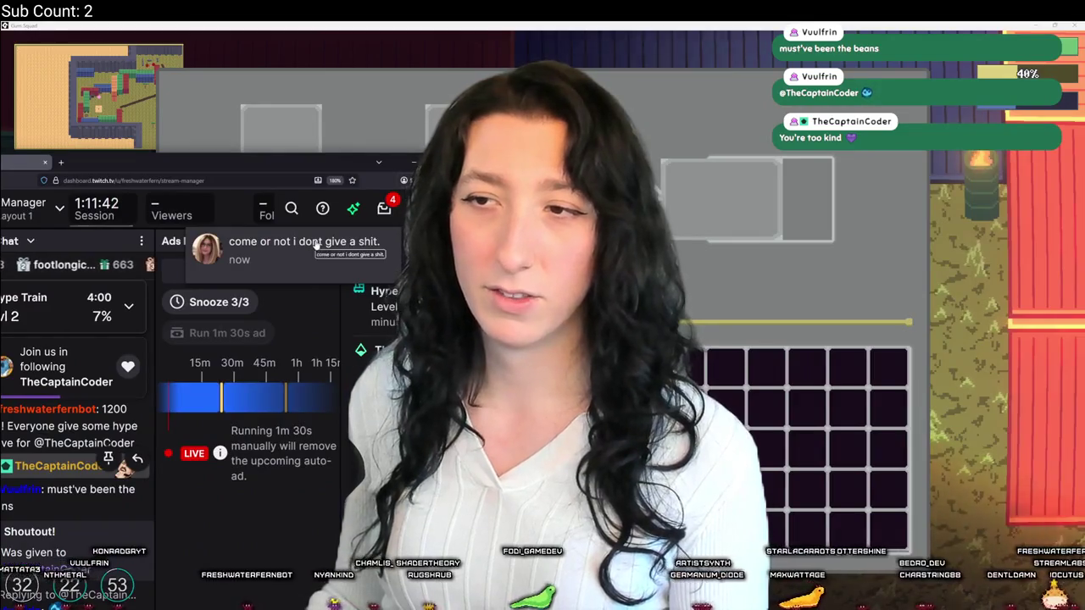
click(316, 244)
drag(322, 164, 315, 80)
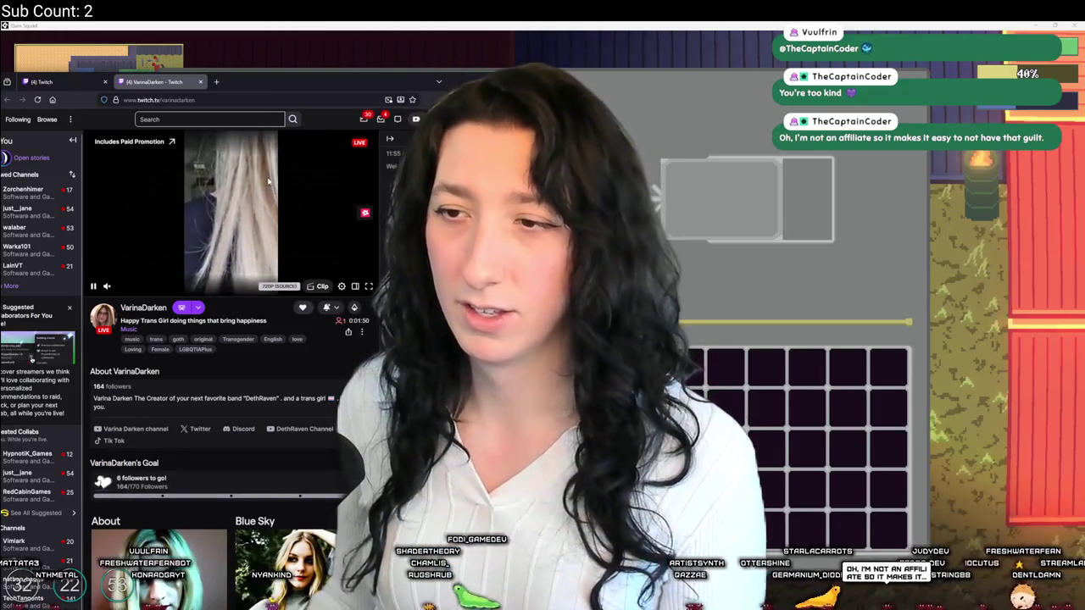
scroll(232, 376, down, 2)
scroll(232, 375, down, 5)
scroll(227, 401, up, 7)
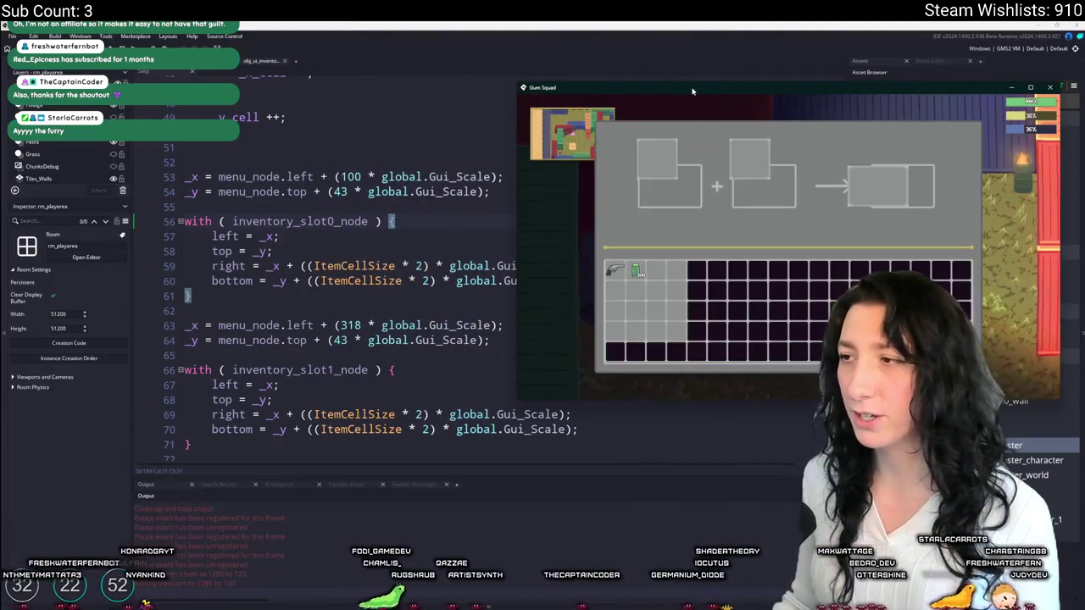
- Return to the full-screen Gum Squad workbench crafting panel
key(alt+Tab)
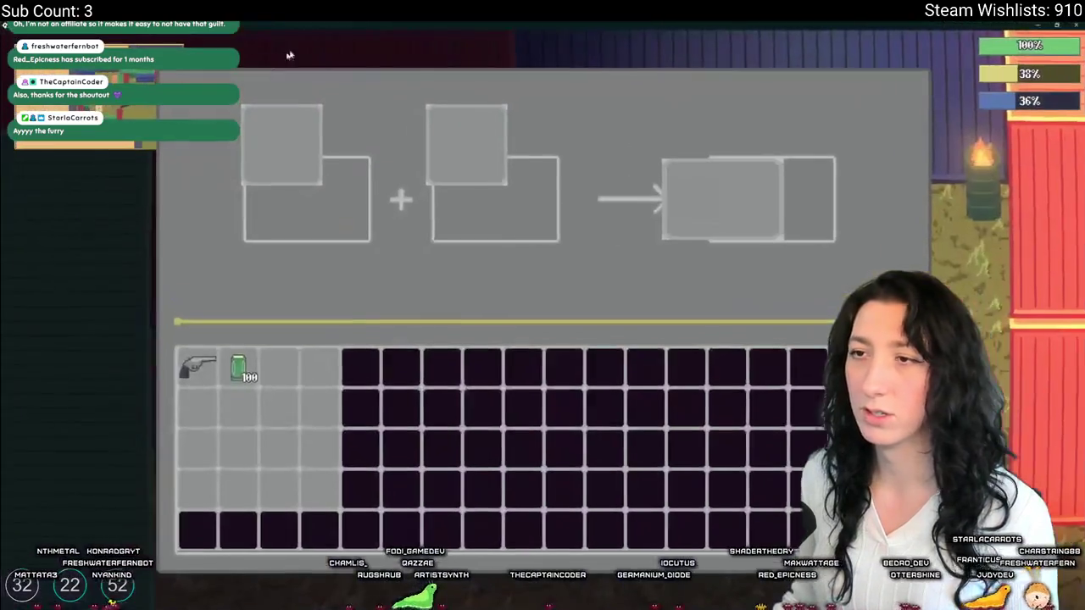
key(alt+Tab)
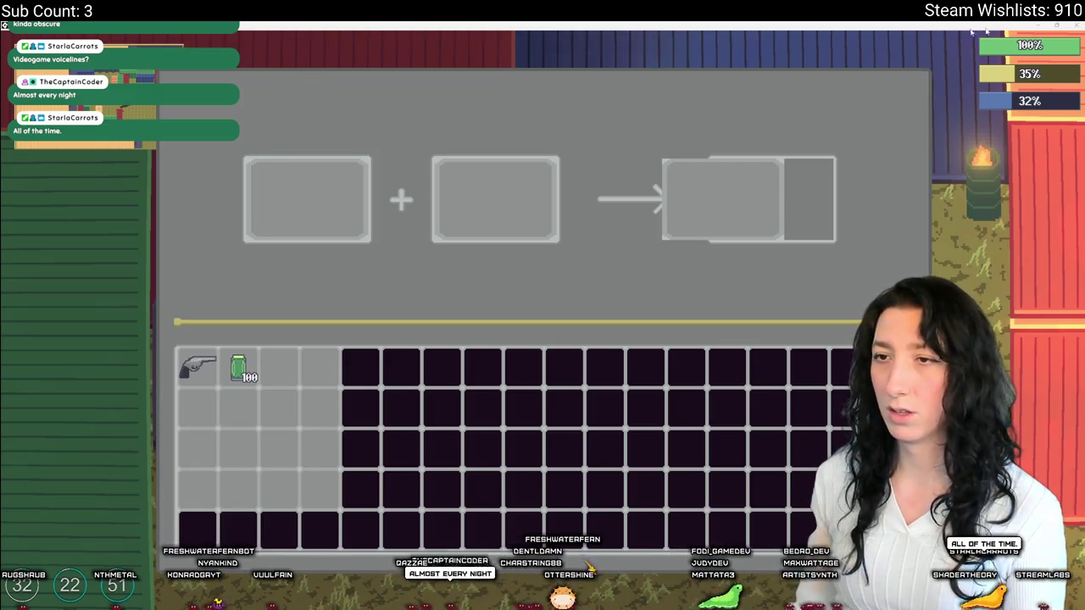
- Place the Pea Shooter in the first crafting slot and the 100-count gum jar in the middle slot
mouse_move(196, 367)
mouse_down()
mouse_move(303, 211)
mouse_move(254, 235)
mouse_move(460, 200)
mouse_move(763, 176)
mouse_move(331, 226)
mouse_move(208, 315)
mouse_up()
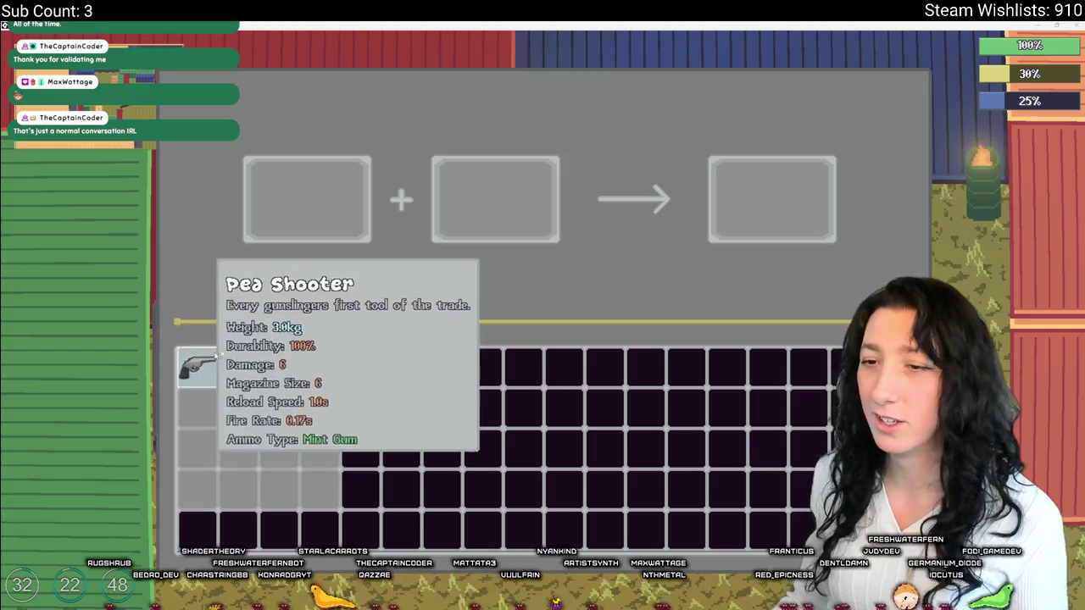
mouse_move(238, 367)
mouse_down()
mouse_move(417, 254)
mouse_move(473, 194)
mouse_move(199, 365)
mouse_move(239, 367)
mouse_move(515, 225)
mouse_move(500, 207)
mouse_move(304, 193)
mouse_move(200, 377)
mouse_up()
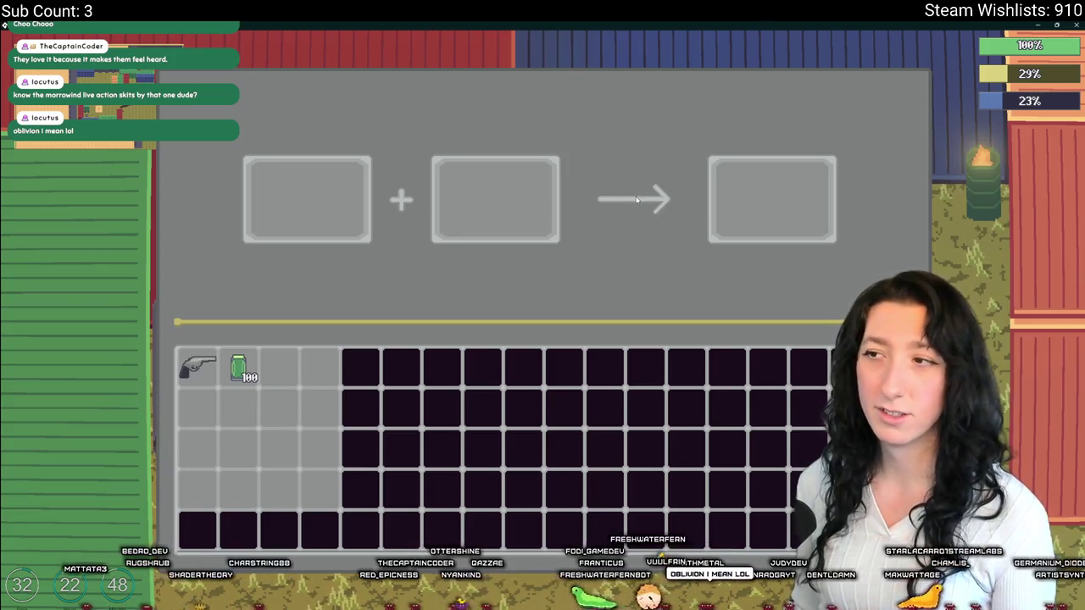
- Close the workbench crafting panel to return to the yard
key(Escape)
- Walk the character down and up past the dirt plot into the container yard, then switch to Spotify
key(s)
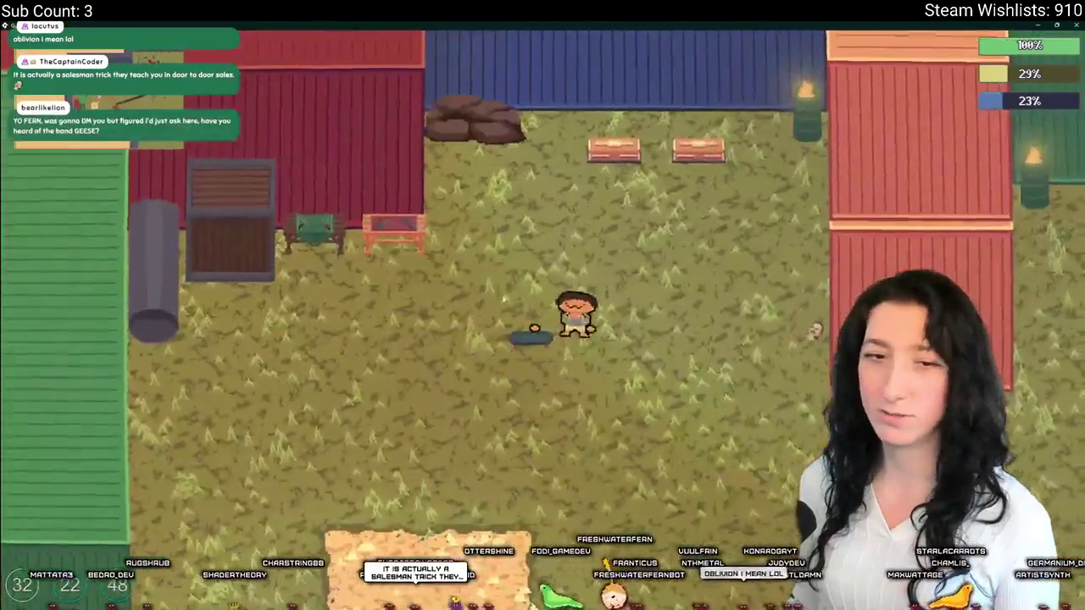
key(w)
key(s)
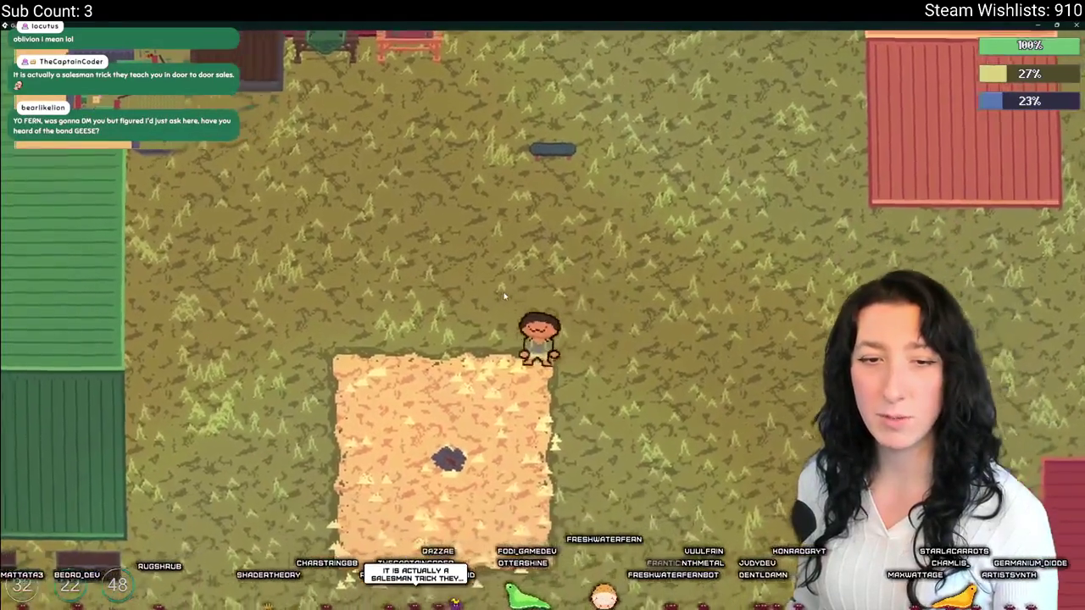
key(w)
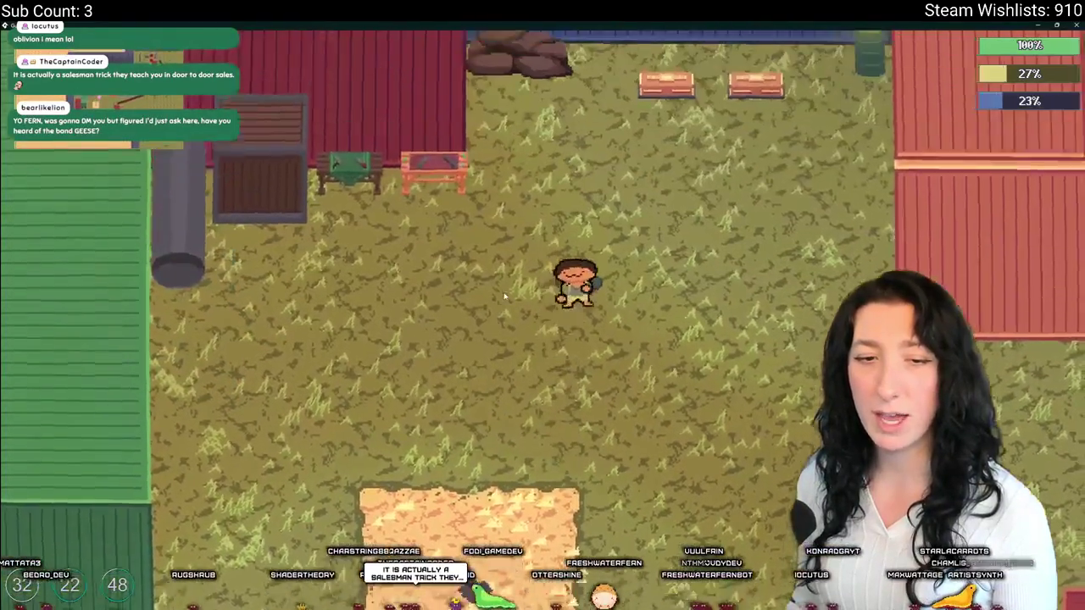
scroll(504, 295, down, 3)
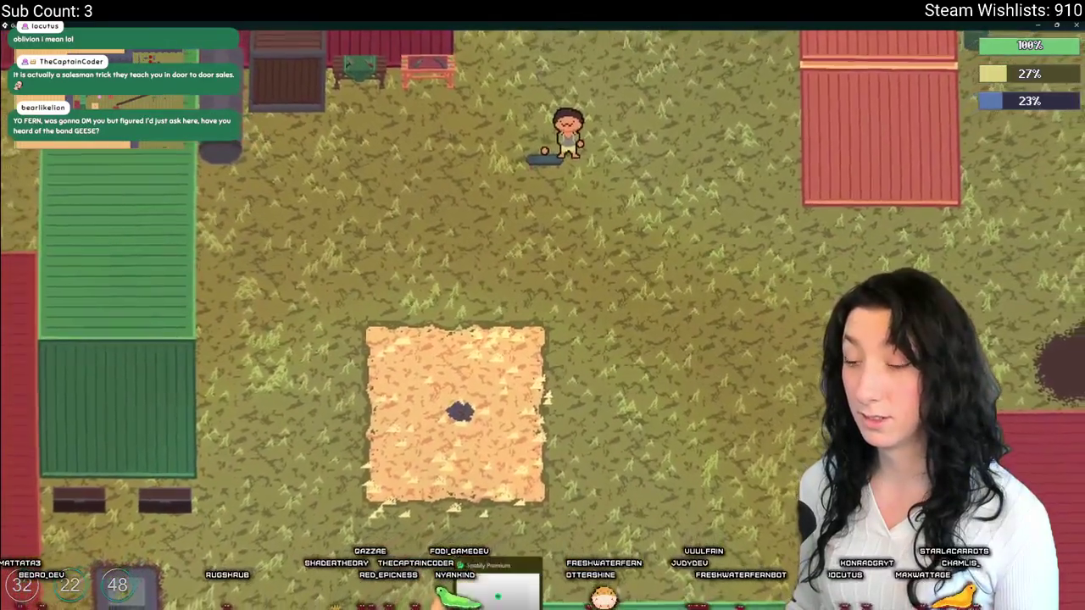
key(alt+Tab)
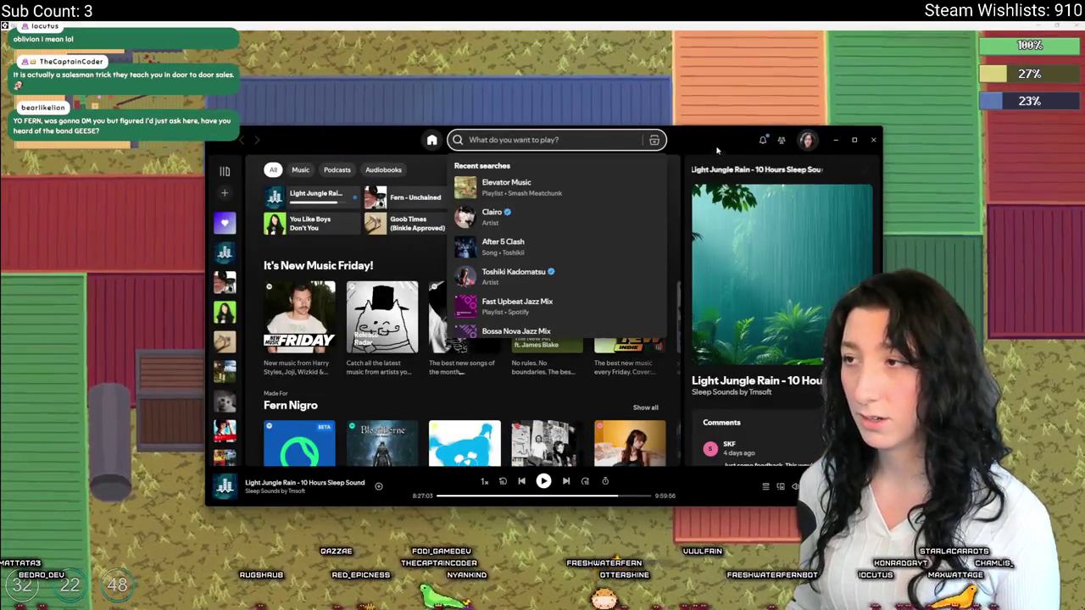
- Maximize Spotify and open the Geese artist page through a search for 'geese'
key(super+Up)
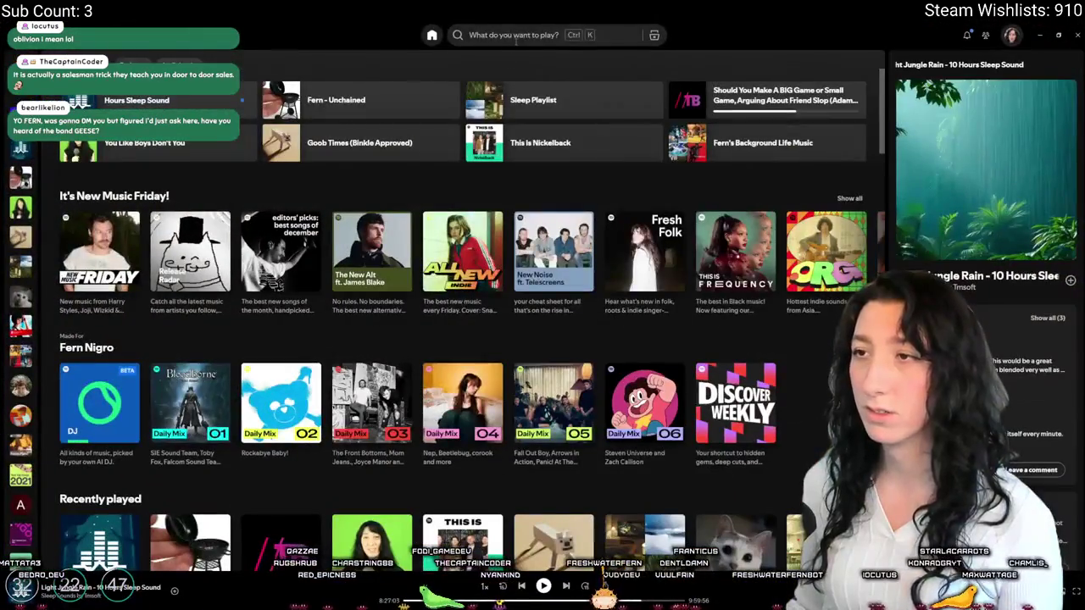
click(515, 35)
text(geese)
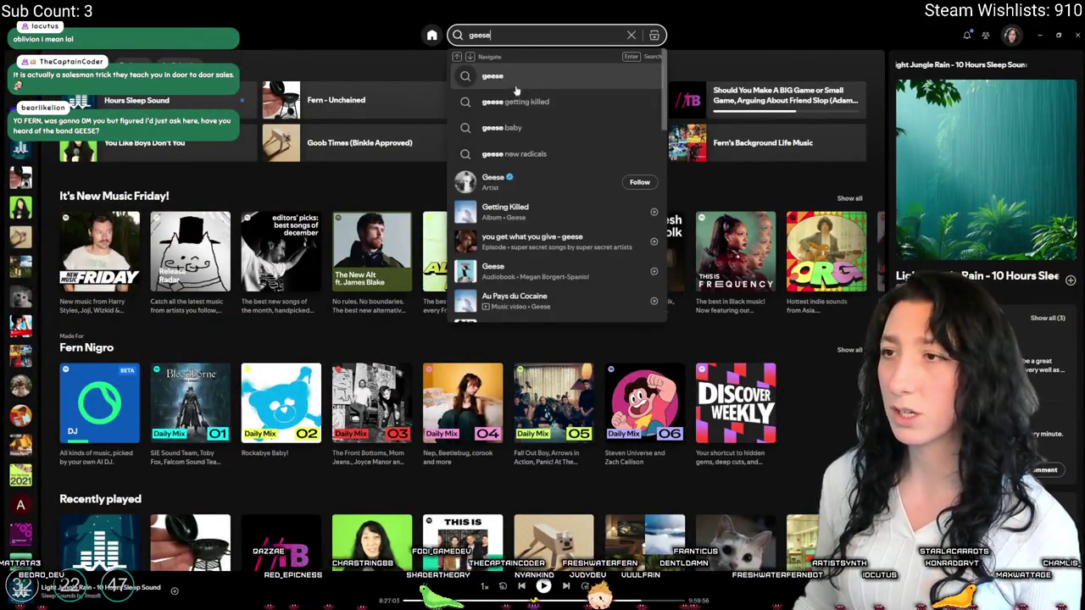
click(518, 85)
click(537, 37)
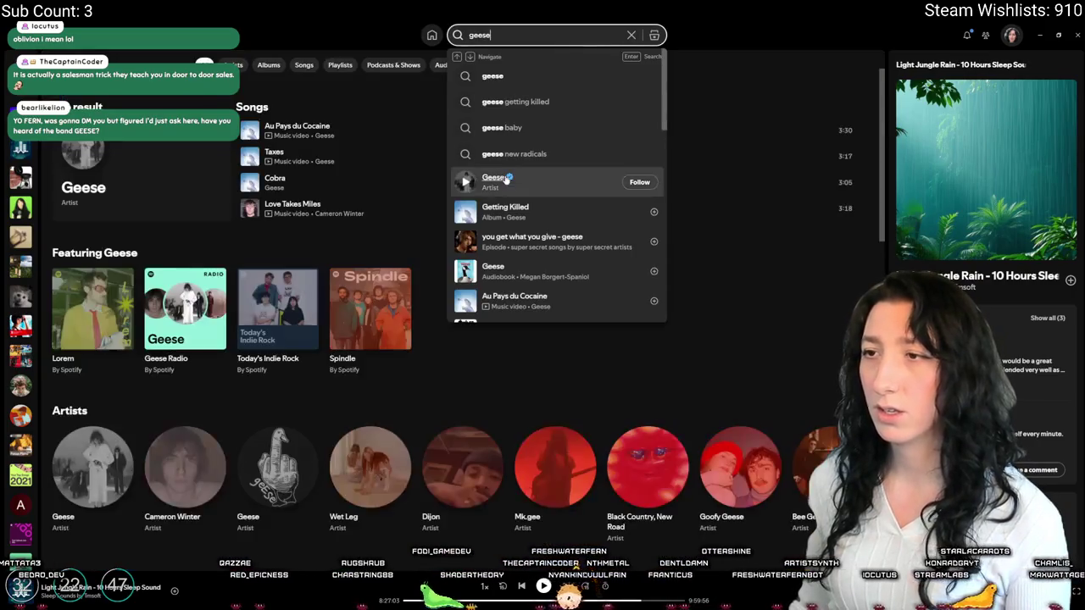
click(500, 180)
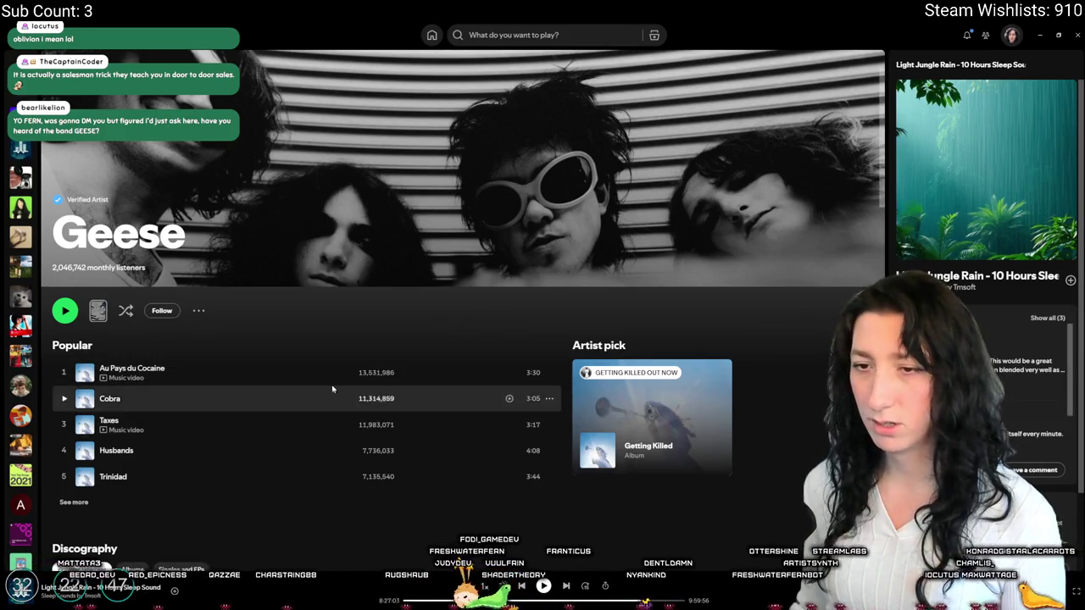
- Play 'Au Pays du Cocaine', pause it at 1:23, and minimize Spotify
double_click(254, 373)
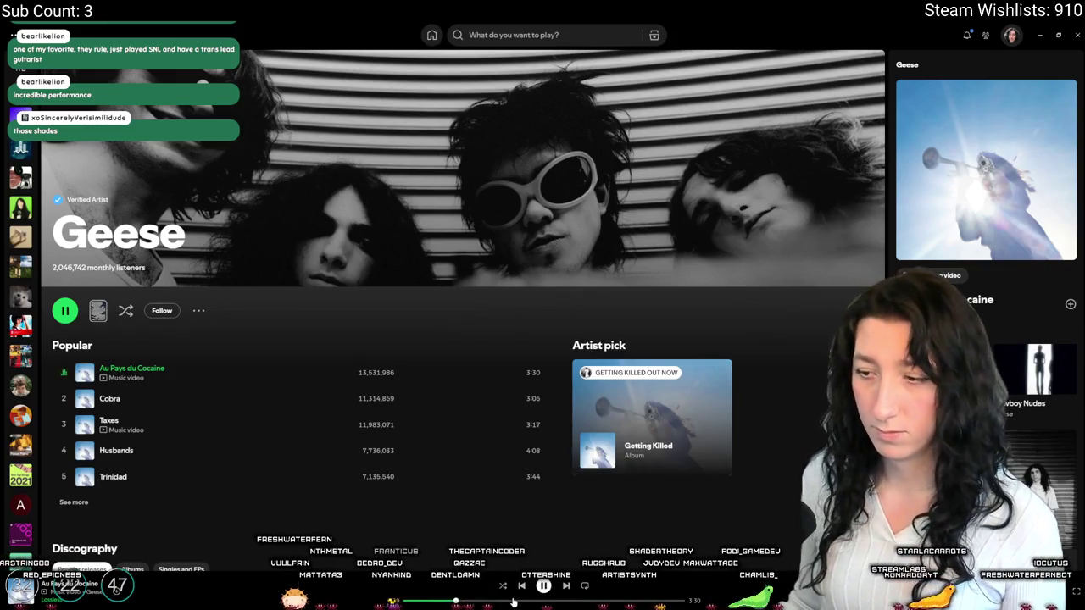
click(544, 585)
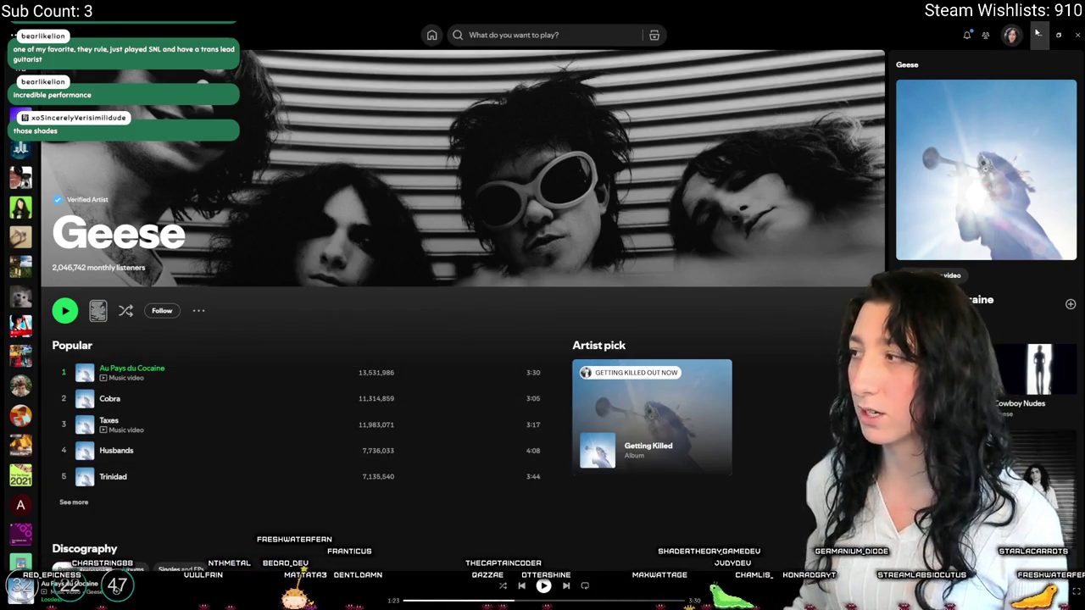
click(1040, 35)
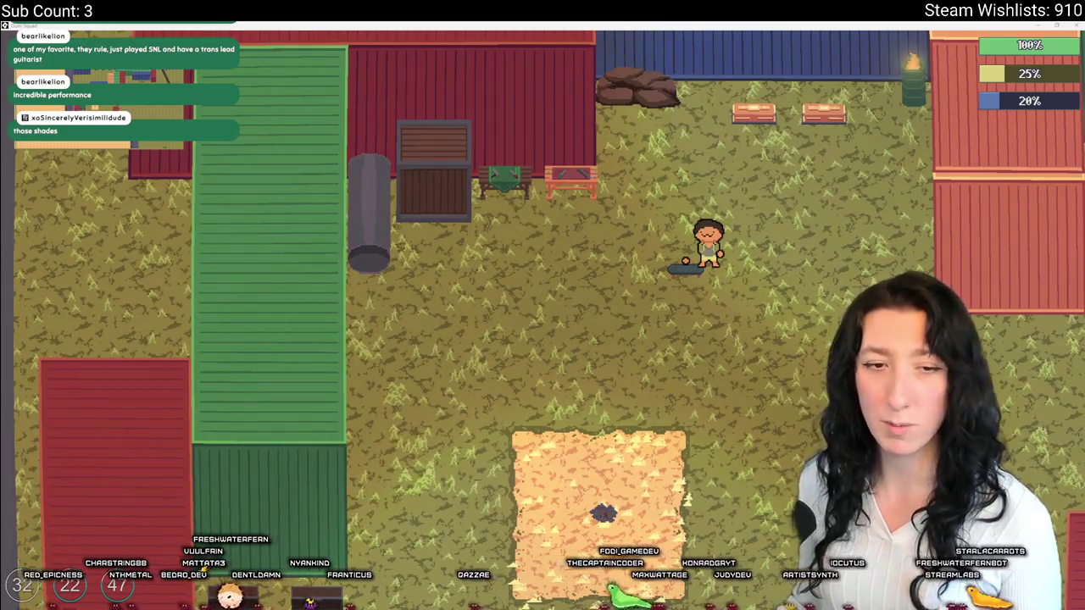
- Walk the character right, left and down, then back up toward the containers
key(d)
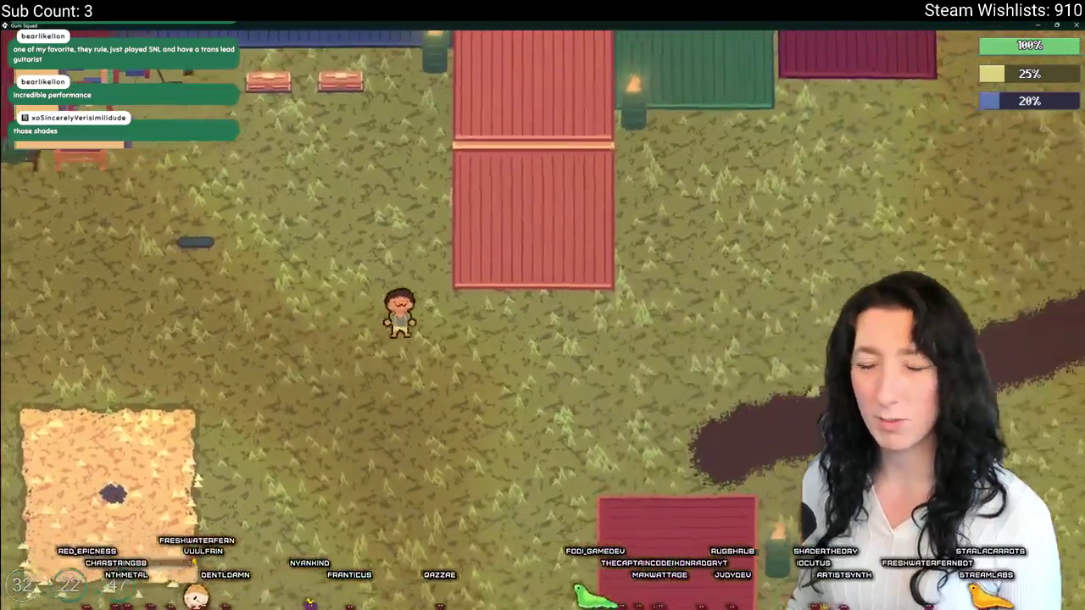
key(a)
key(s)
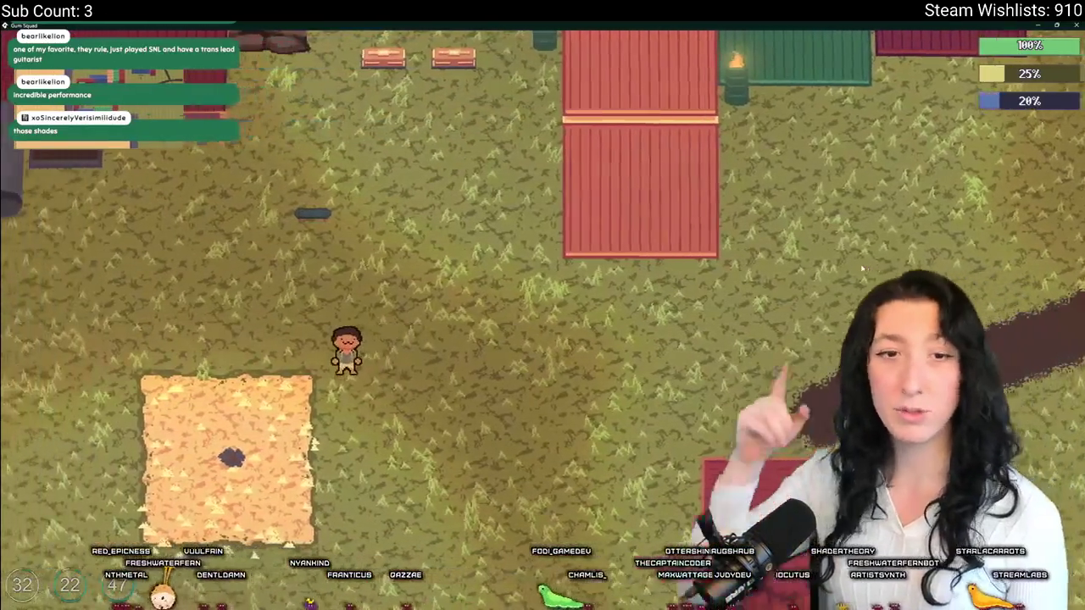
key(w)
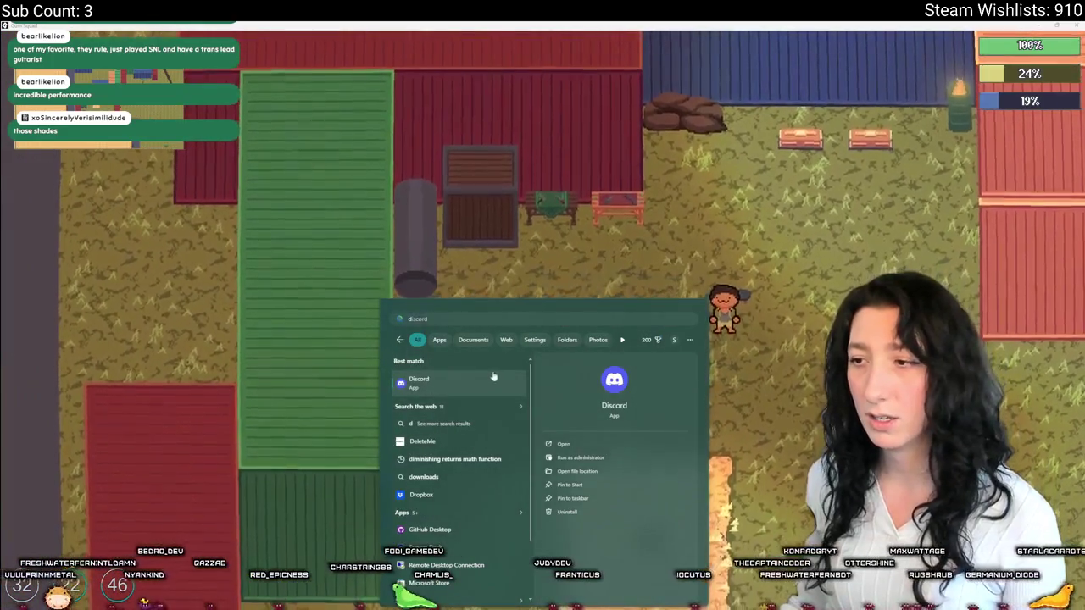
- Open Discord and go to the SoloDevelopment server's #videos-and-streams channel
click(493, 376)
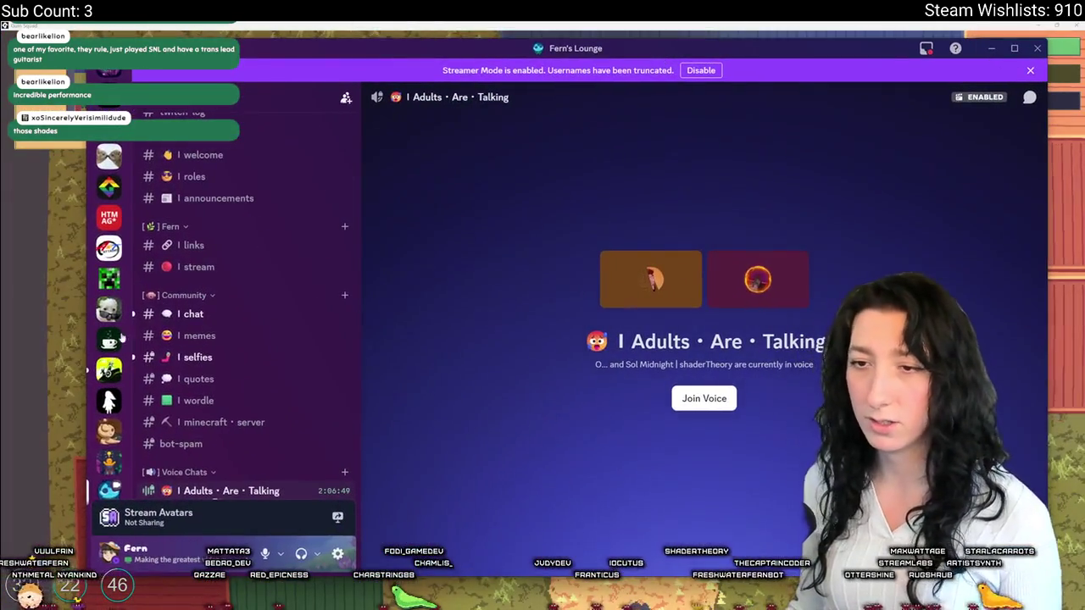
scroll(109, 373, down, 2)
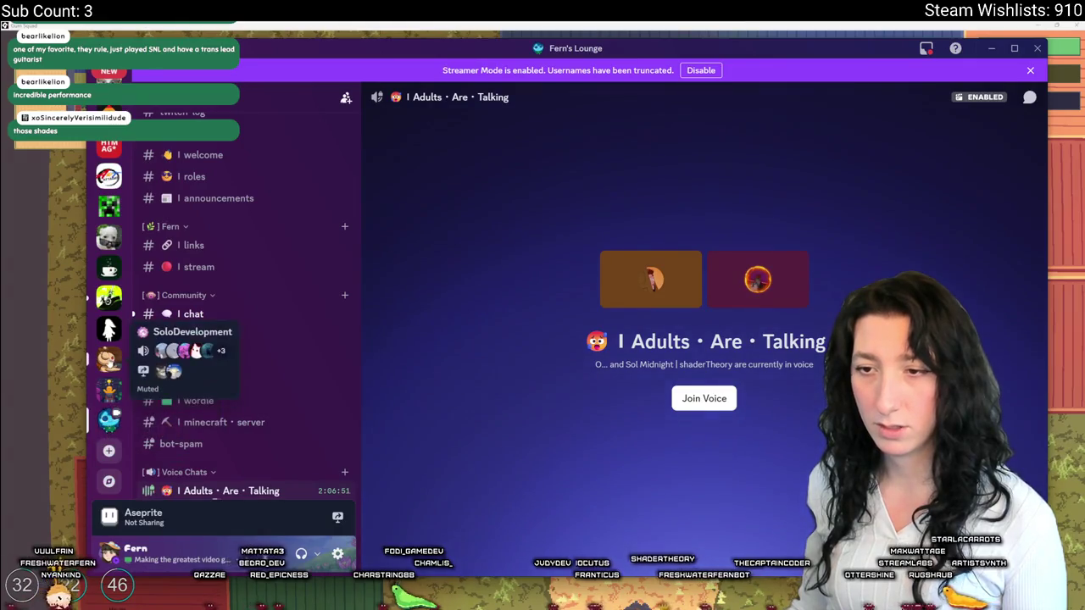
click(109, 356)
scroll(251, 254, down, 5)
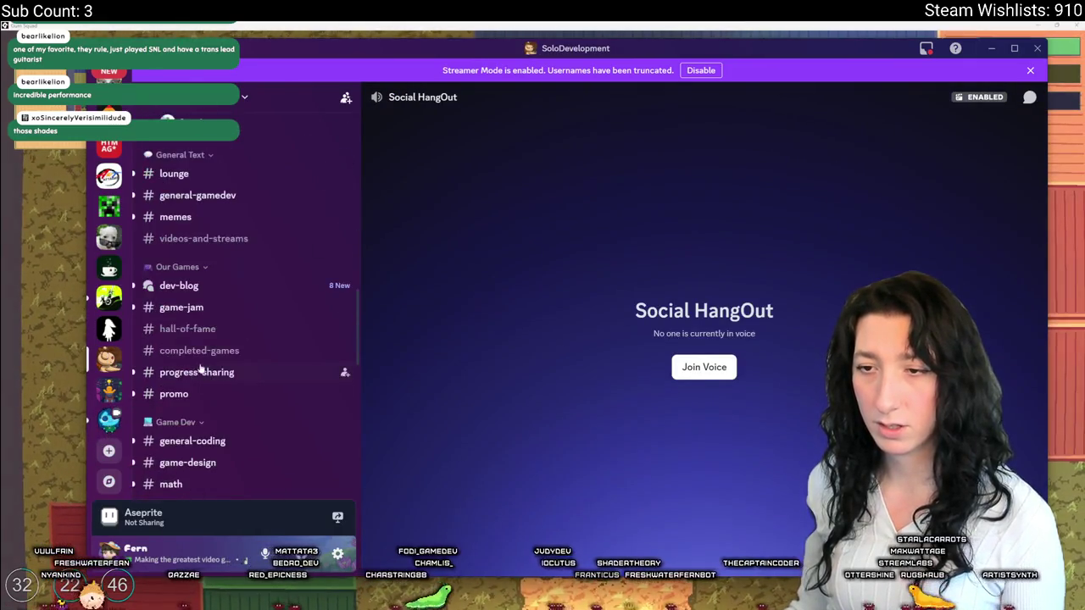
scroll(251, 231, down, 10)
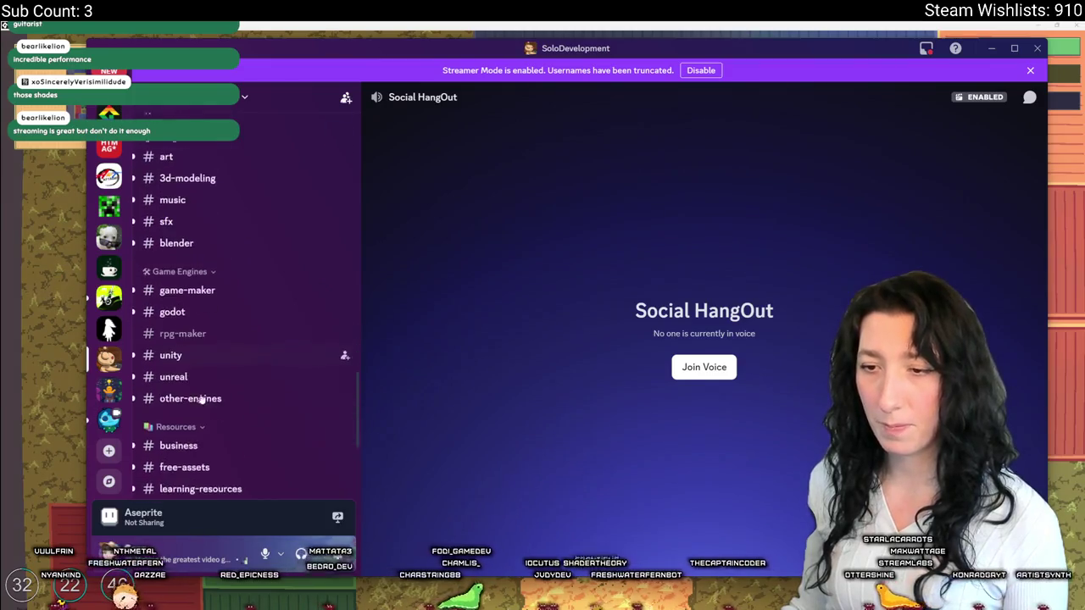
scroll(211, 392, up, 10)
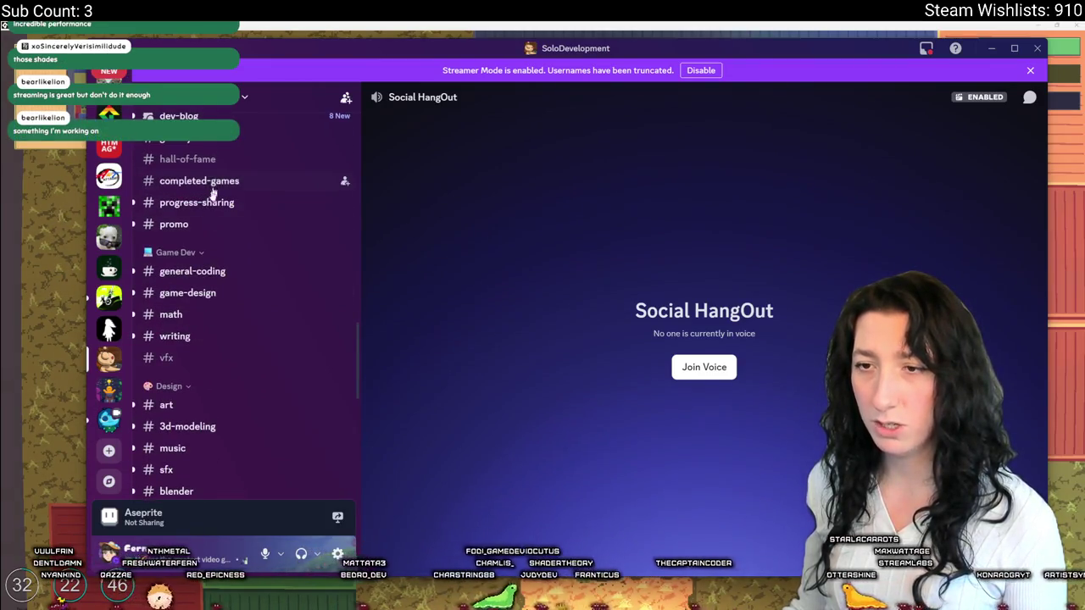
scroll(203, 288, down, 2)
scroll(203, 339, up, 10)
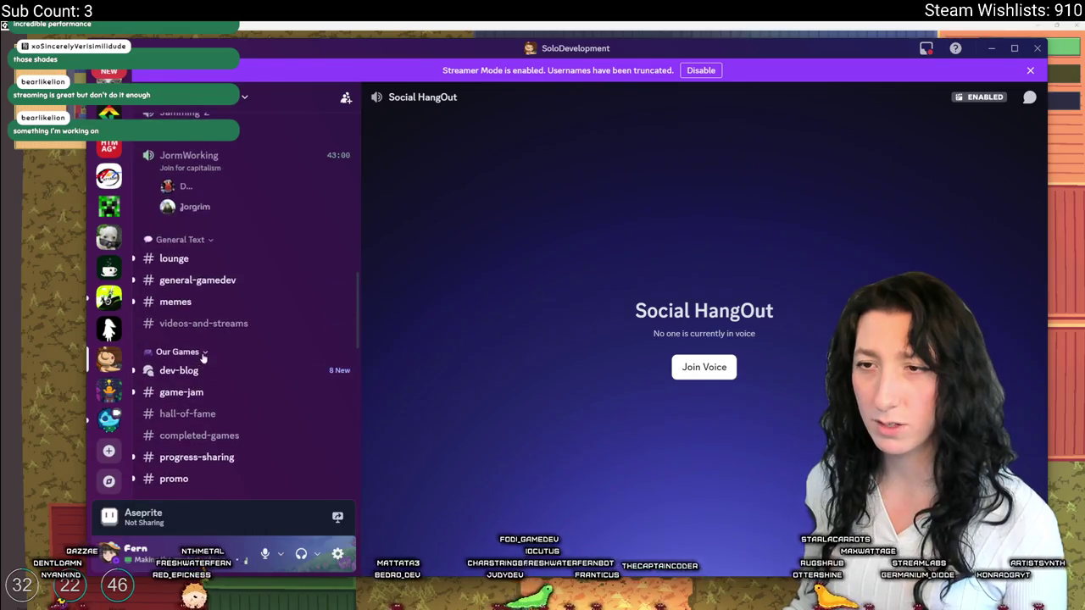
click(212, 366)
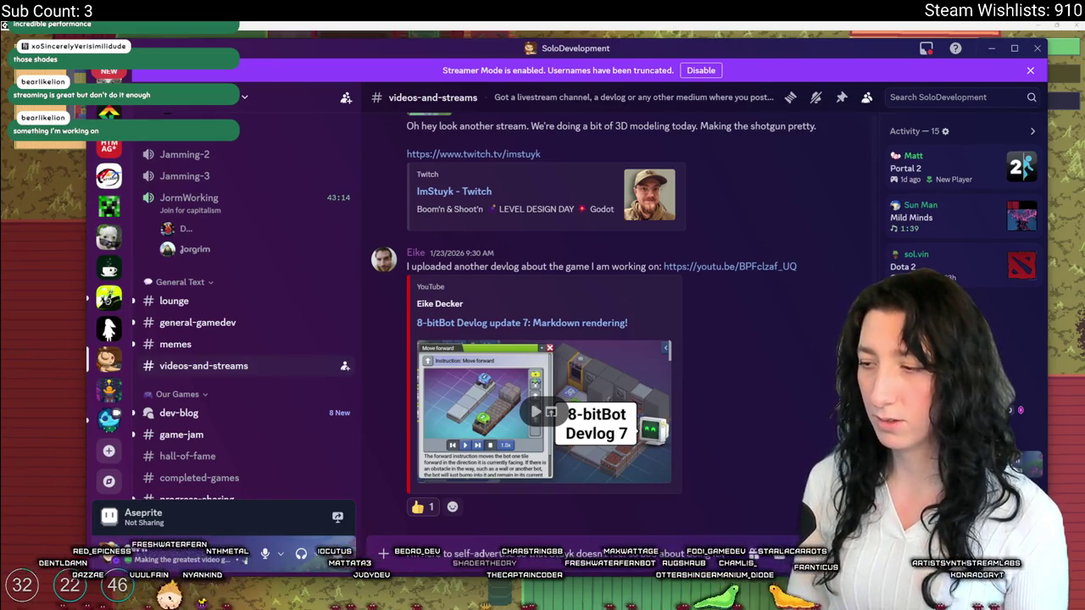
- Post the Twitch stream link in the channel and minimize Discord
key(shift+Return)
key(Return)
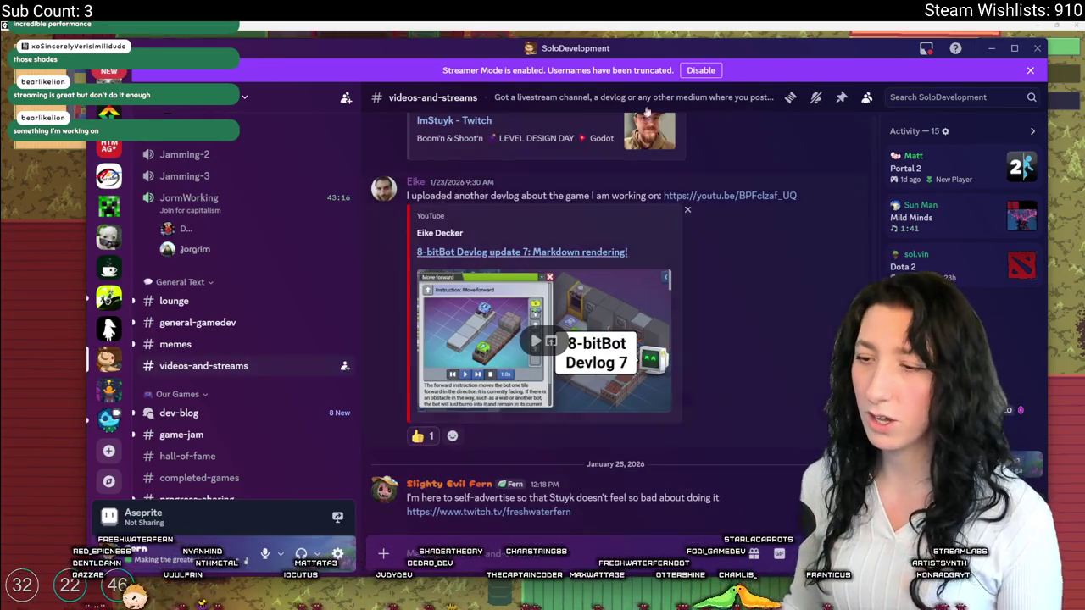
click(991, 48)
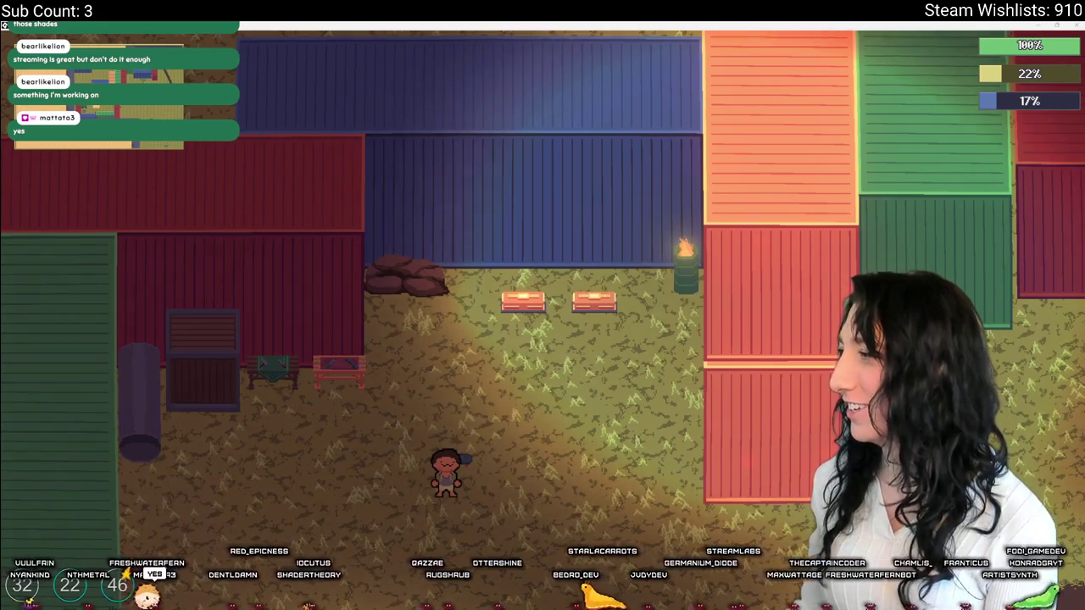
key(alt+Tab)
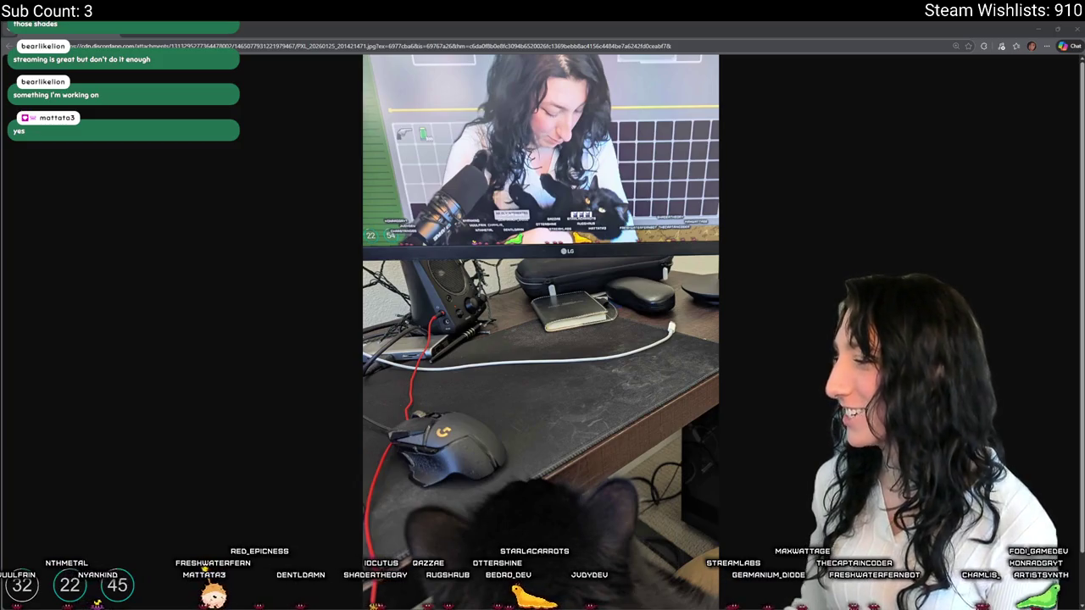
key(ctrl+Tab)
key(ctrl+shift+Tab)
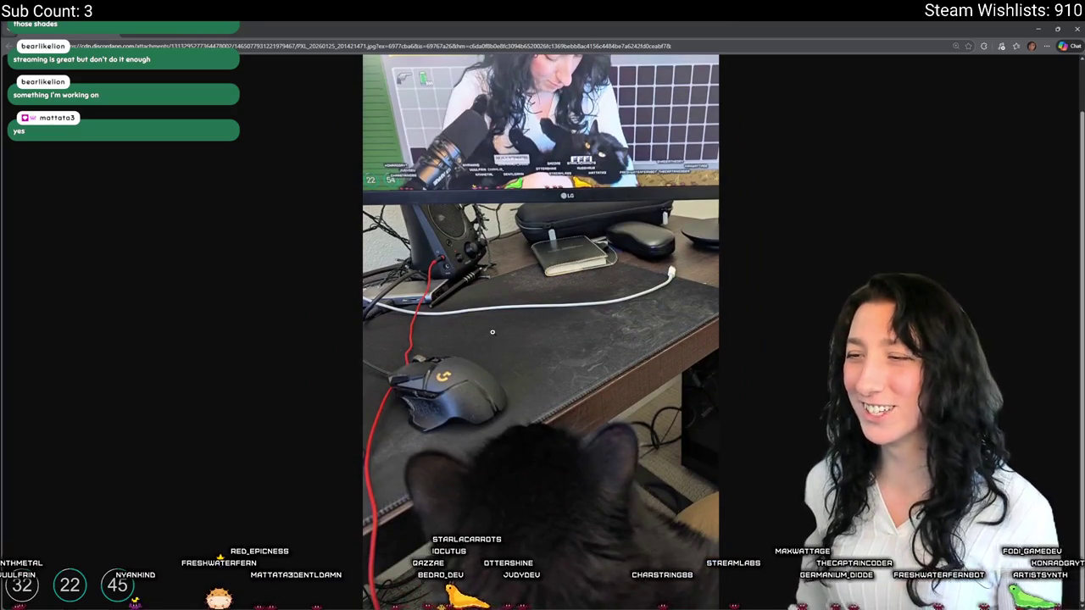
key(ctrl+Tab)
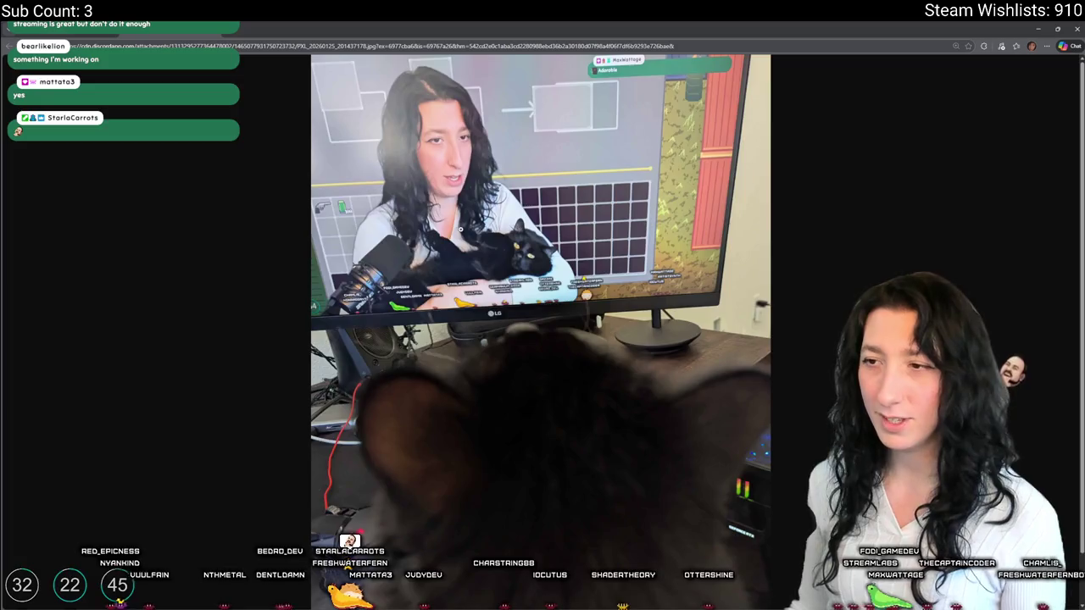
click(460, 229)
scroll(616, 454, down, 5)
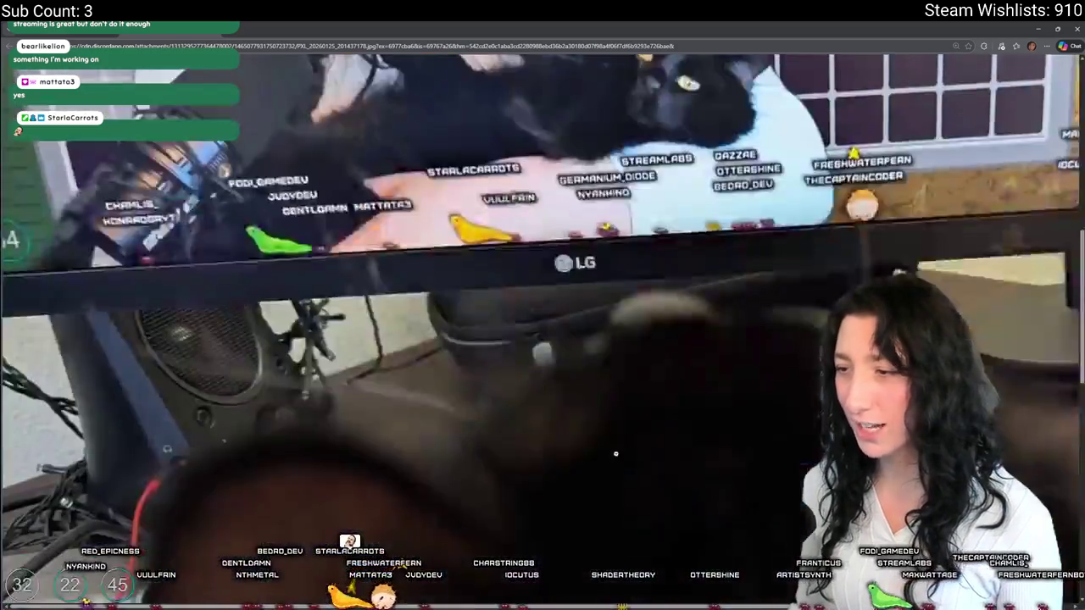
scroll(617, 441, up, 5)
click(594, 349)
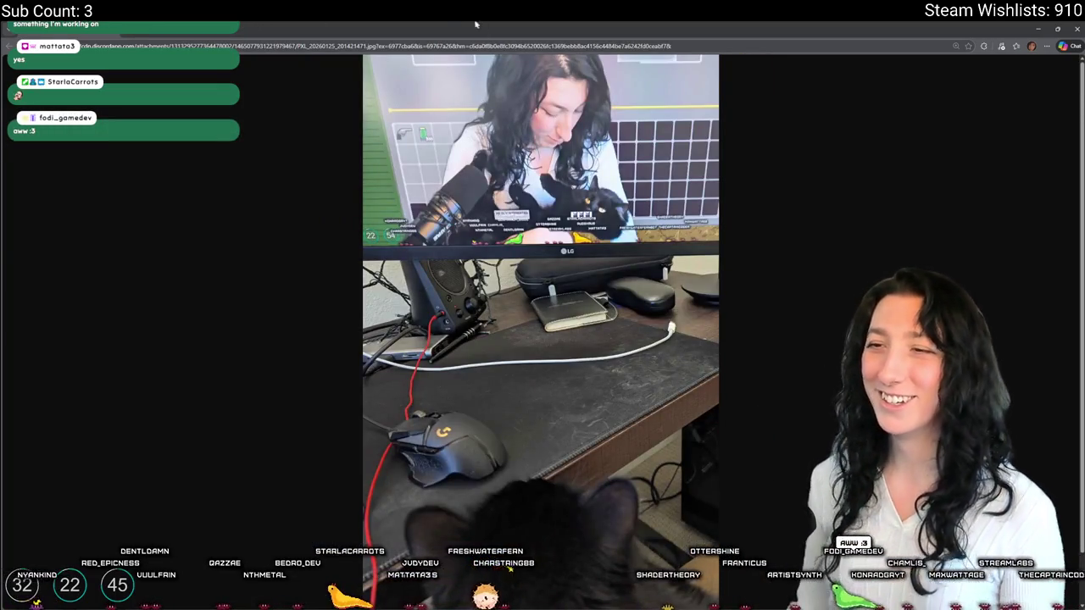
key(ctrl+Tab)
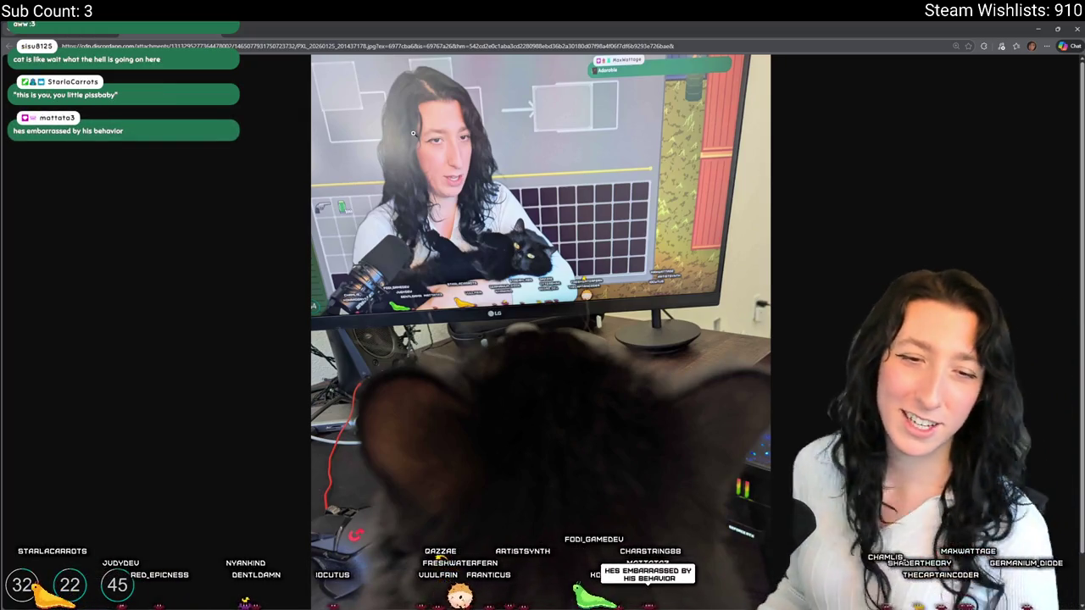
click(407, 212)
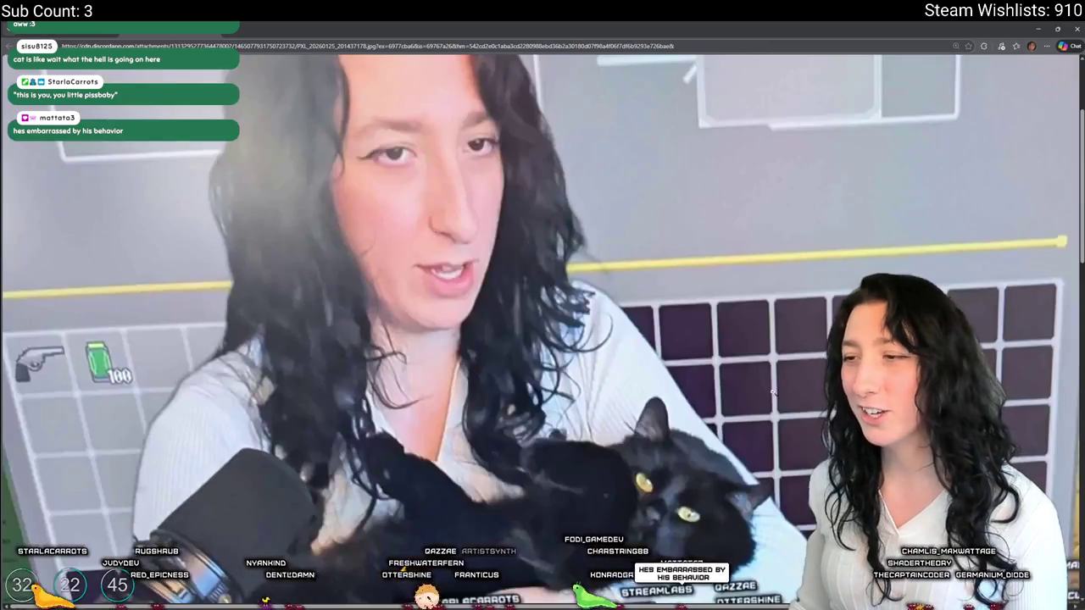
scroll(564, 359, down, 1)
click(561, 354)
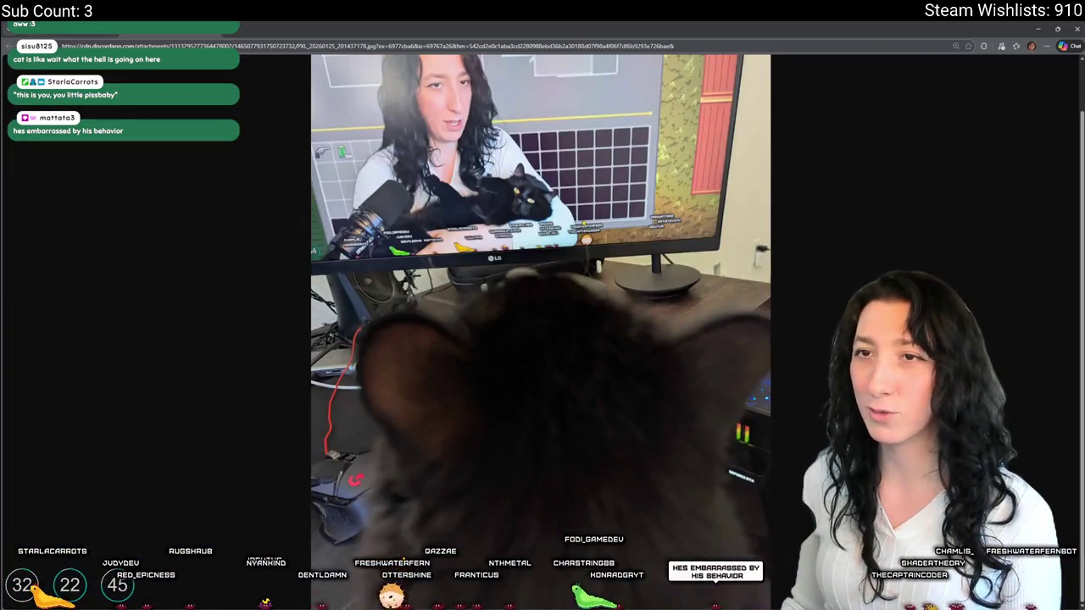
key(ctrl+Tab)
key(ctrl+Tab)
key(ctrl+Tab)
key(ctrl+Tab)
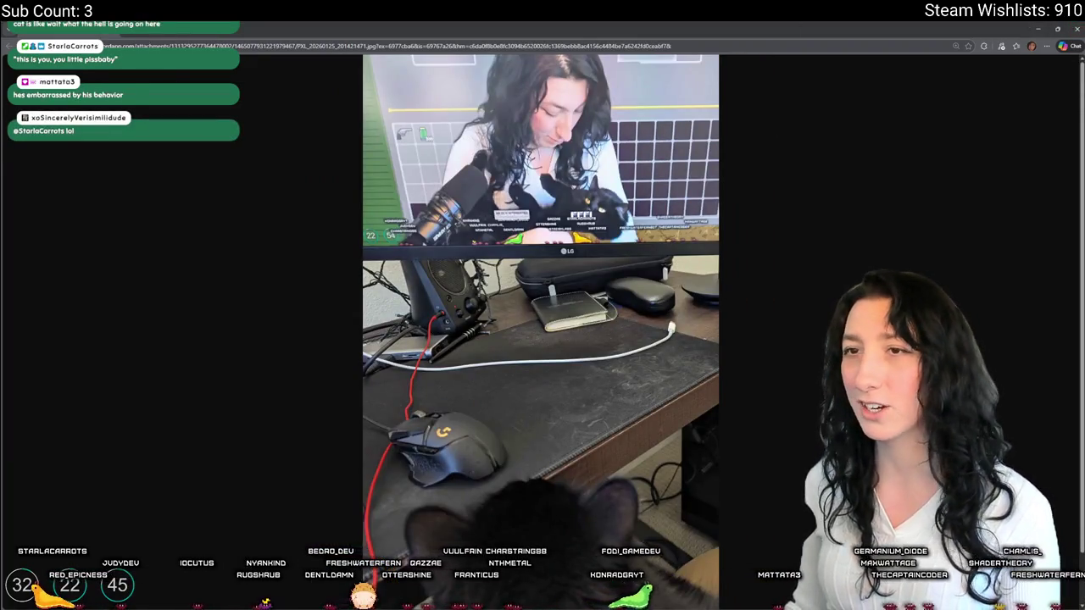
key(ctrl+Tab)
key(alt+Tab)
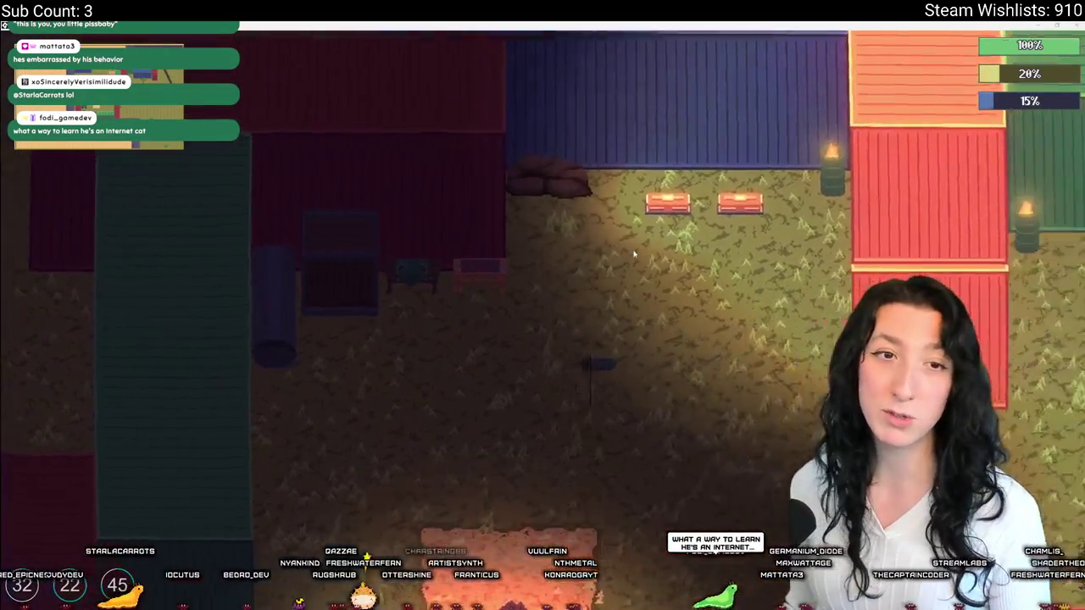
- Walk the character around the yard and open the inventory and crafting screen
key(s)
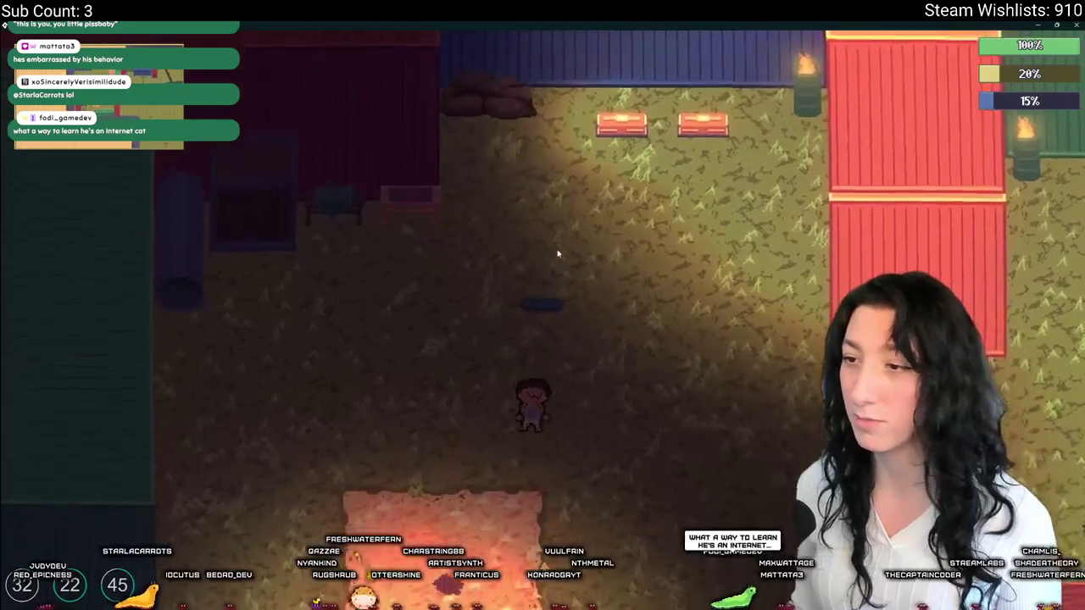
key(w)
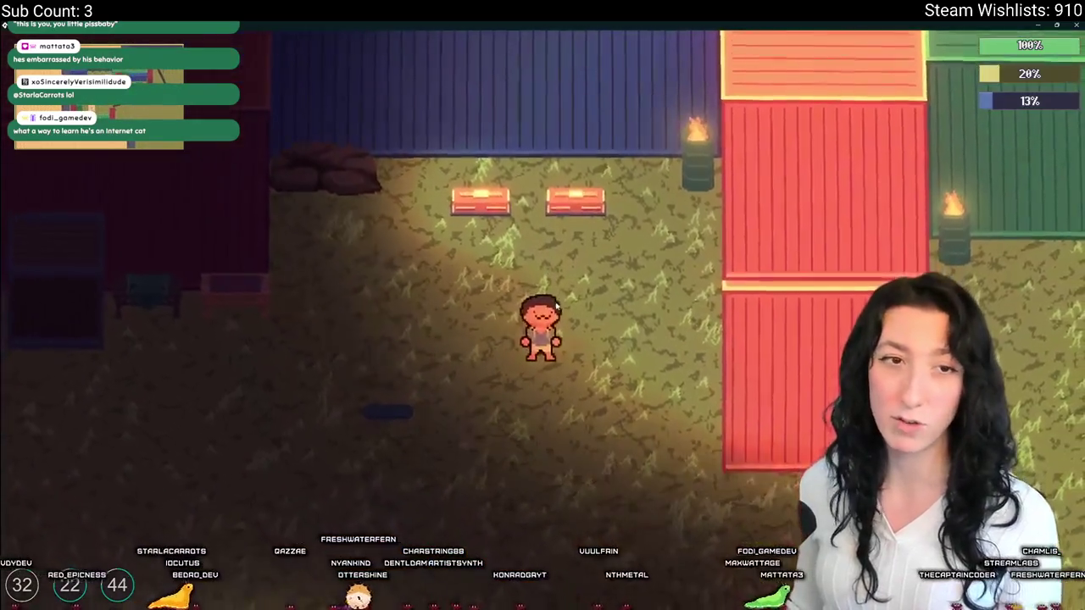
key(a)
key(e)
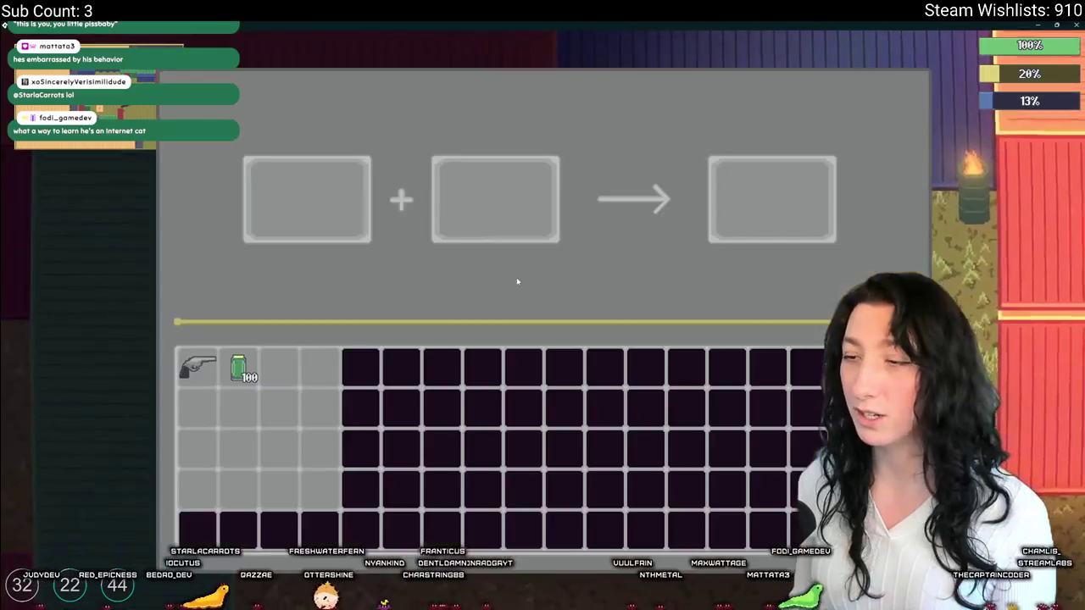
key(e)
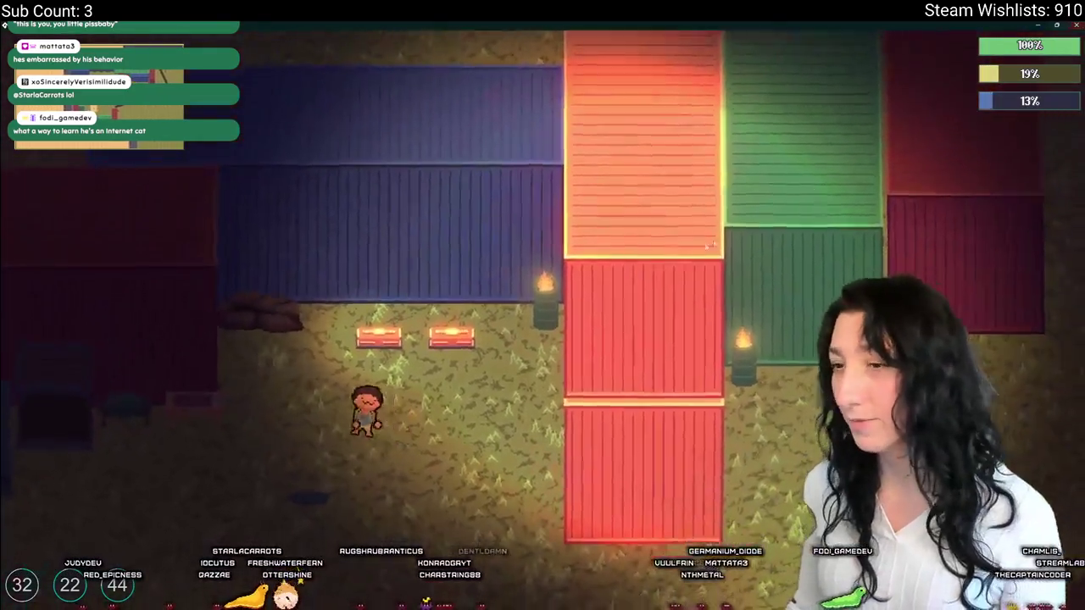
key(a)
key(e)
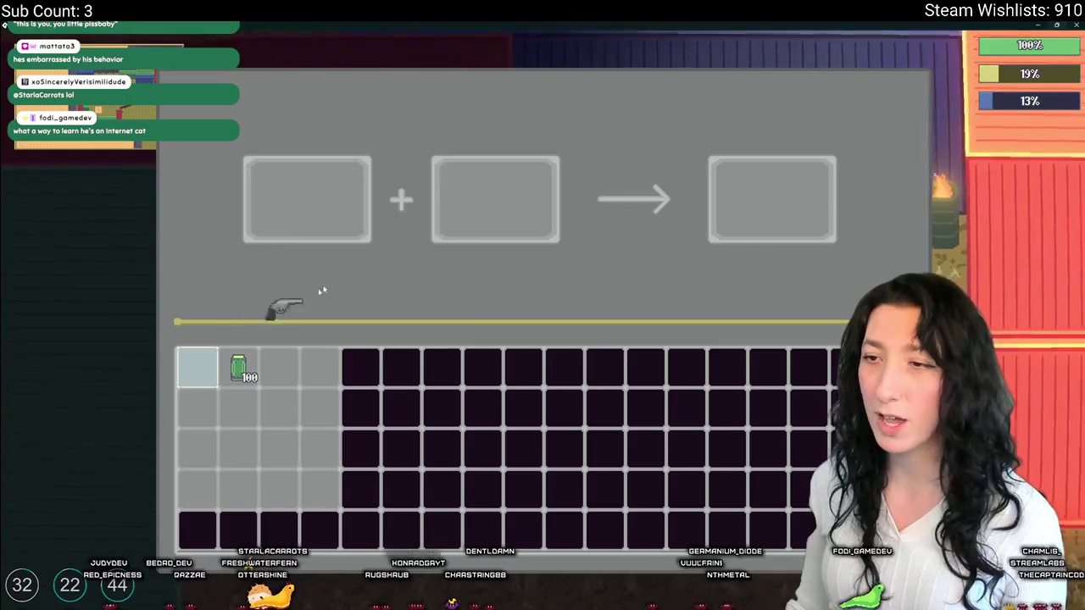
- Move the revolver between the two crafting slots, then close the game build
mouse_move(350, 216)
mouse_down()
mouse_move(509, 189)
mouse_move(517, 201)
mouse_up()
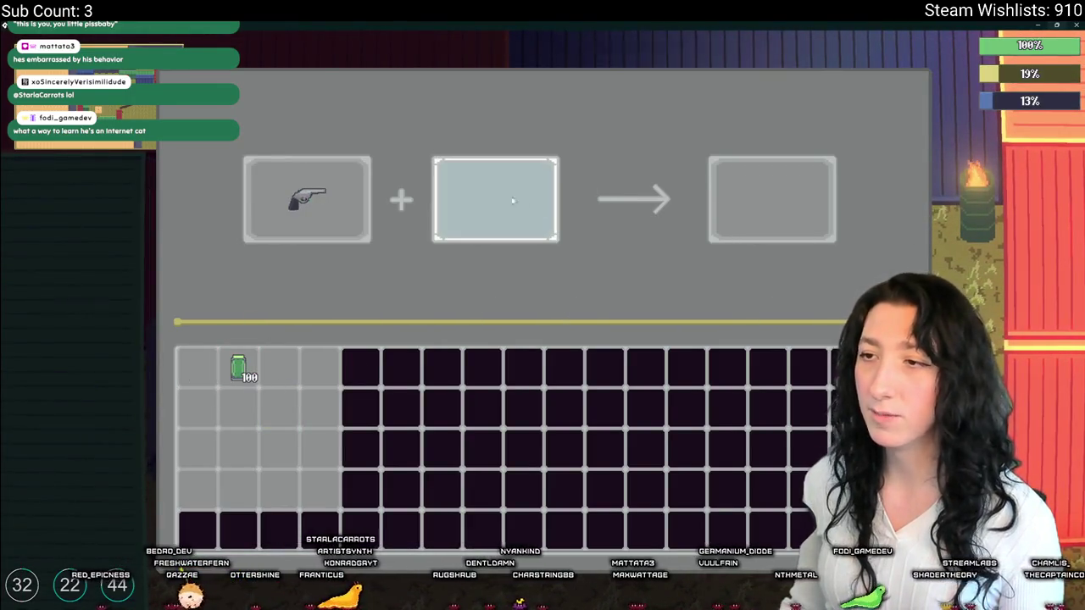
click(520, 203)
click(518, 205)
click(515, 207)
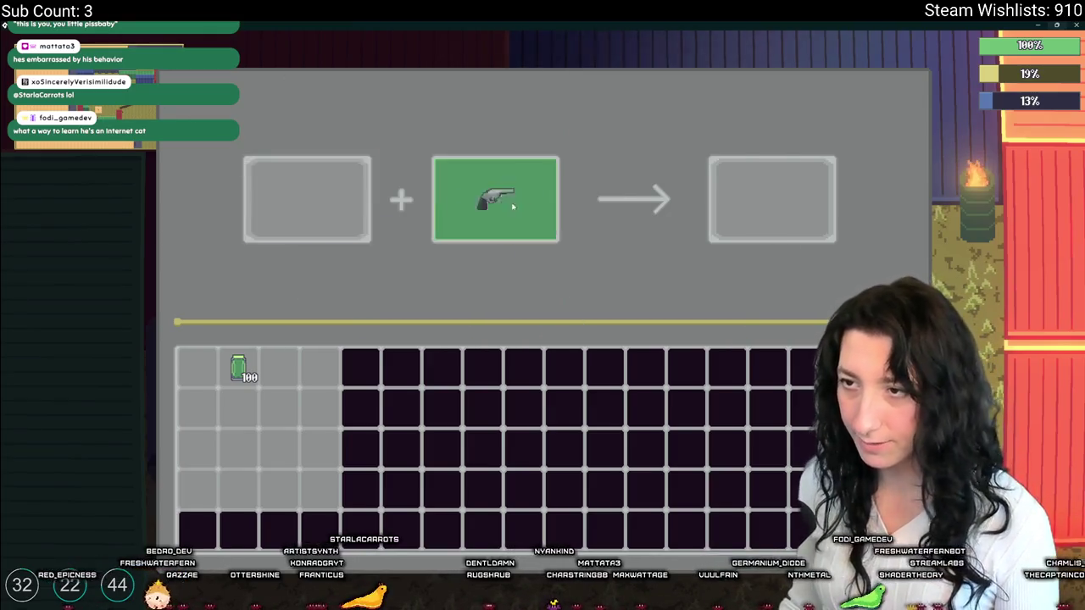
click(515, 206)
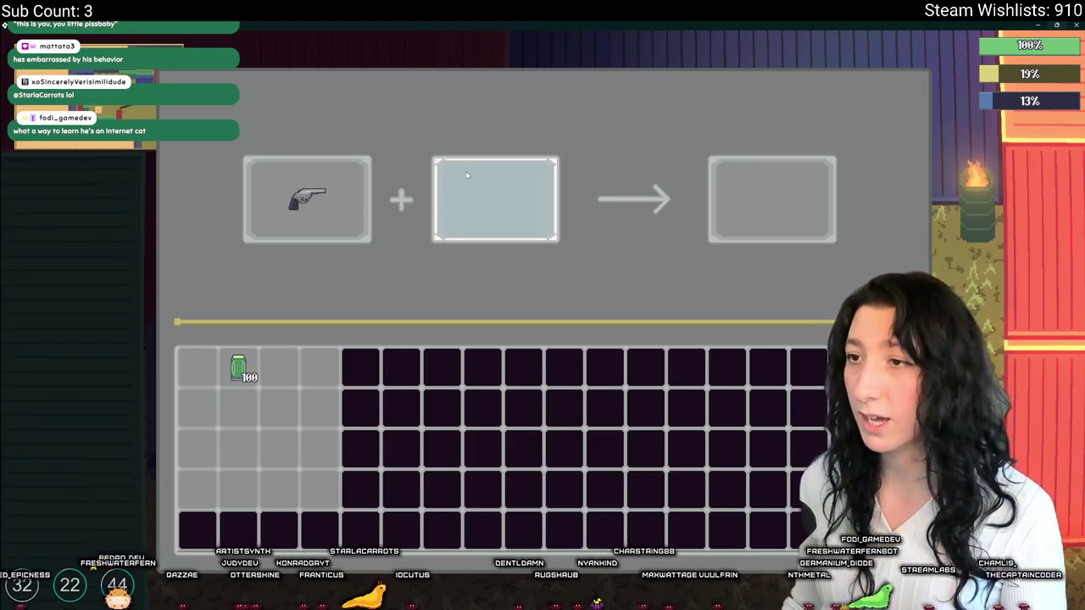
mouse_move(293, 203)
mouse_down()
mouse_move(461, 208)
mouse_move(270, 207)
mouse_move(250, 259)
mouse_move(284, 215)
mouse_move(488, 204)
mouse_move(198, 366)
mouse_up()
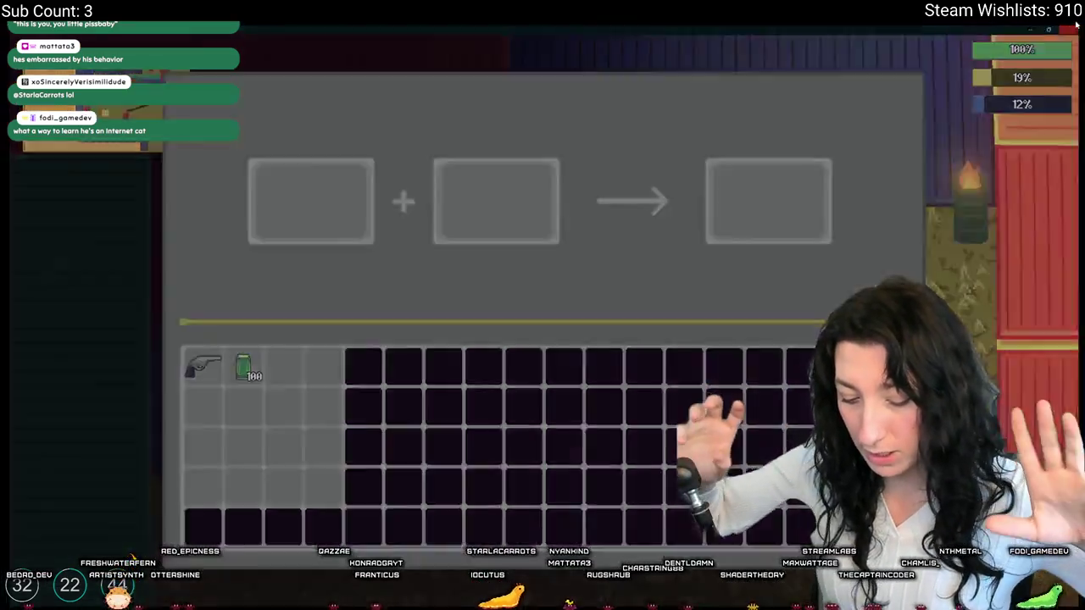
click(1073, 26)
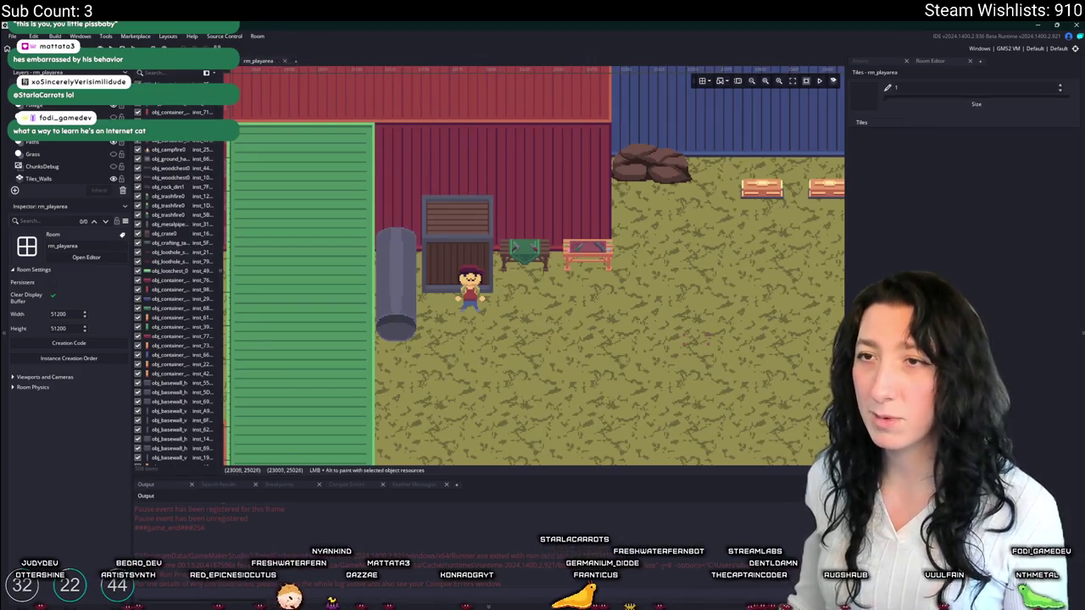
- Open scr_items and find the Makeshift Pistol entry by searching 'makeshiftp'
key(ctrl+t)
text(scr_items)
key(Return)
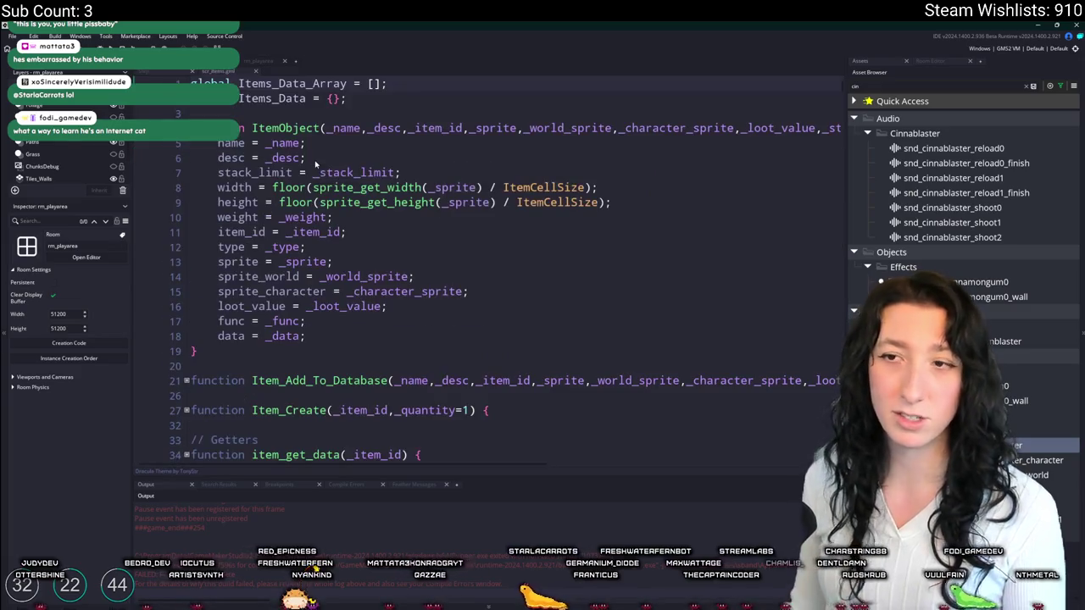
scroll(527, 316, down, 20)
key(ctrl+f)
text(makeshift)
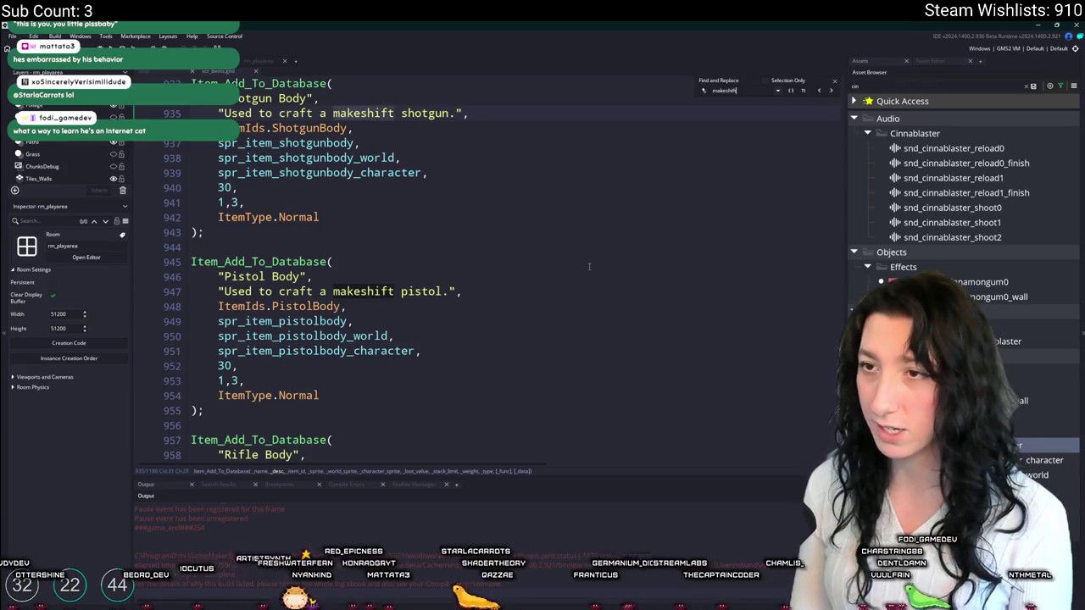
key(Return)
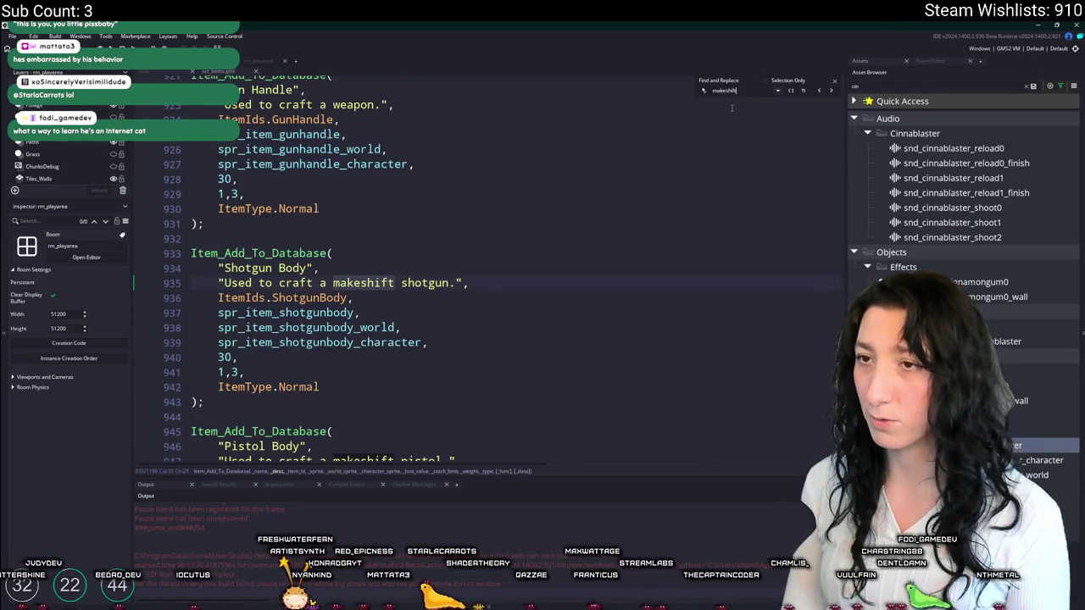
text(p)
scroll(731, 107, up, 1)
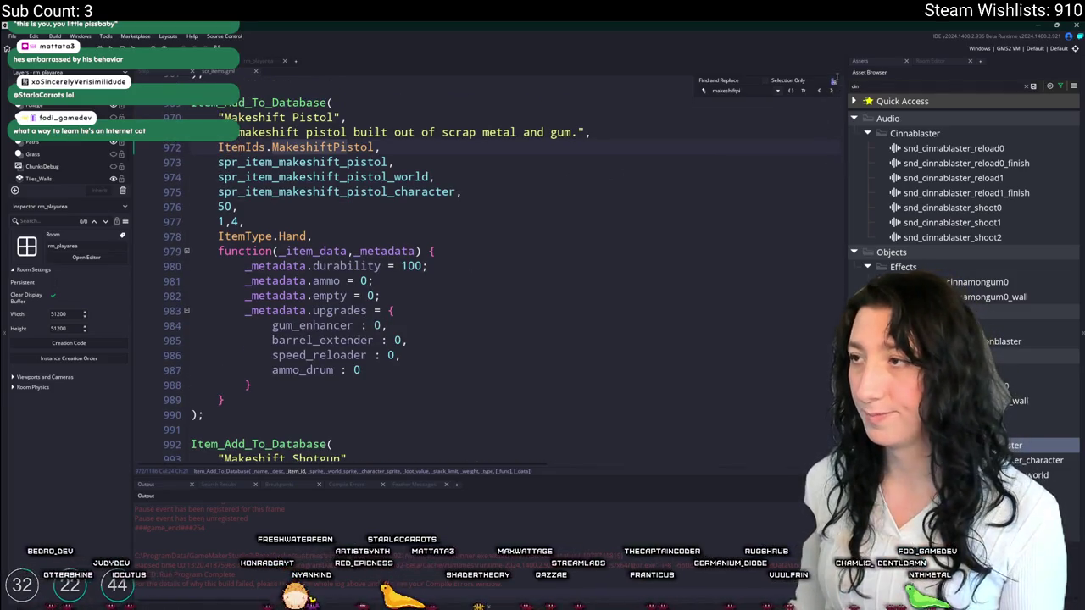
scroll(732, 107, up, 1)
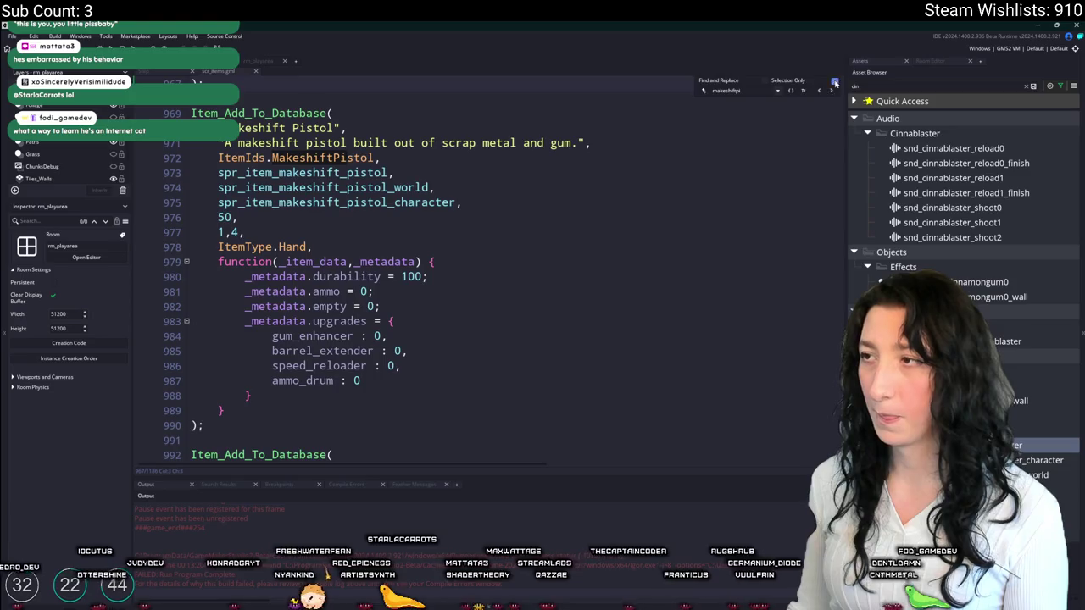
click(457, 308)
- Inspect the pistol entry's upgrades field, durability line and world sprite values
drag(367, 321, 244, 321)
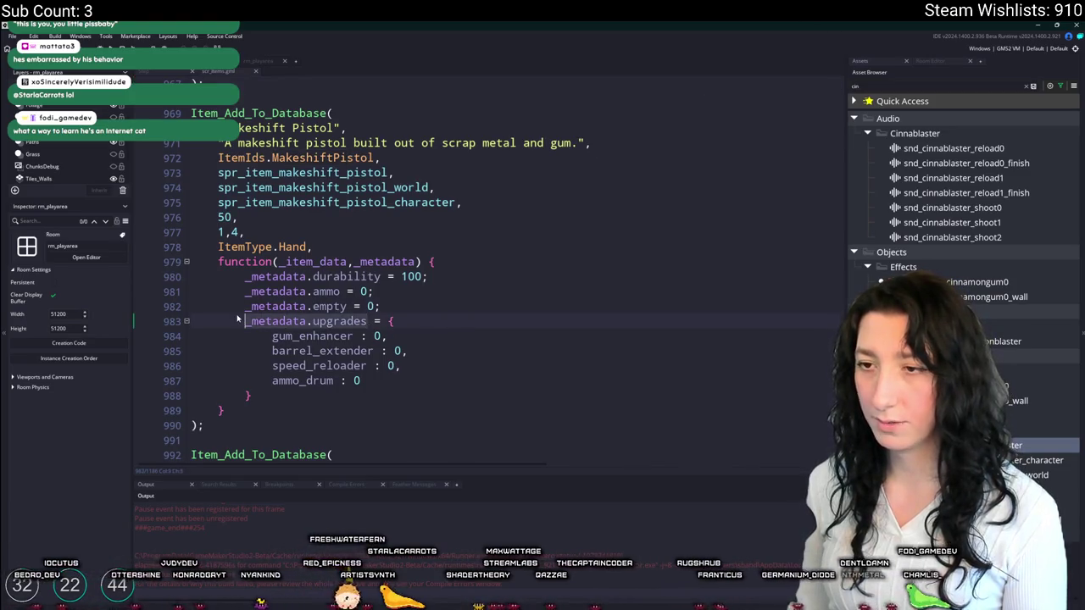
click(532, 278)
scroll(470, 295, up, 3)
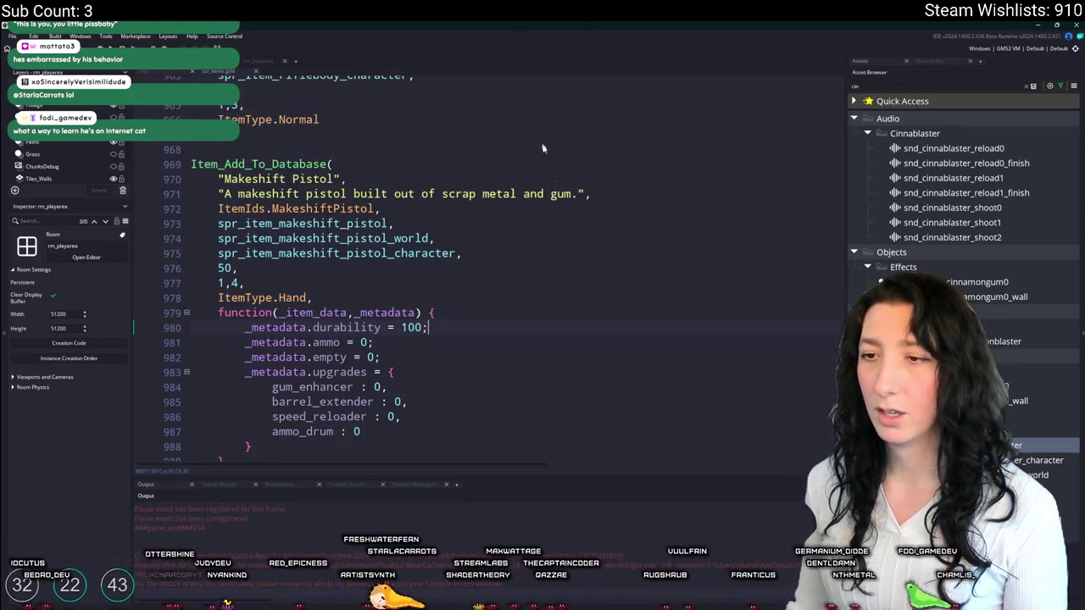
click(658, 315)
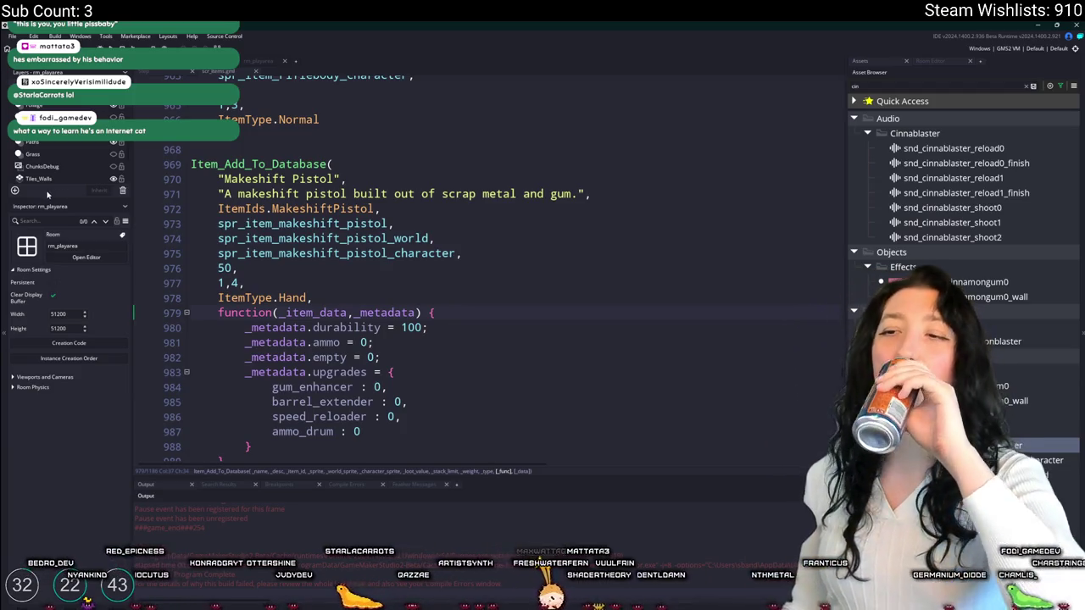
click(584, 242)
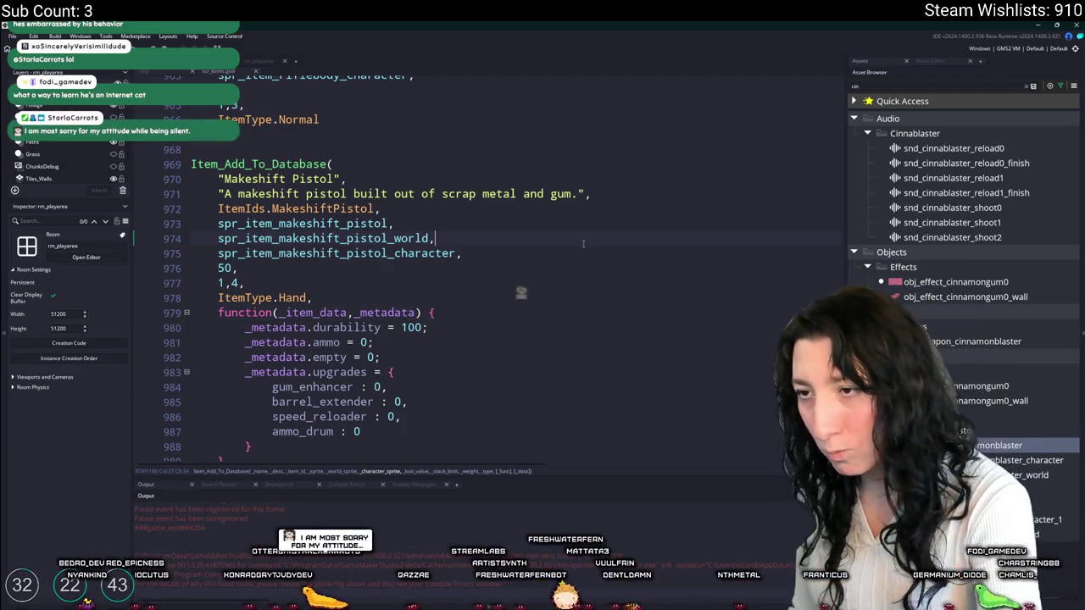
click(527, 277)
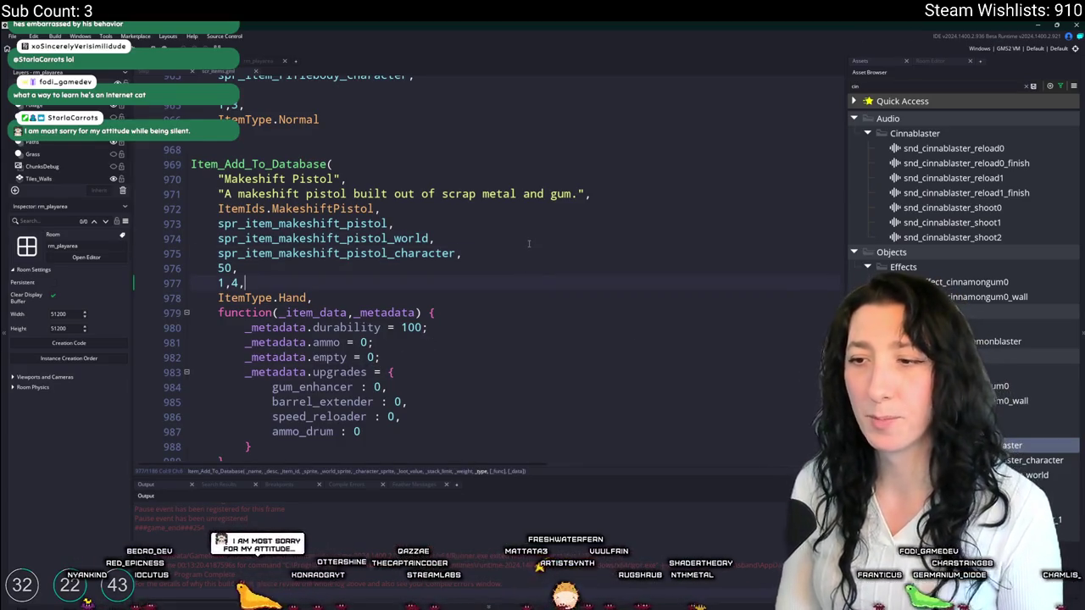
- Open the draw_tooltip_weapon function from the asset search
key(ctrl+t)
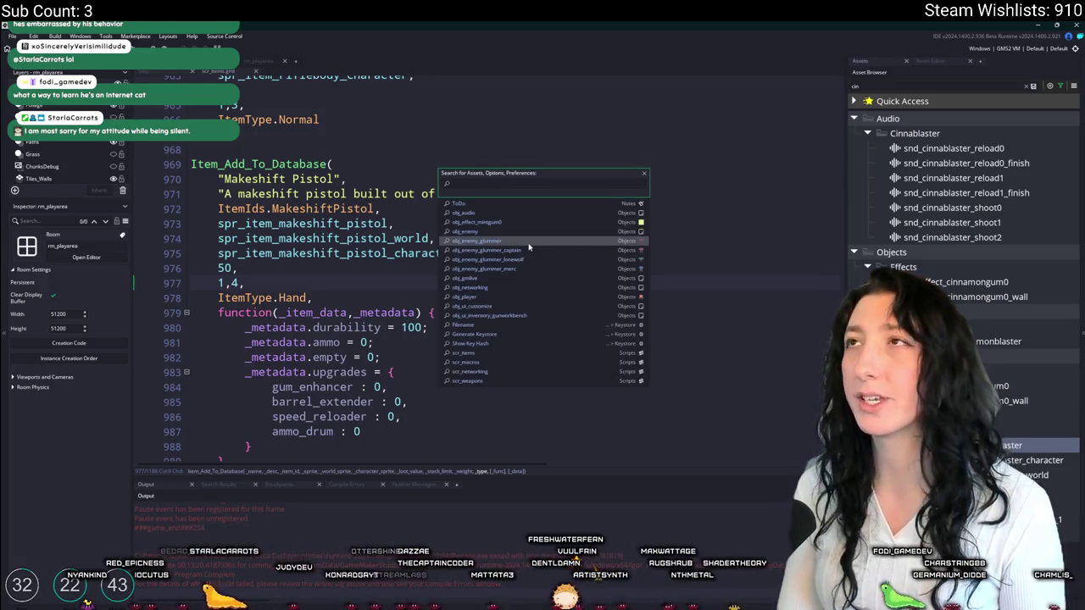
text(tooltip_w)
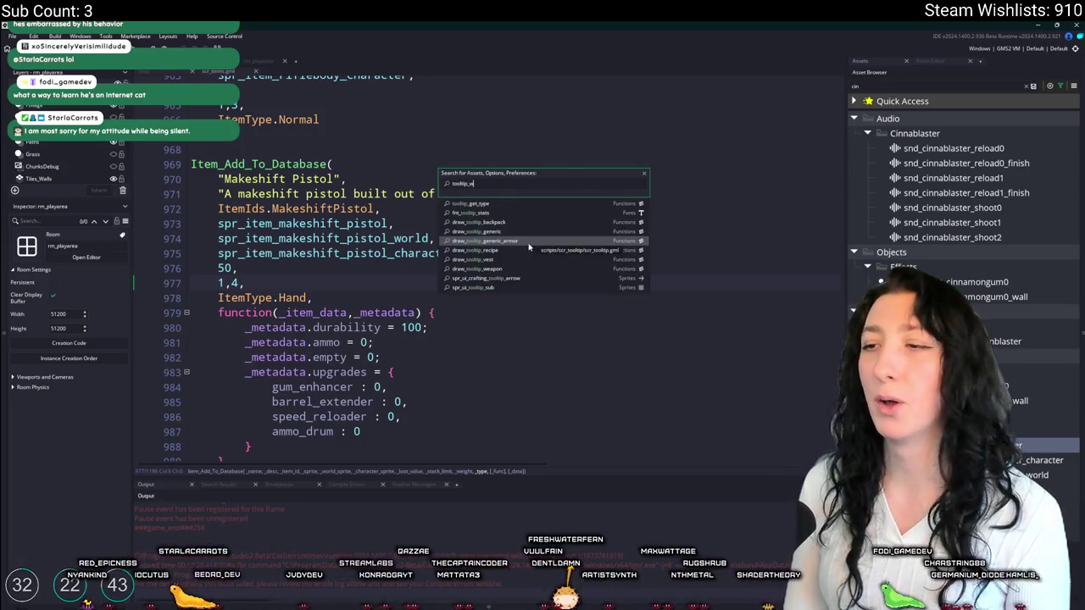
key(Return)
scroll(528, 247, down, 8)
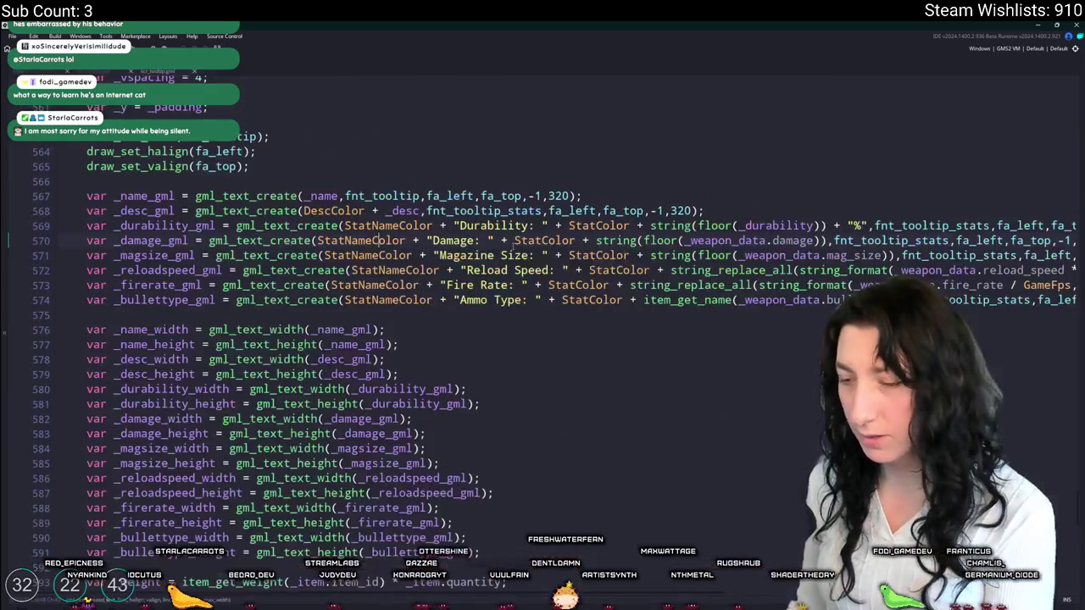
- Duplicate the Ammo Type tooltip line and insert a blank line above the copy
scroll(567, 252, up, 3)
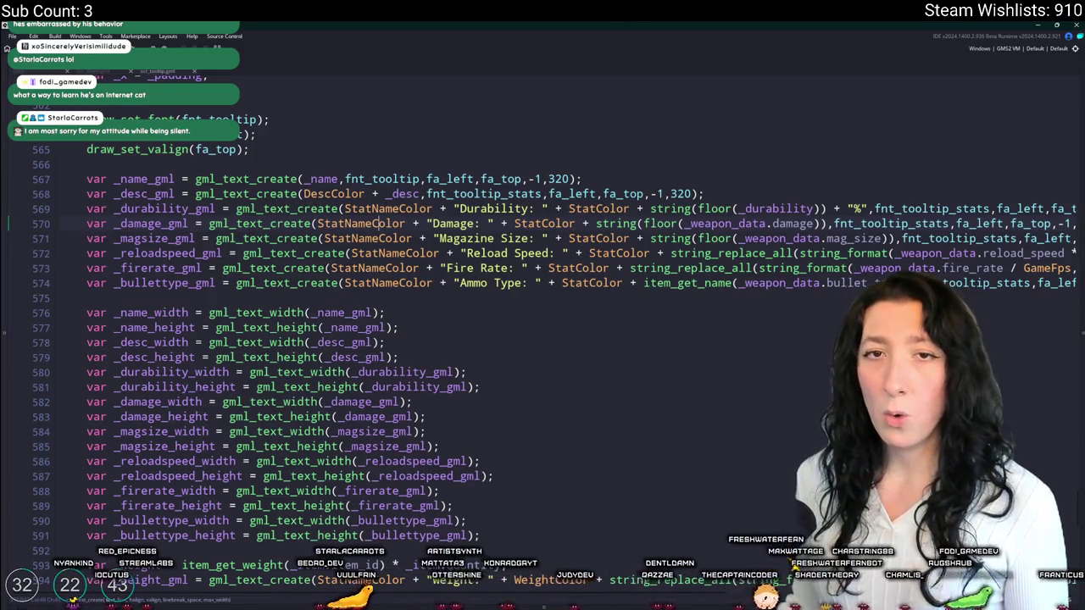
click(618, 340)
scroll(594, 348, down, 4)
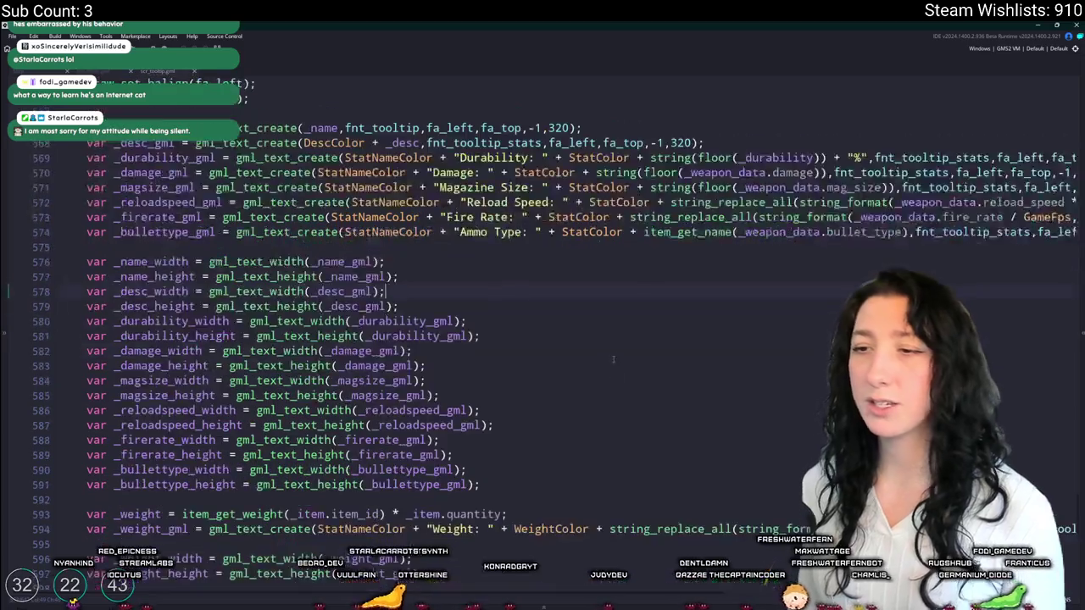
scroll(526, 348, up, 3)
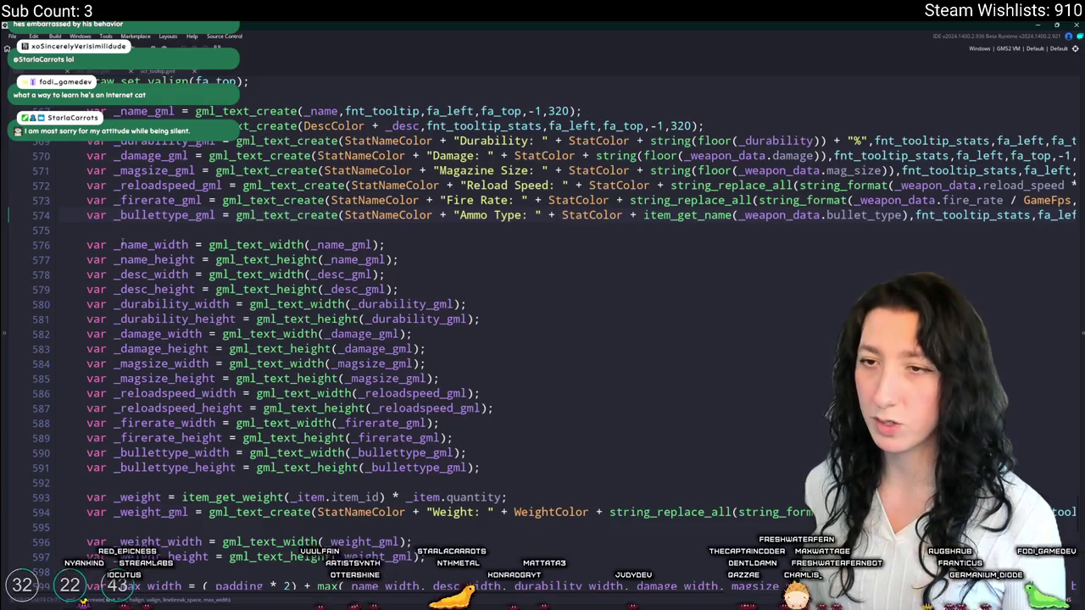
click(91, 228)
text(var _bullettype_gml = gml_text_create(StatNameColor + "Ammo Type: " + StatColor + item_get_name(_weapon_data.bullet_type),fnt_tooltip_stats,fa_left,fa_top,-1,320);)
key(Home)
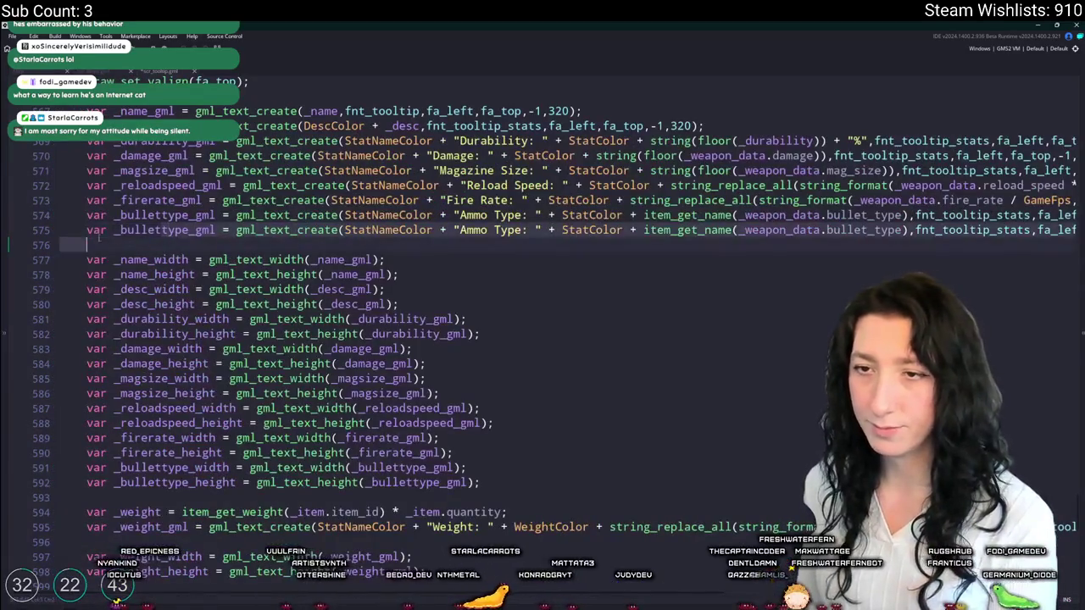
key(Return)
- Add an empty line after the _durability variable declaration
scroll(255, 339, up, 6)
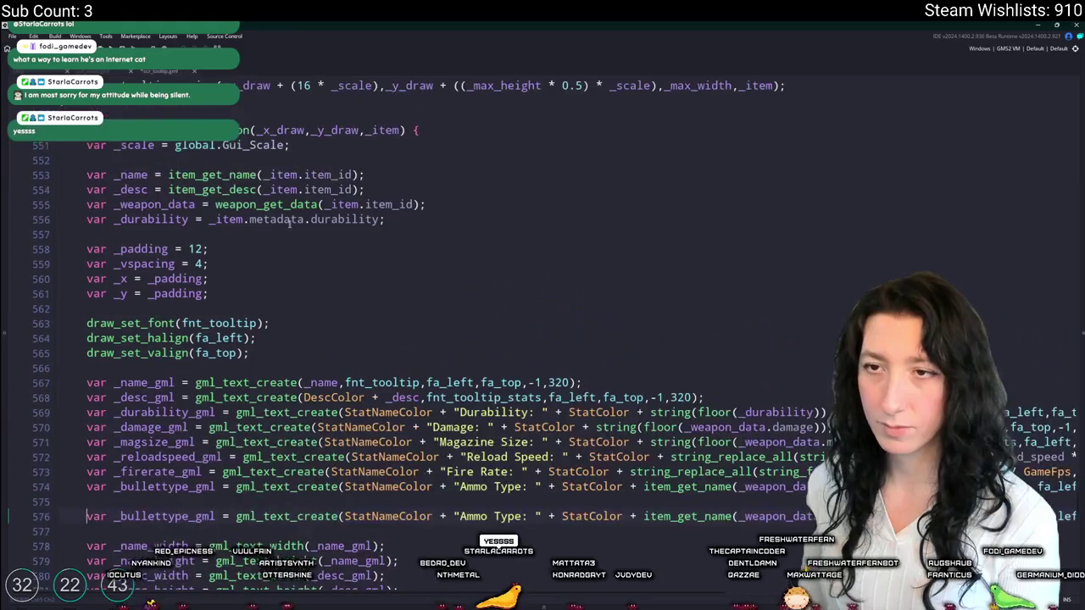
click(418, 222)
key(Return)
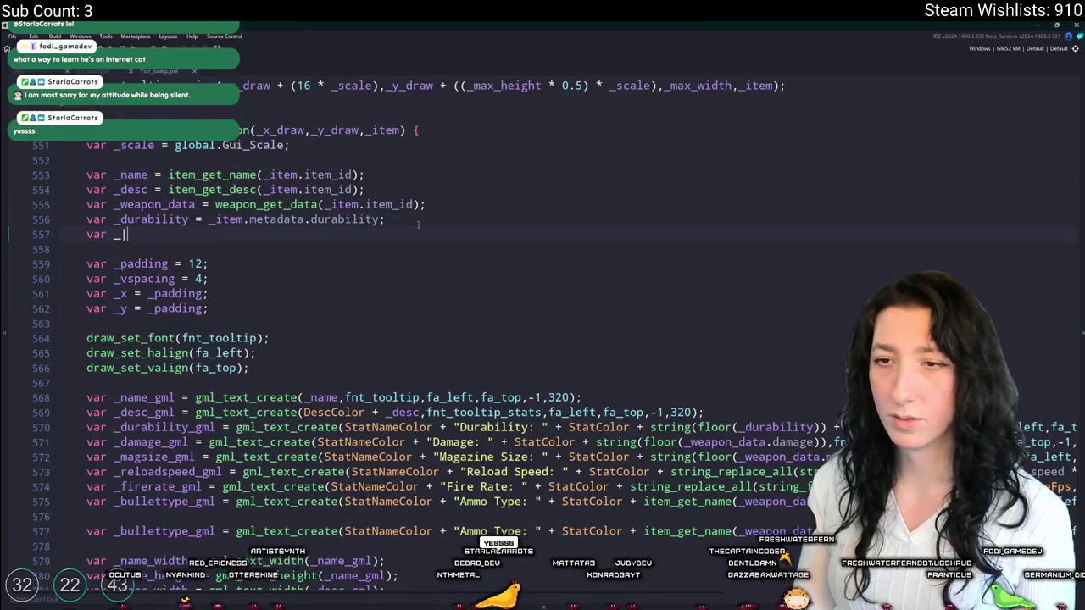
- Declare var _upgrade_data from the item's metadata upgrades lookup
text(var _has_upgrades)
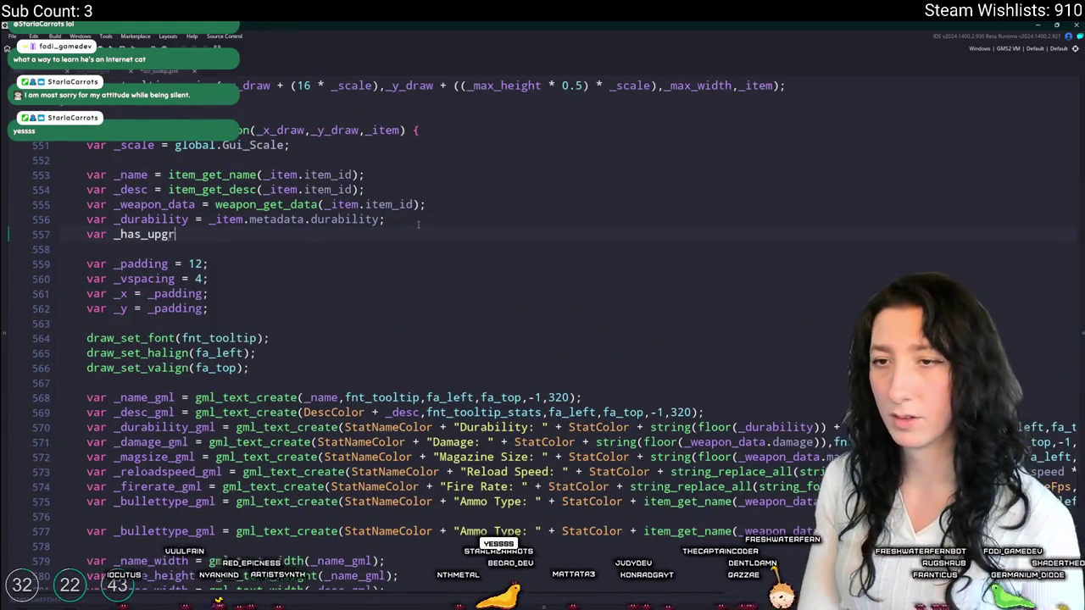
key(BackSpace)
key(BackSpace)
key(BackSpace)
text(upg)
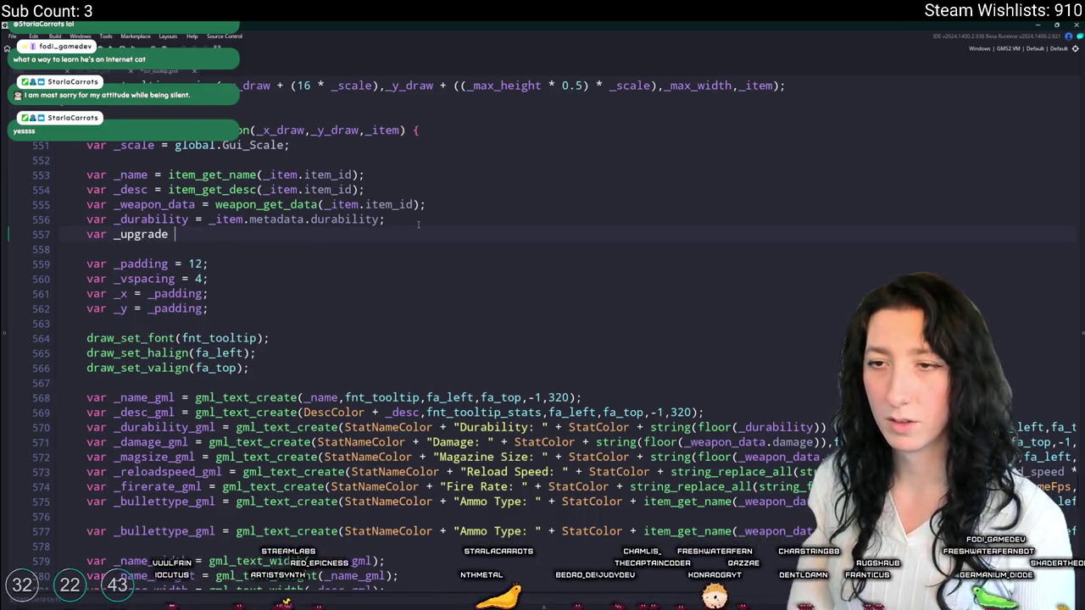
text(wea)
key(BackSpace)
key(BackSpace)
key(BackSpace)
text(em_g)
key(BackSpace)
key(BackSpace)
key(BackSpace)
key(BackSpace)
key(BackSpace)
key(BackSpace)
text(_item.metadata)
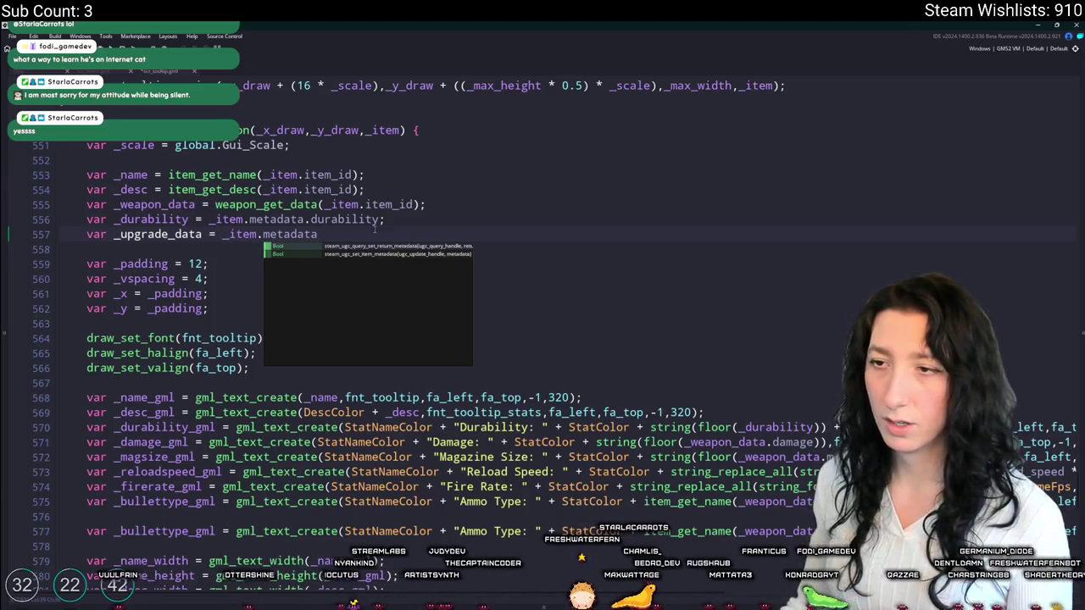
text([$)
key(Return)
key(BackSpace)
text(")
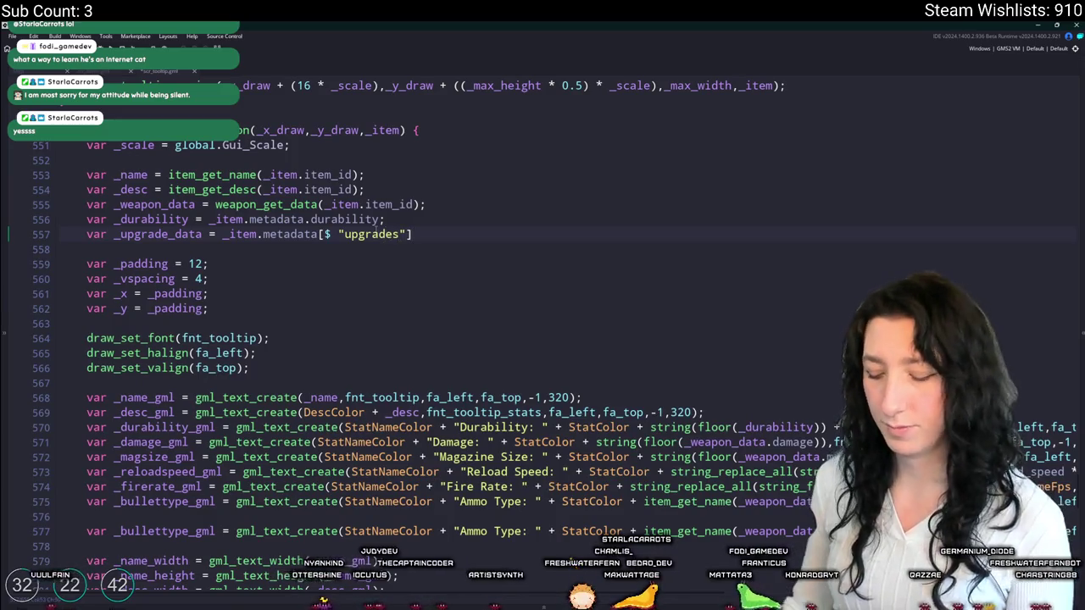
text(;)
scroll(329, 305, down, 2)
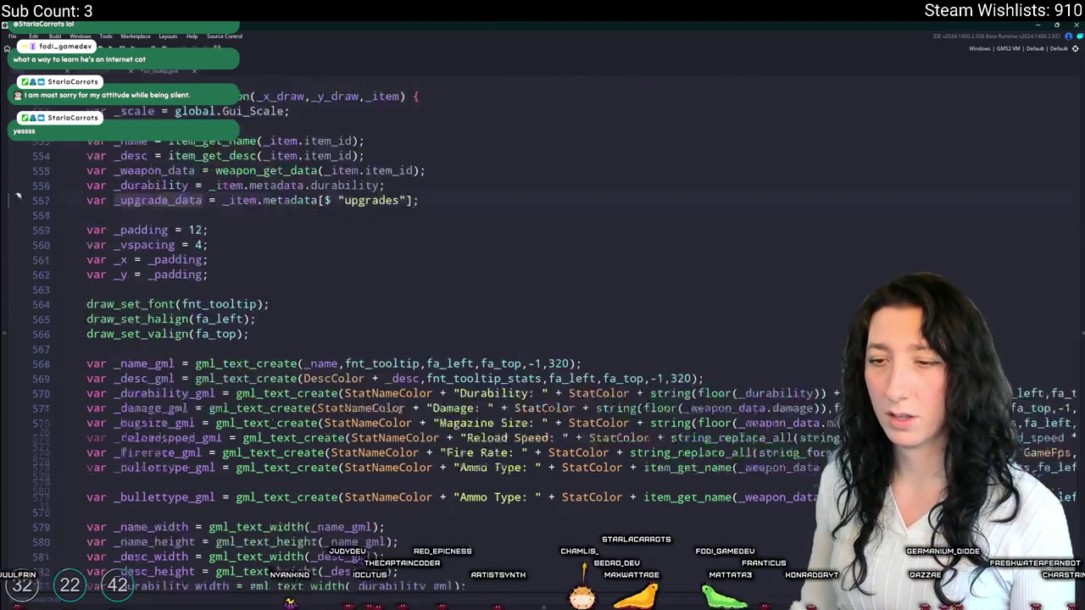
- Duplicate that line into var _has_upgrade_data = !is_undefined(_upgrade_data)
click(87, 416)
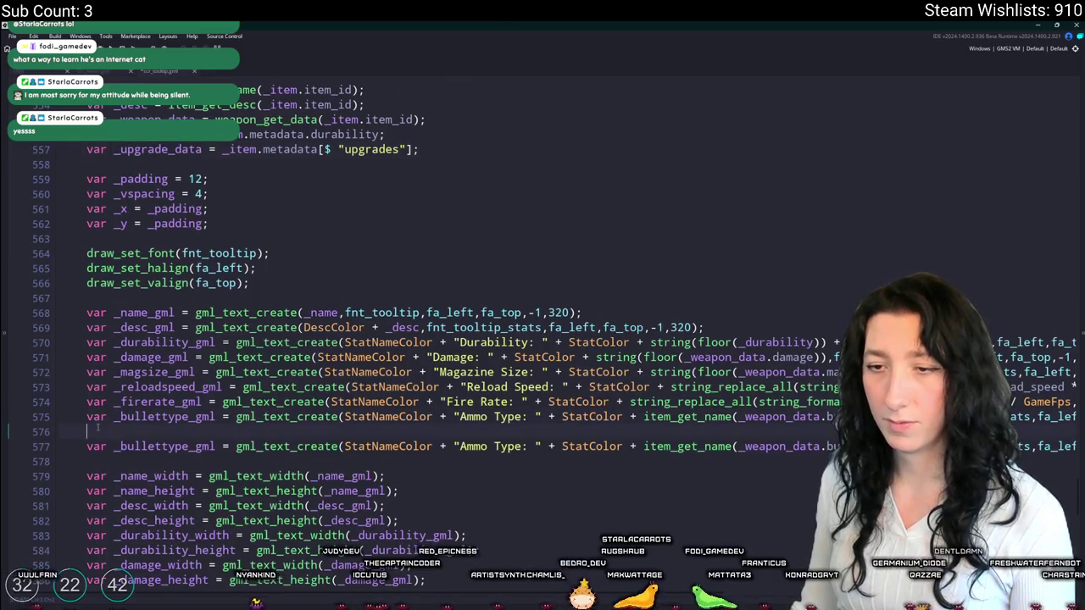
key(ctrl+d)
double_click(125, 163)
text(_has_upgrade_)
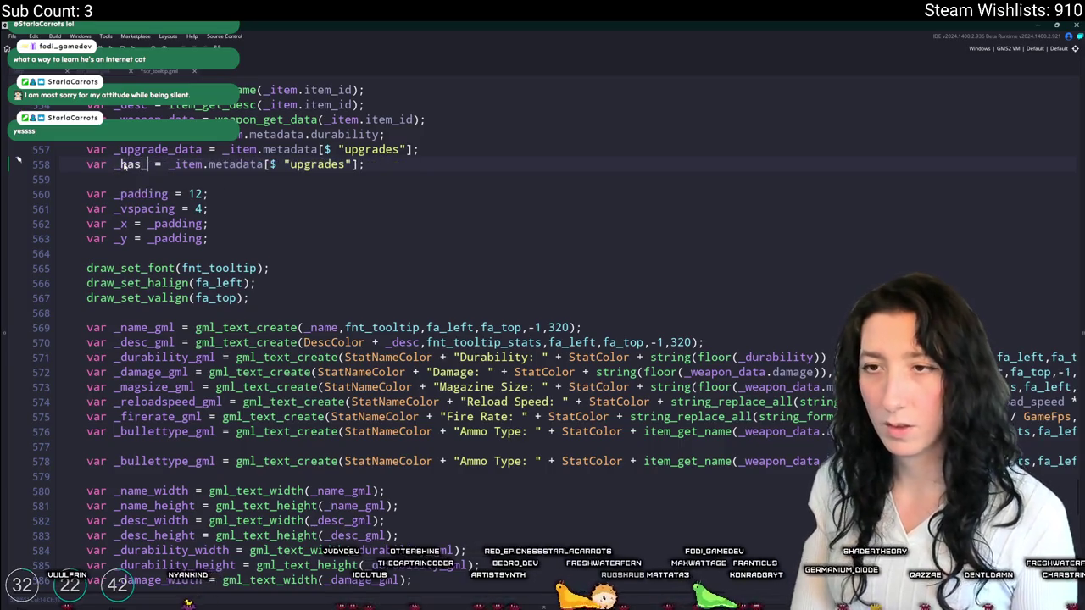
text(data)
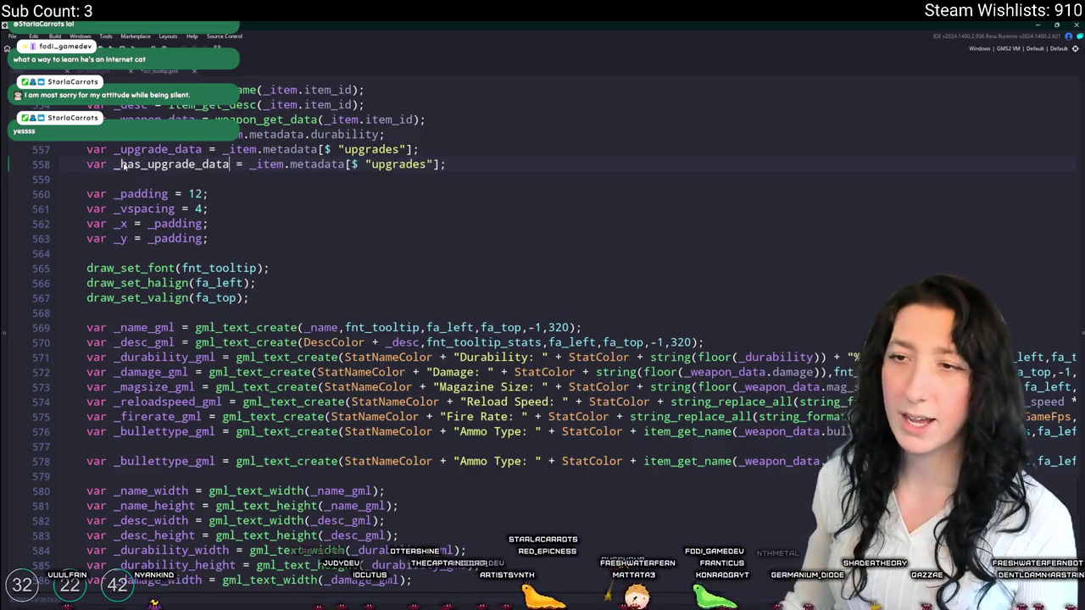
drag(251, 163, 442, 162)
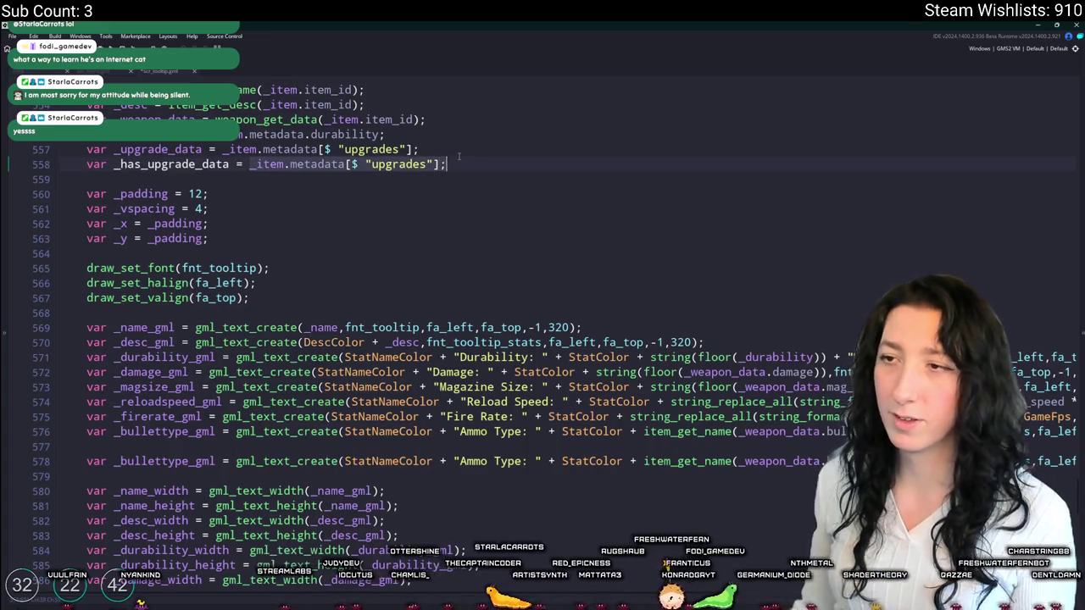
text(is_und)
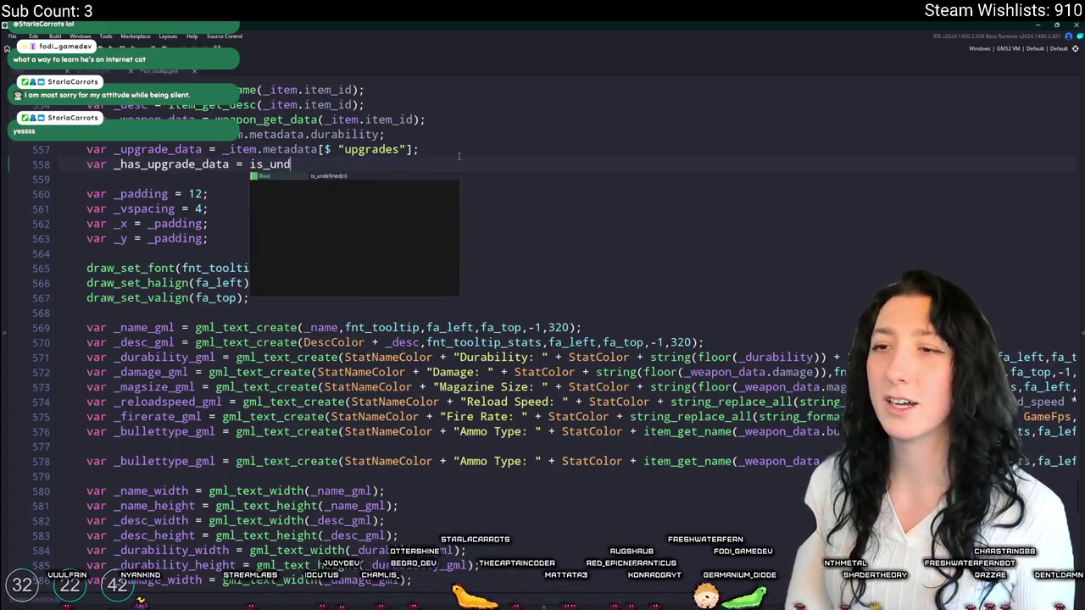
text(efined(_upgrade_data)
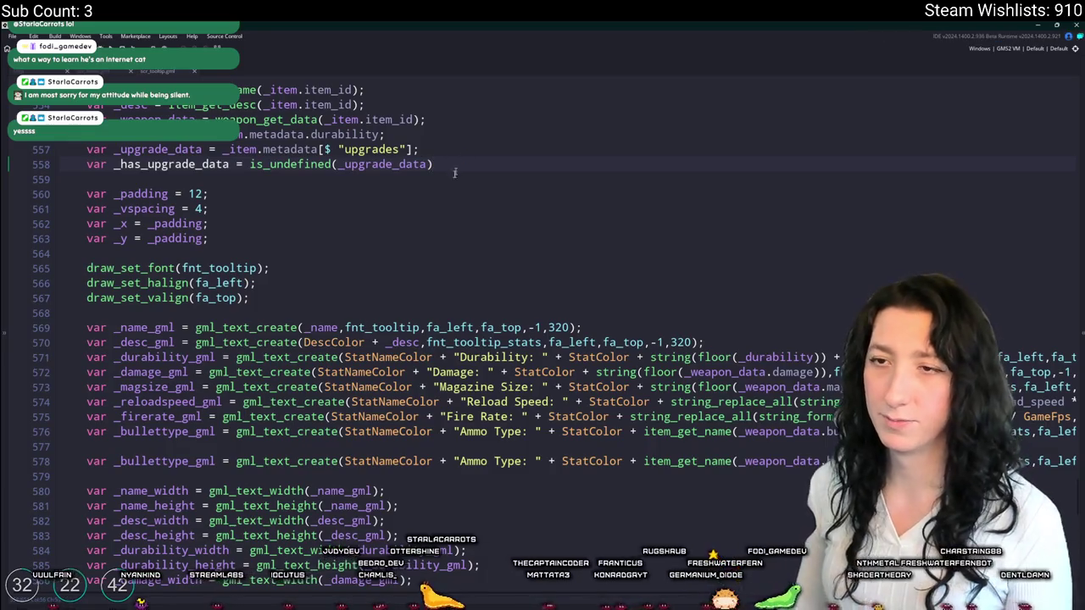
click(251, 164)
text(!)
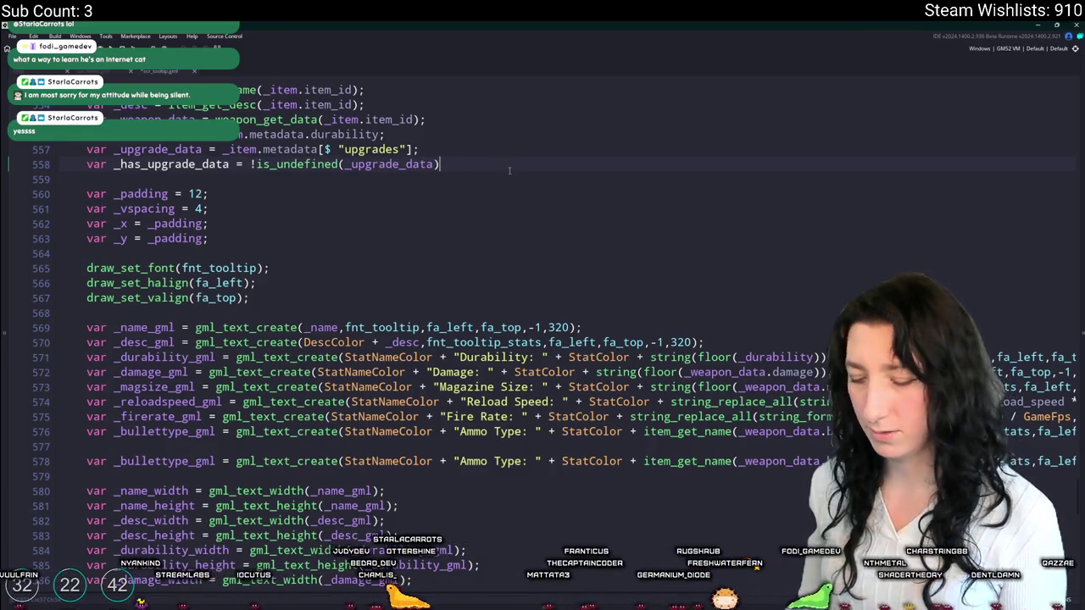
text(;)
- Copy the _has_upgrade_data name and add an empty line above the duplicate Ammo Type line
double_click(171, 164)
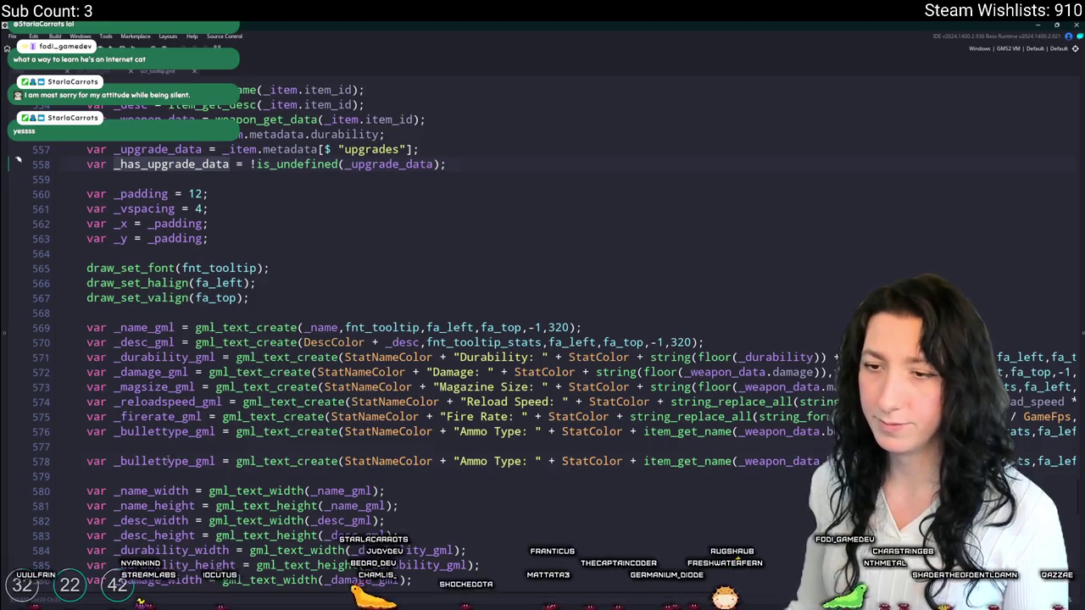
click(169, 461)
key(Home)
key(Return)
key(Up)
- Wrap the duplicate Ammo Type line in an indented if ( _has_upgrade_data ) { } block
text(if ()
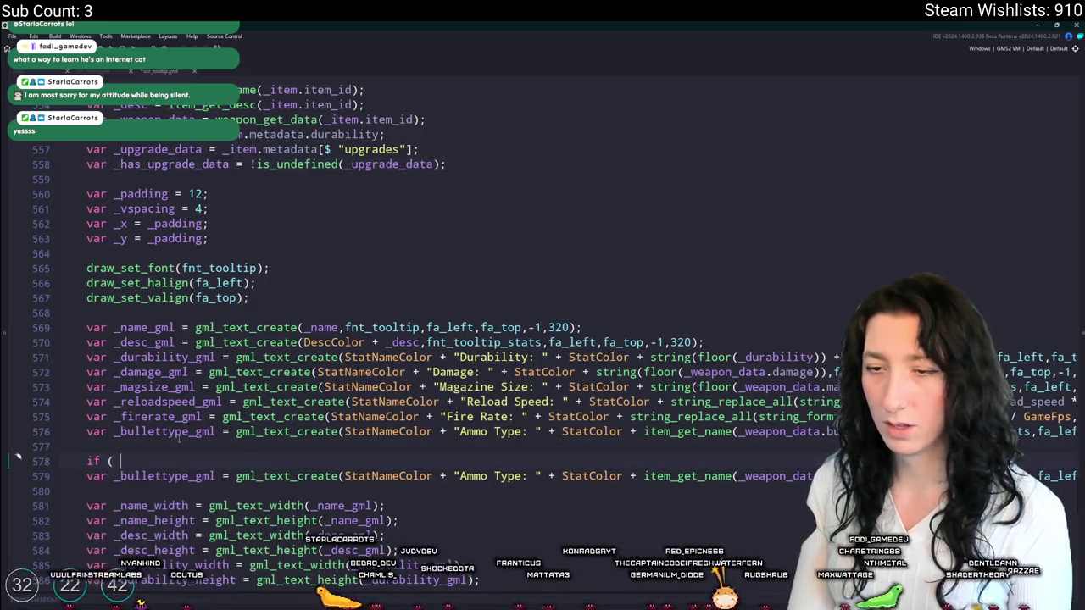
key(ctrl+v)
text())
scroll(432, 113, down, 2)
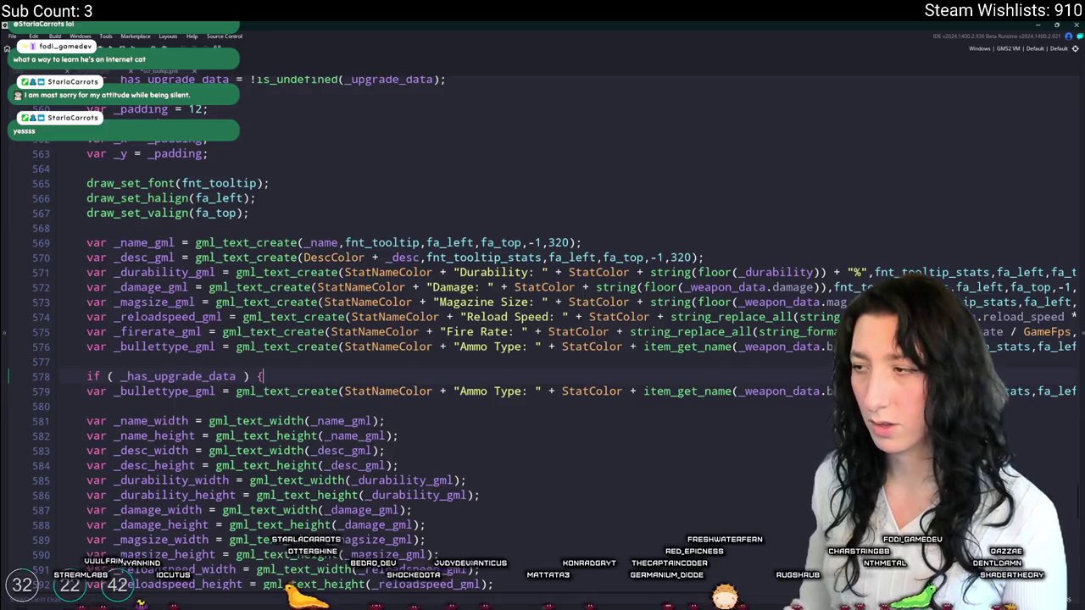
key(Down)
key(End)
key(Return)
text(})
scroll(108, 392, down, 1)
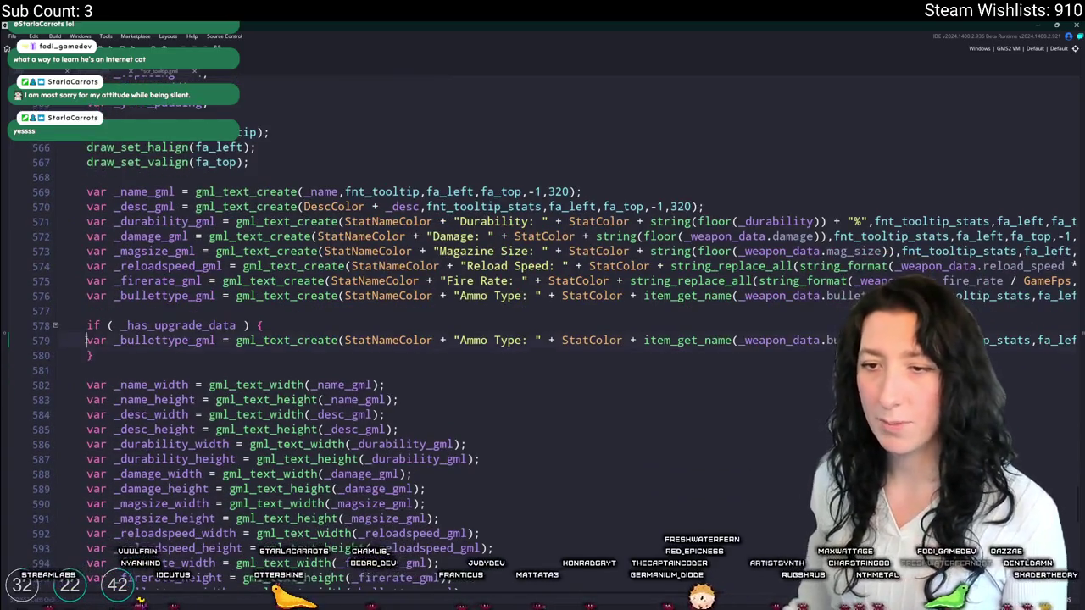
key(Tab)
scroll(242, 211, down, 3)
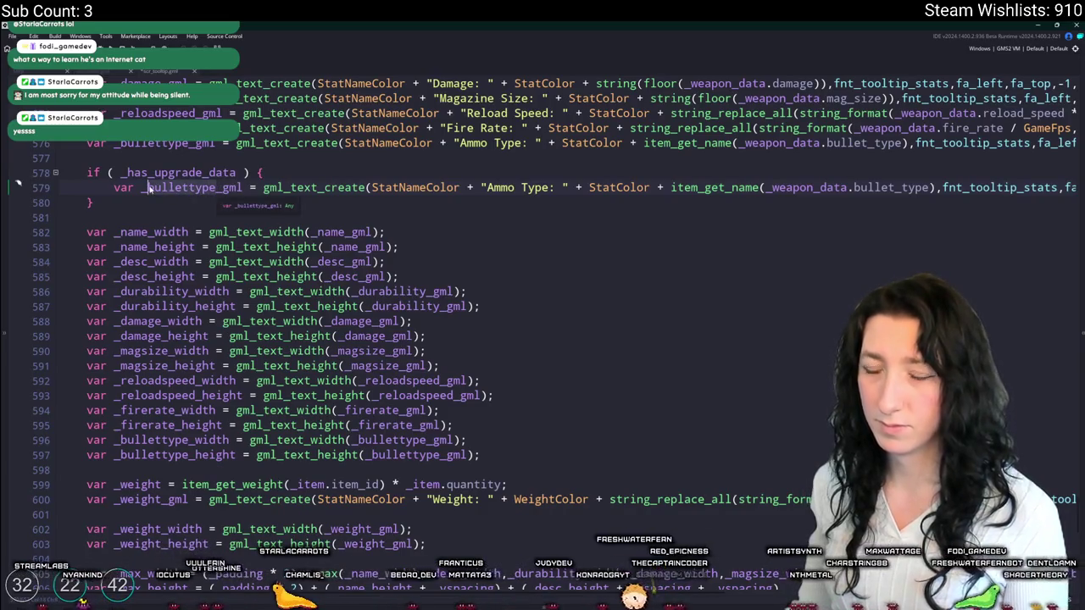
- Paste a copy of the upgrade if block after line 597 and begin a gum variable
click(86, 173)
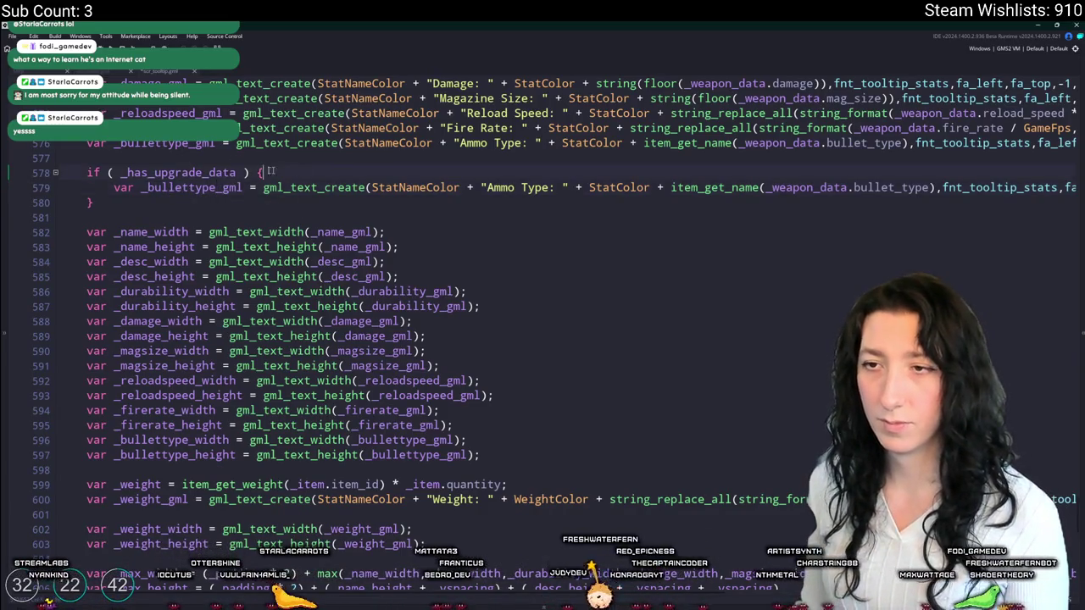
click(526, 466)
key(Return)
key(Return)
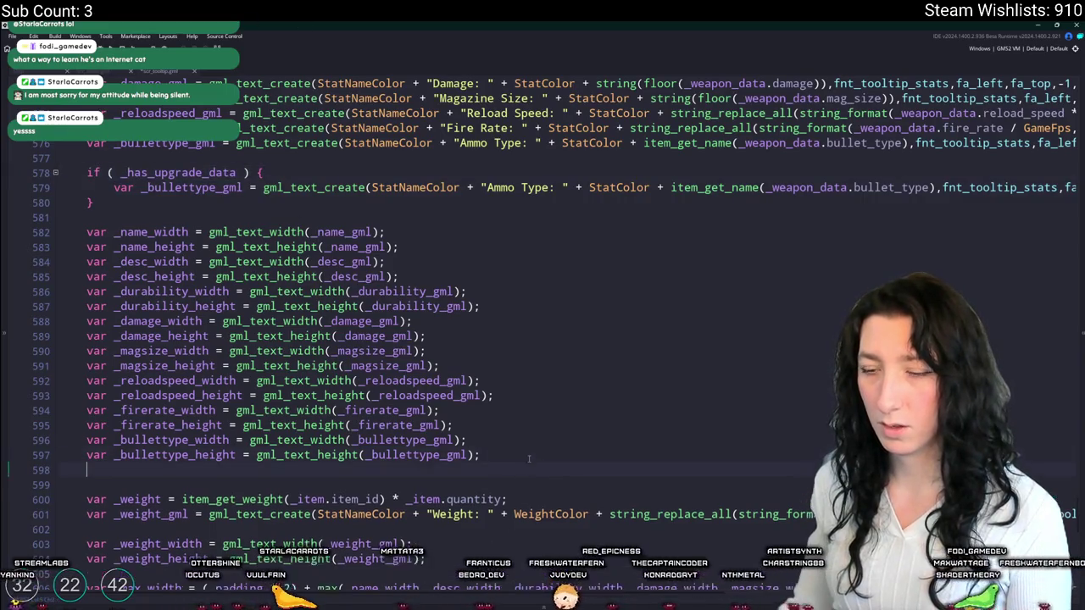
scroll(529, 459, down, 2)
text(if ( _has_upgrade_data ) {)
key(Return)
key(Return)
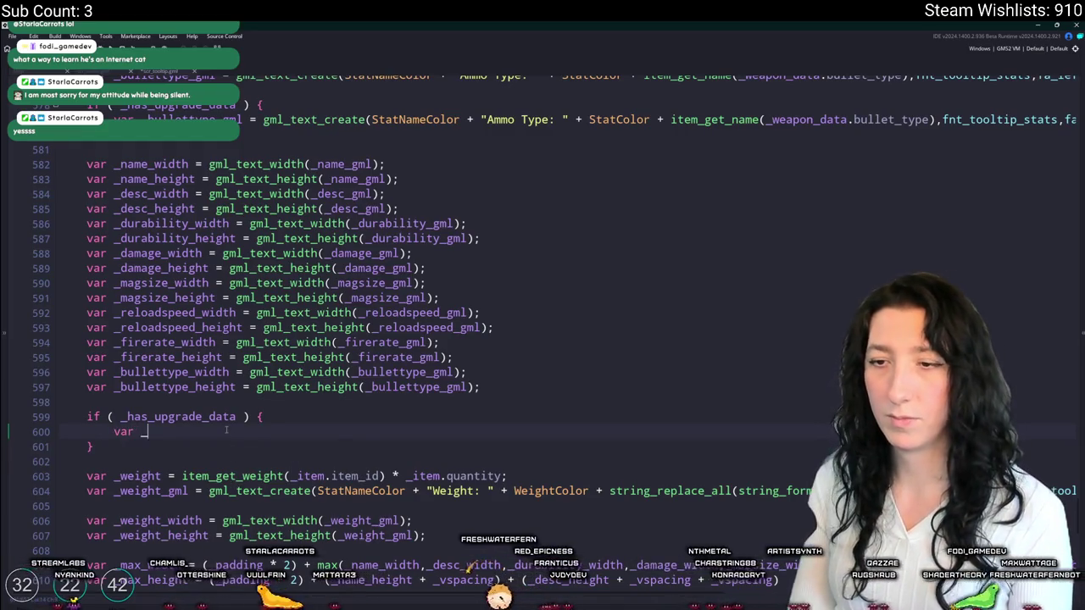
text(gum_enhance)
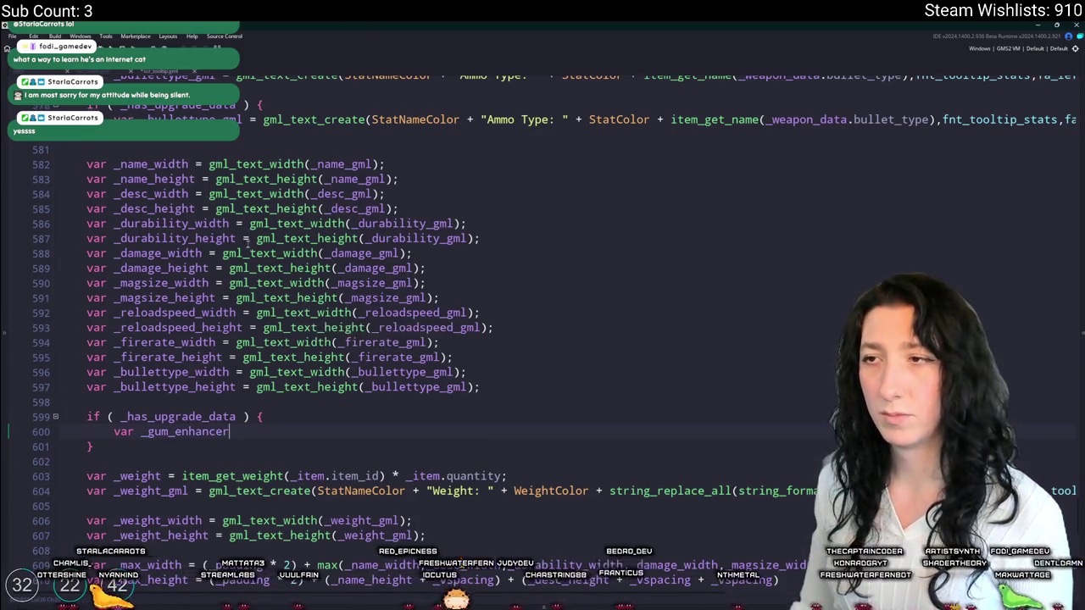
- Copy the Ammo Type text-creation call into the new block's line 600
scroll(246, 237, up, 3)
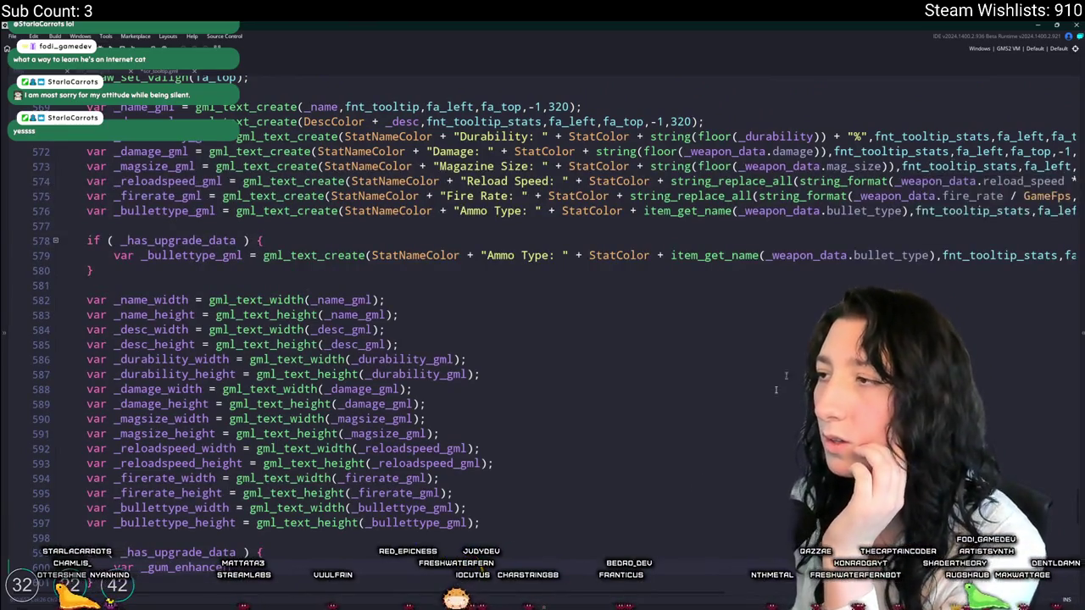
scroll(252, 462, down, 2)
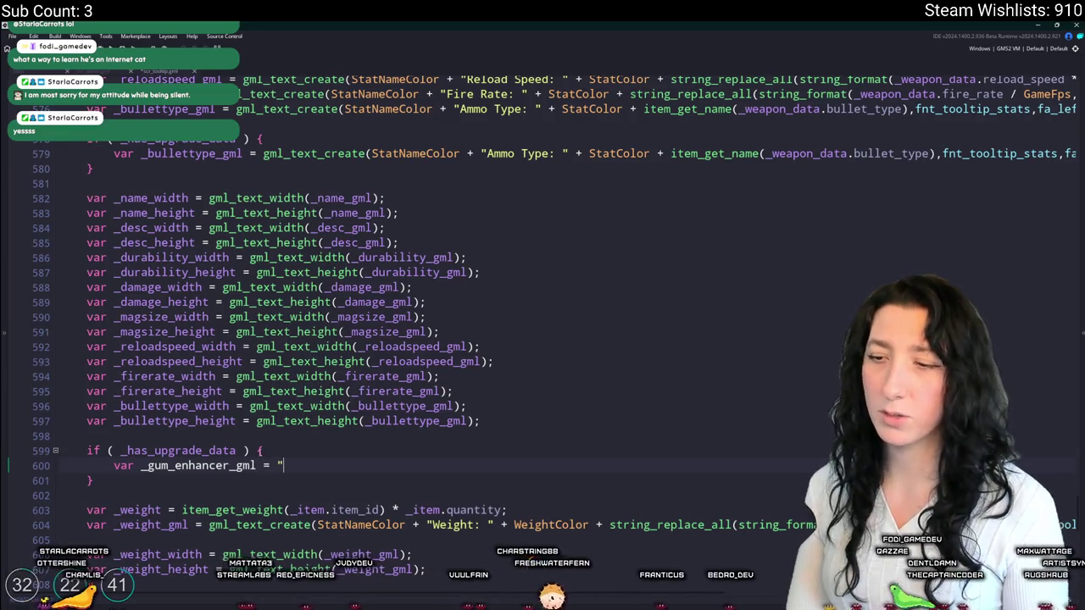
scroll(345, 391, up, 1)
click(814, 205)
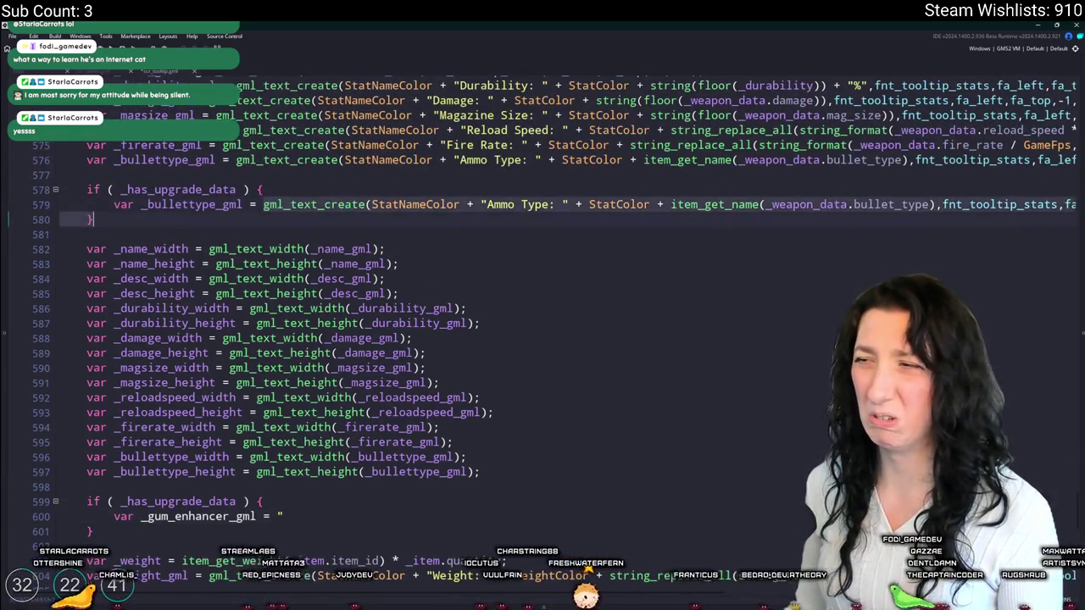
key(End)
click(71, 517)
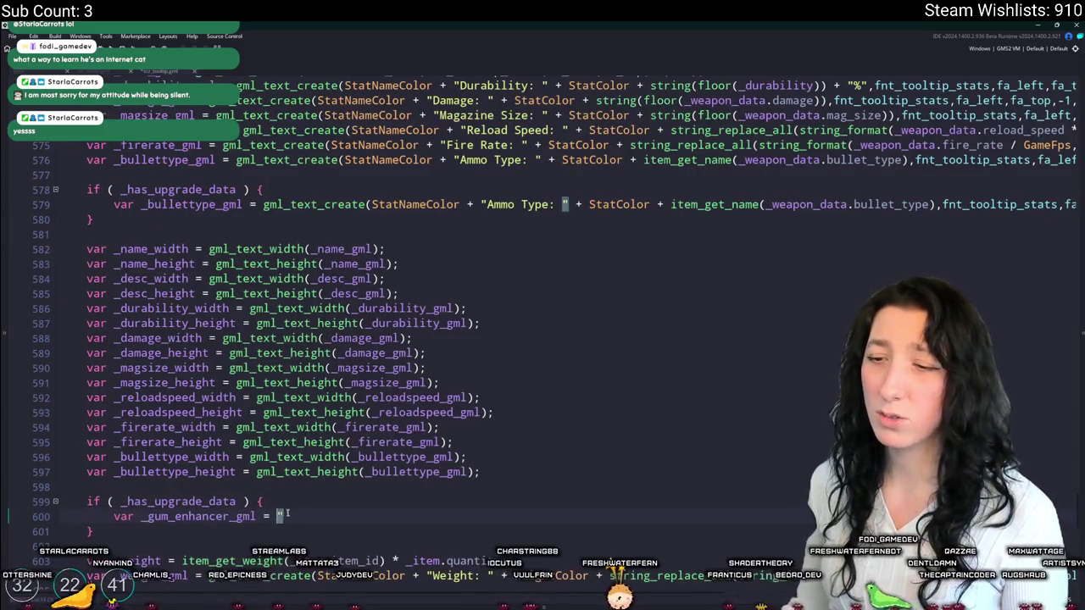
key(ctrl+v)
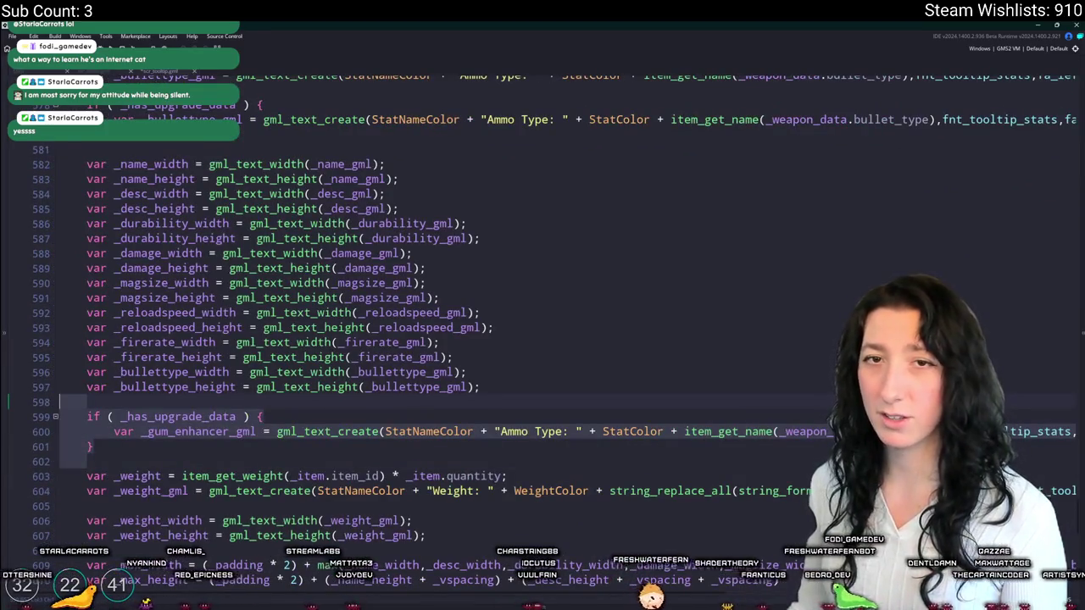
- Change the copied line's label to 'Gum Enhancer: '
click(496, 432)
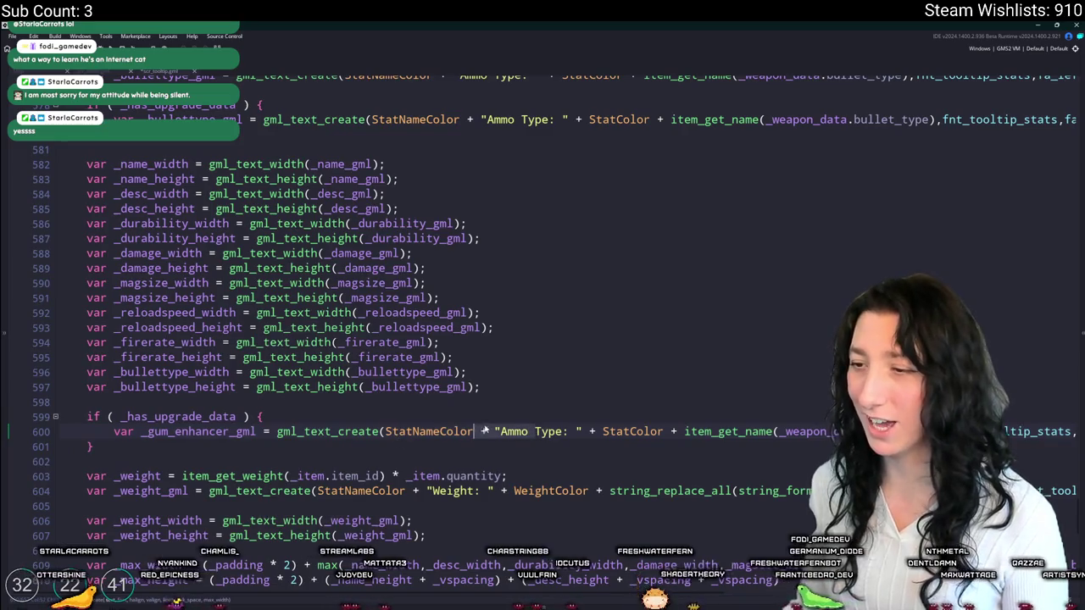
drag(500, 432, 563, 434)
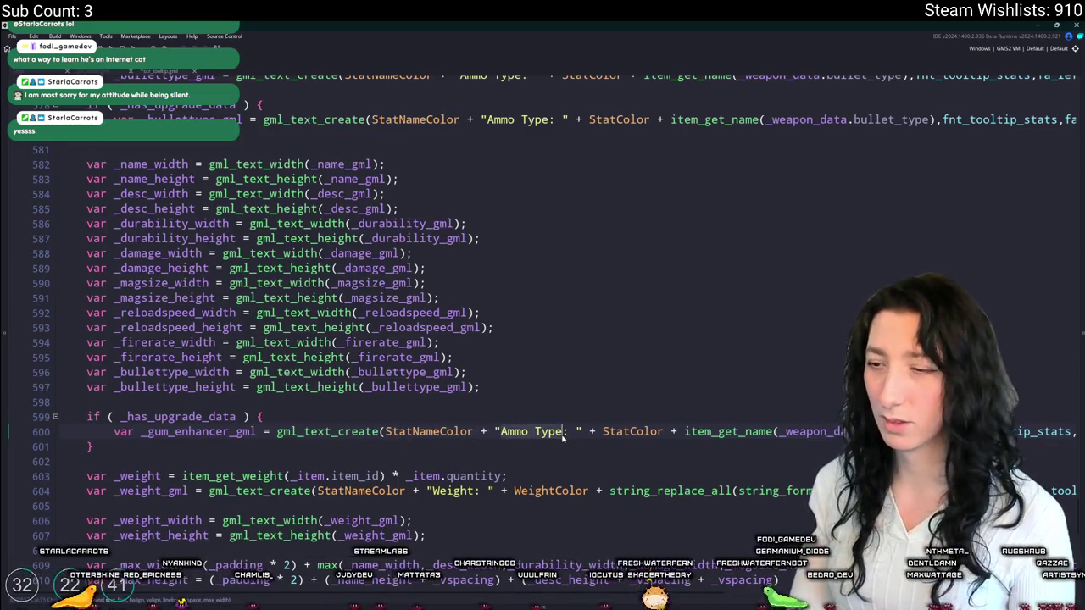
text(Space)
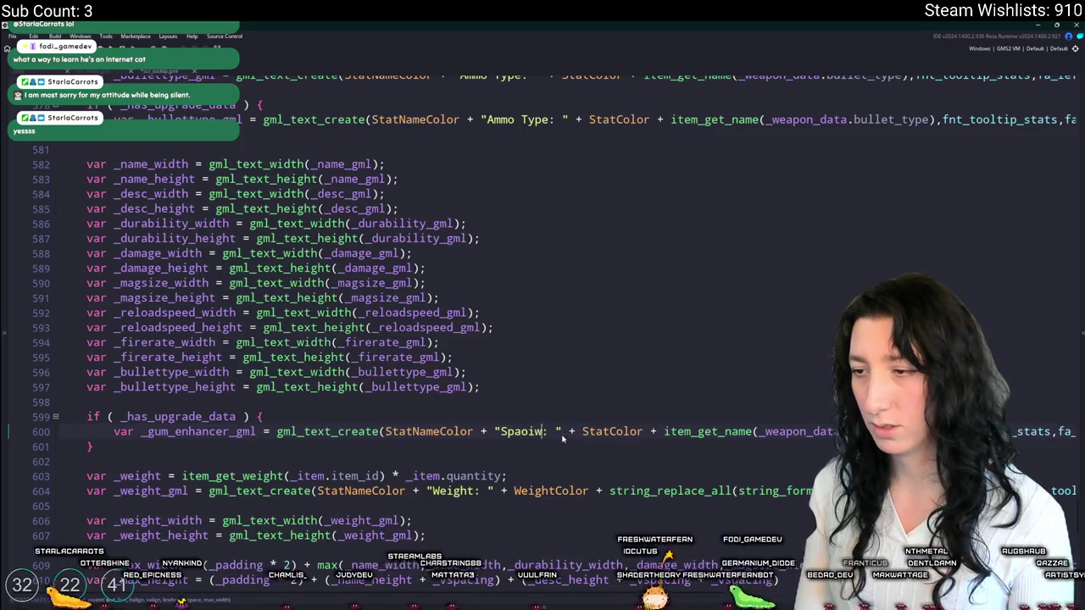
key(BackSpace)
key(BackSpace)
key(BackSpace)
key(BackSpace)
text(Gum Enhancer)
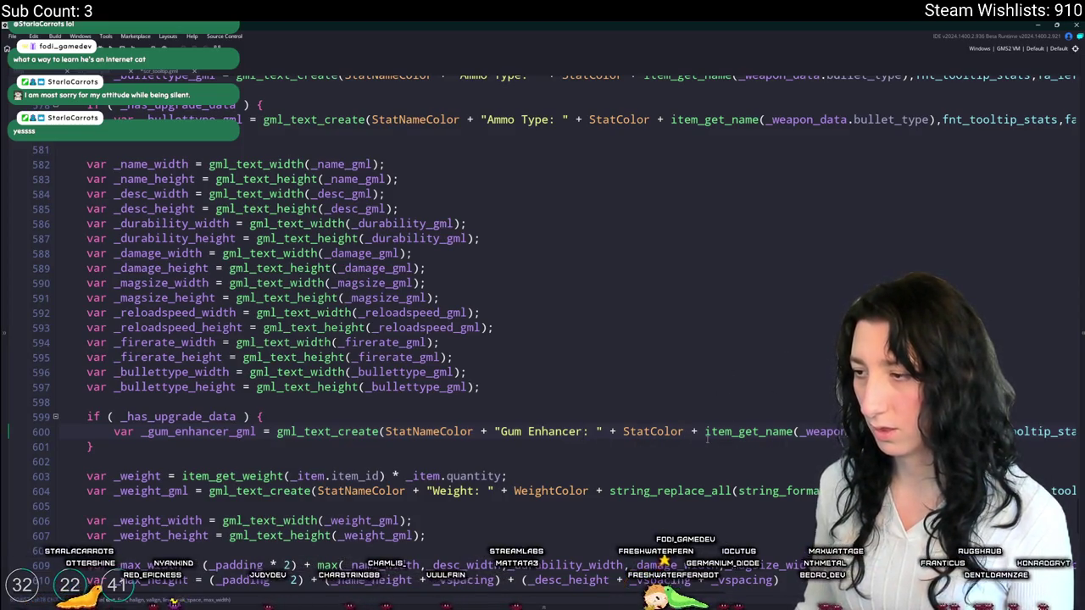
mouse_move(705, 433)
mouse_down()
mouse_move(1073, 432)
mouse_move(655, 433)
mouse_up()
click(140, 72)
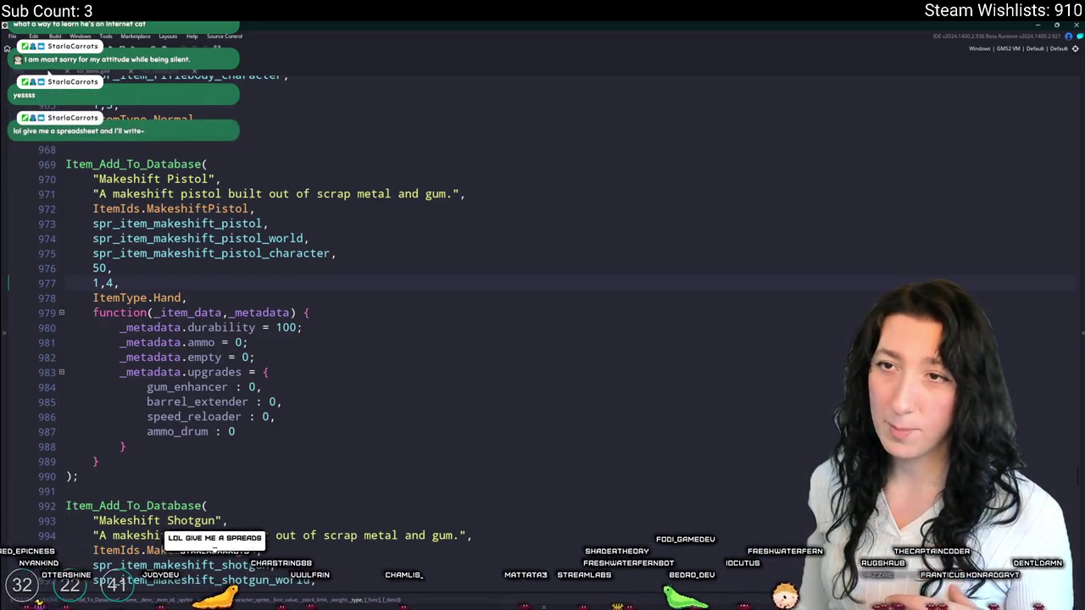
- Open the scr_weapons script by searching 'we' in the asset search
key(ctrl+t)
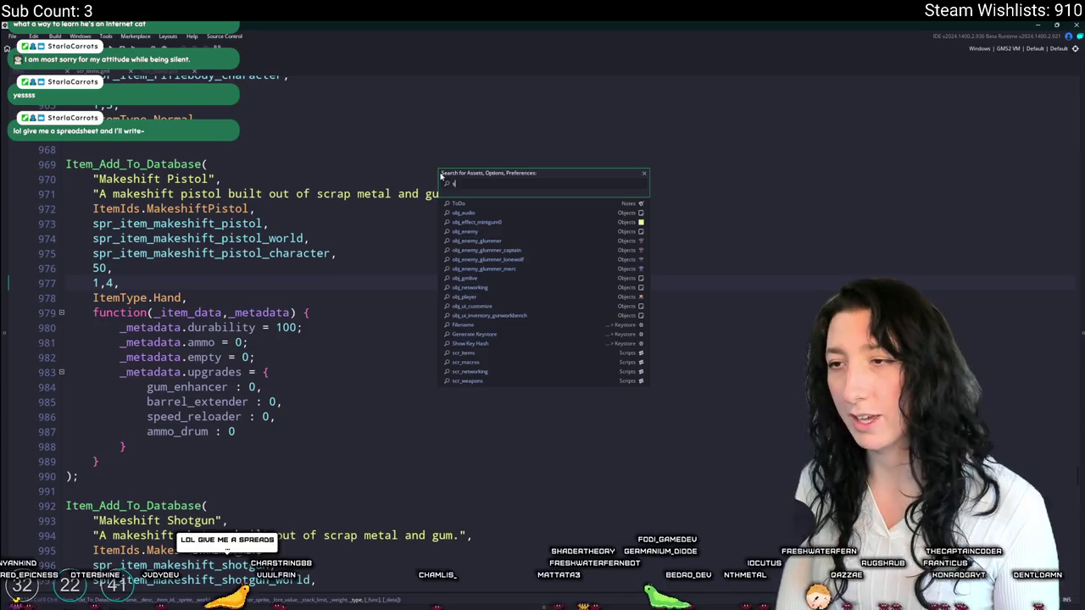
text(scr_wea)
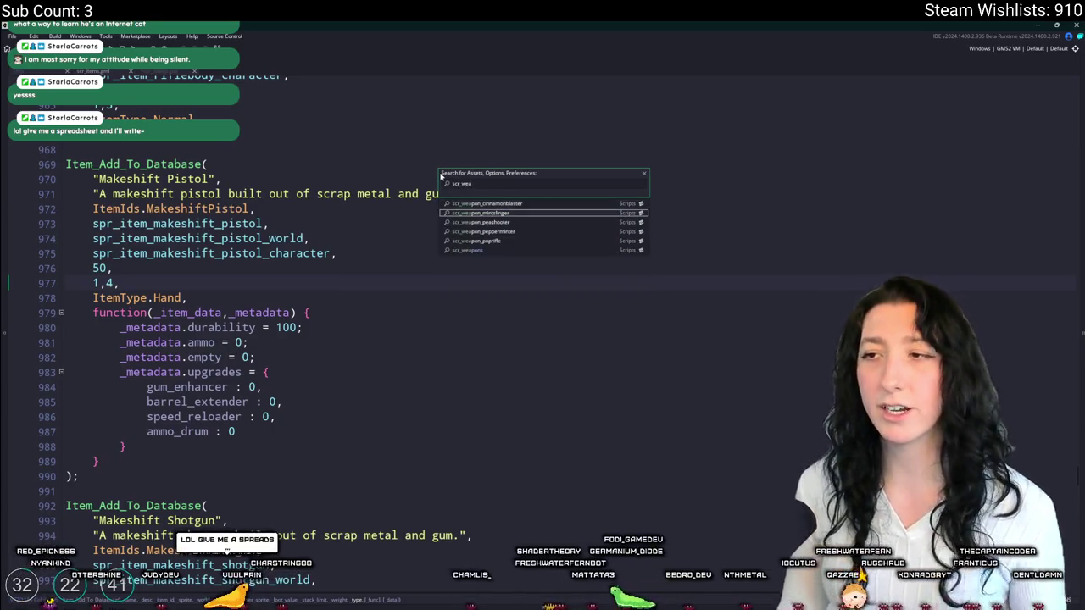
key(Return)
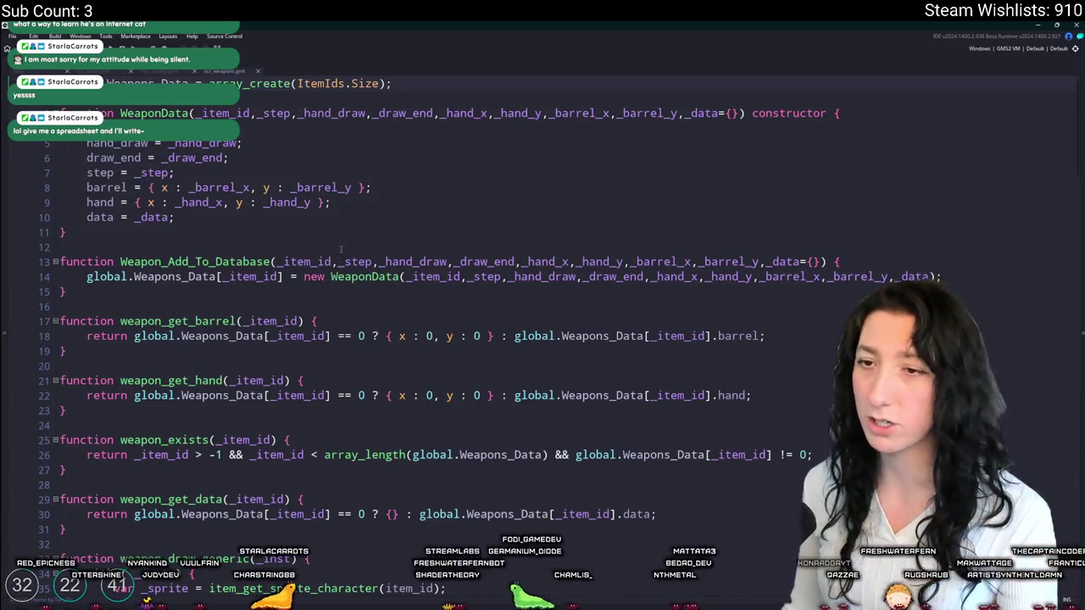
- Scroll the weapons script to the Weapon_Add_To_Database entry for ItemIds.MakeshiftPistol
scroll(357, 229, down, 2)
scroll(371, 216, down, 2)
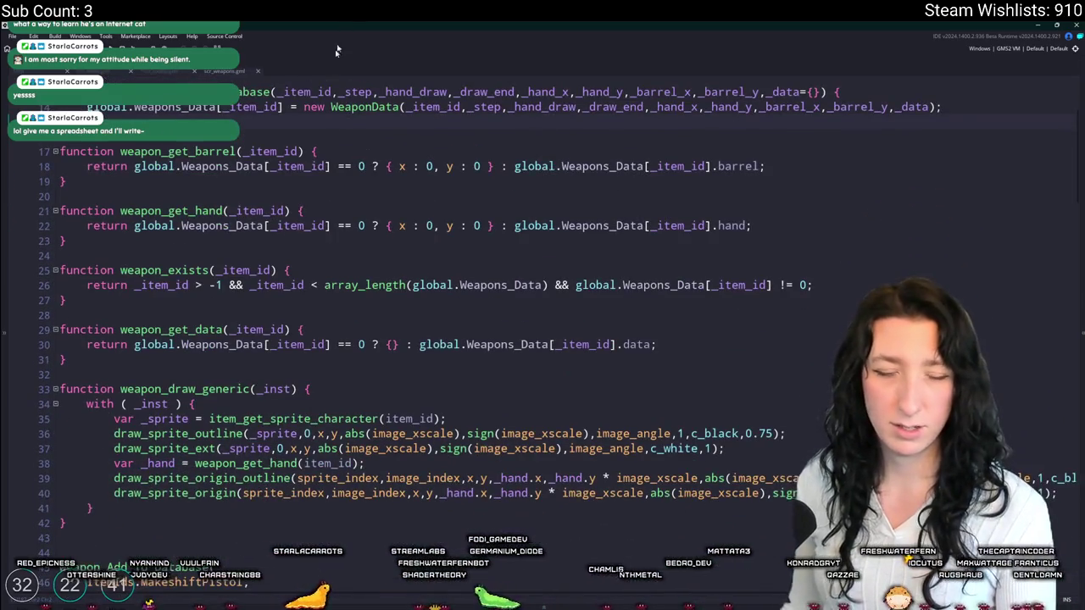
scroll(352, 254, down, 2)
scroll(352, 255, down, 2)
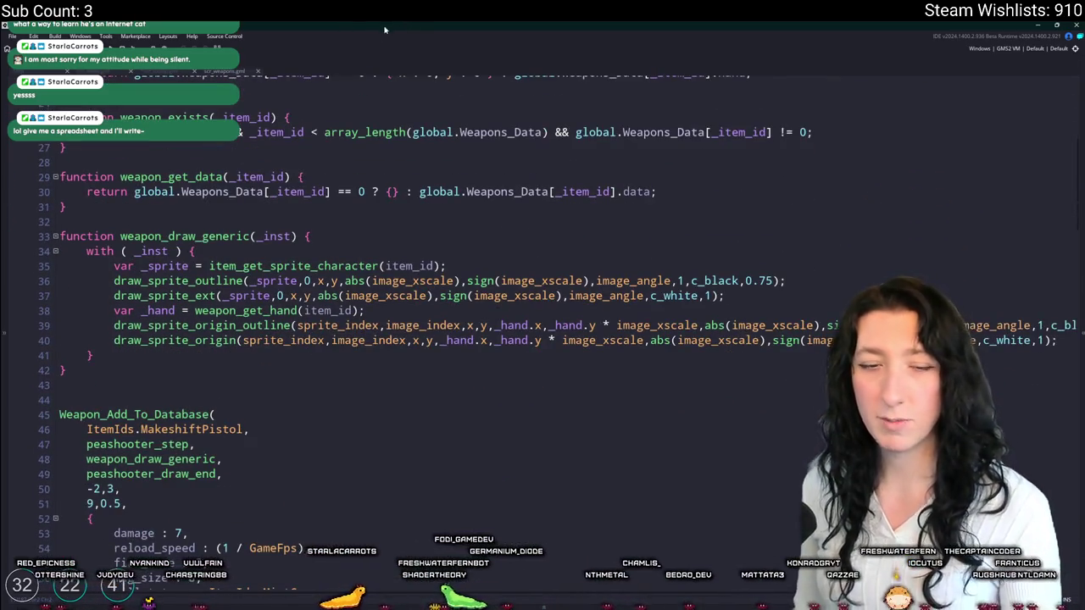
scroll(352, 255, down, 3)
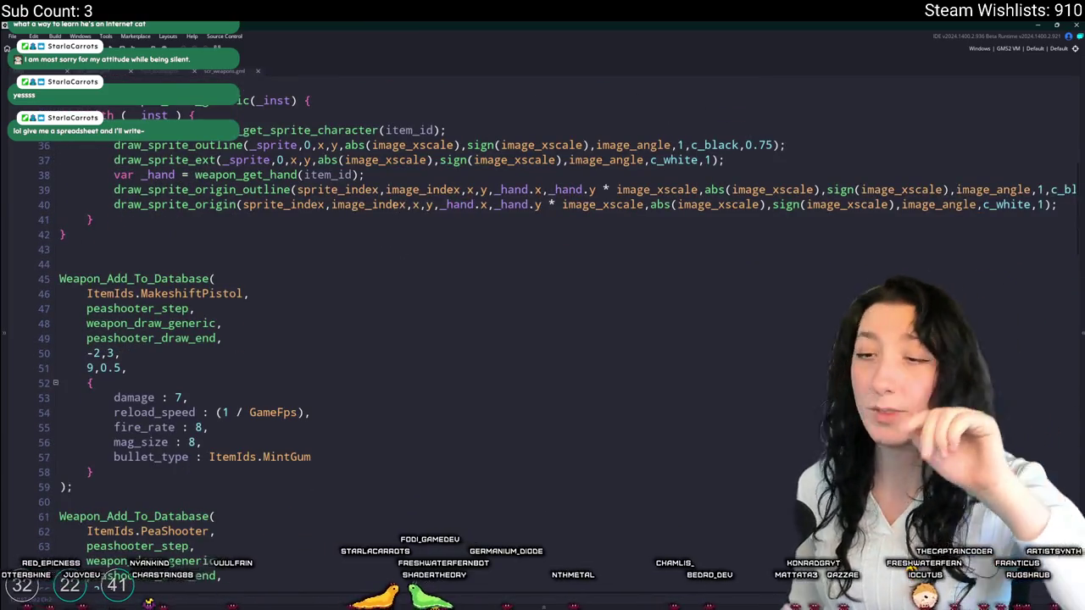
scroll(250, 385, down, 15)
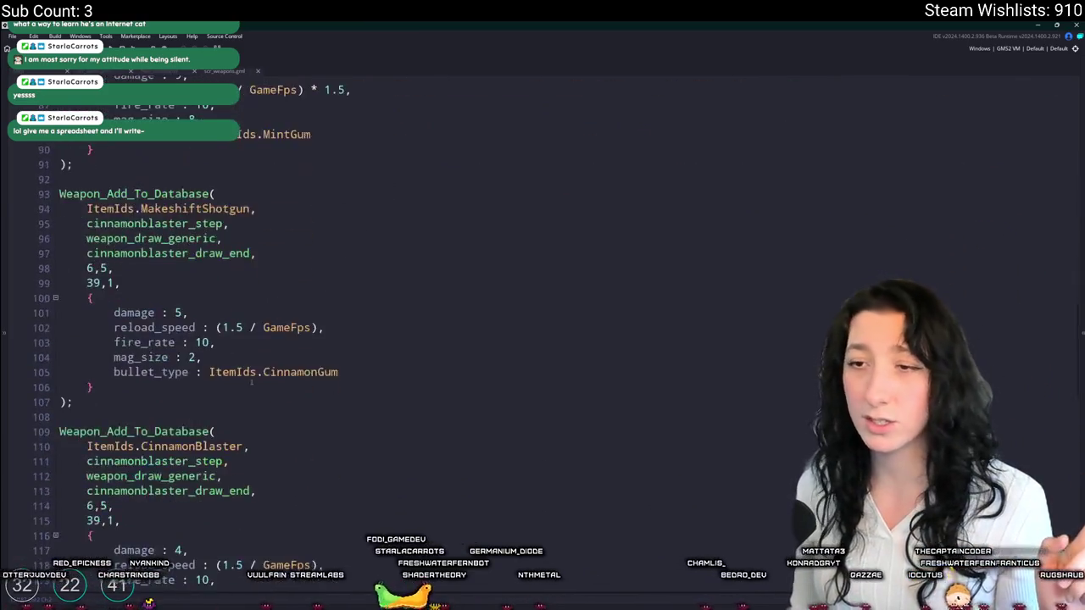
scroll(250, 385, down, 6)
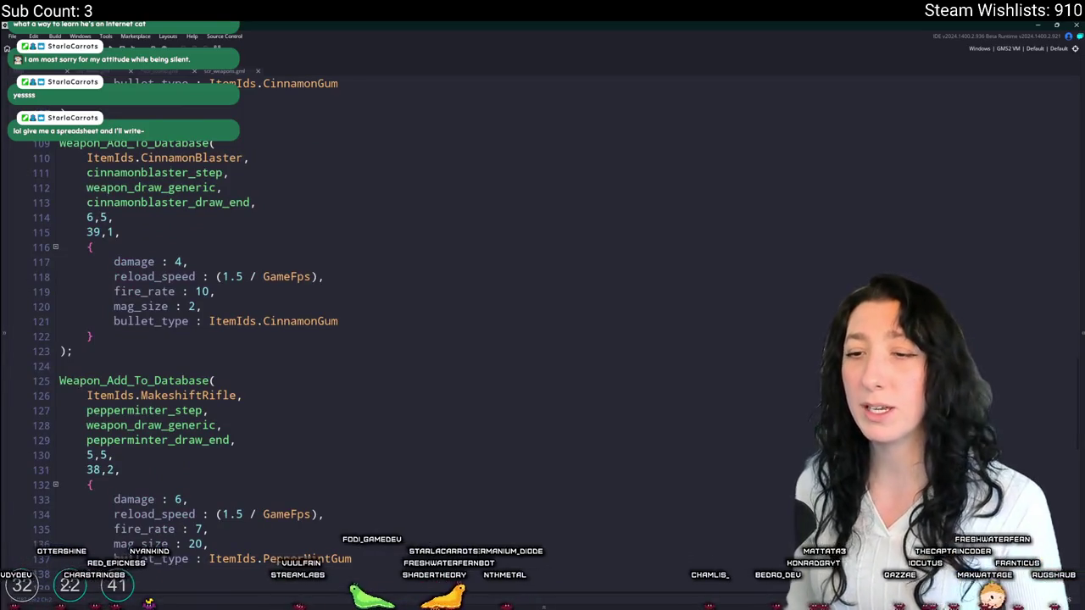
scroll(301, 304, down, 13)
scroll(301, 304, down, 4)
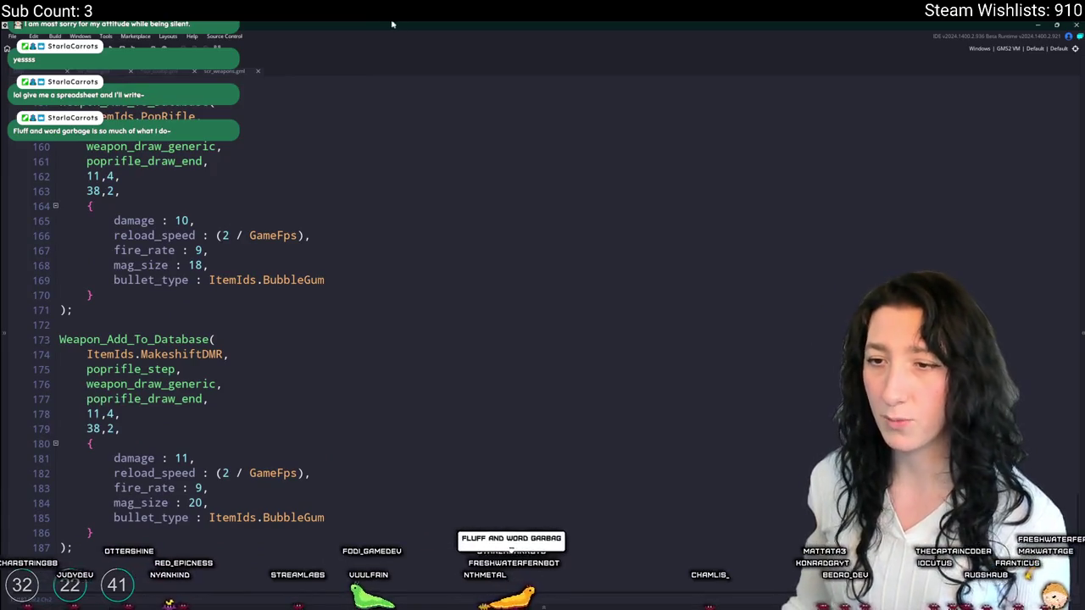
scroll(295, 377, up, 16)
scroll(296, 376, up, 19)
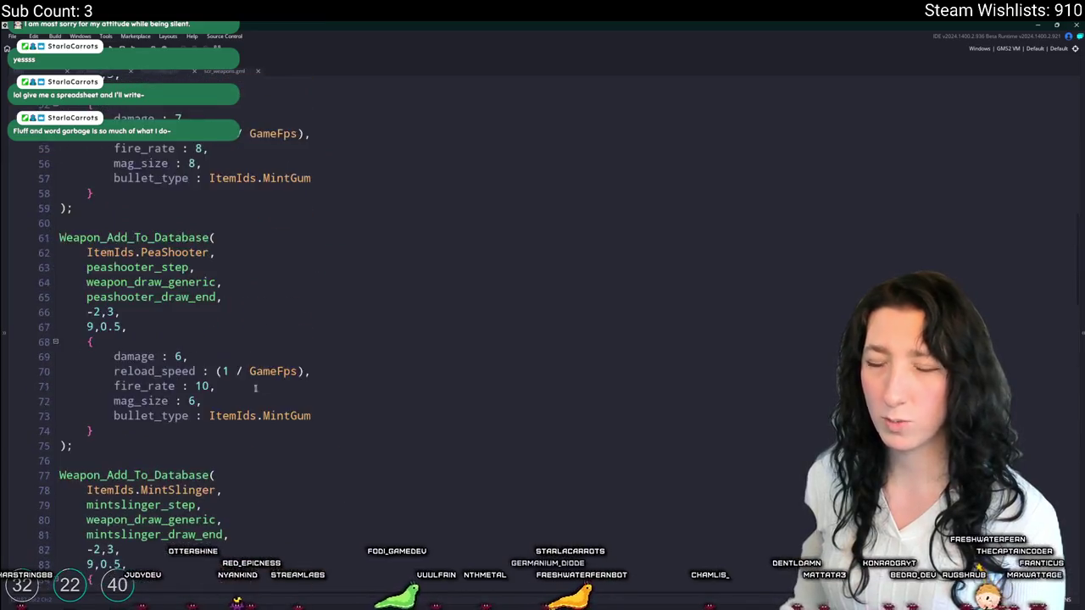
scroll(262, 387, up, 5)
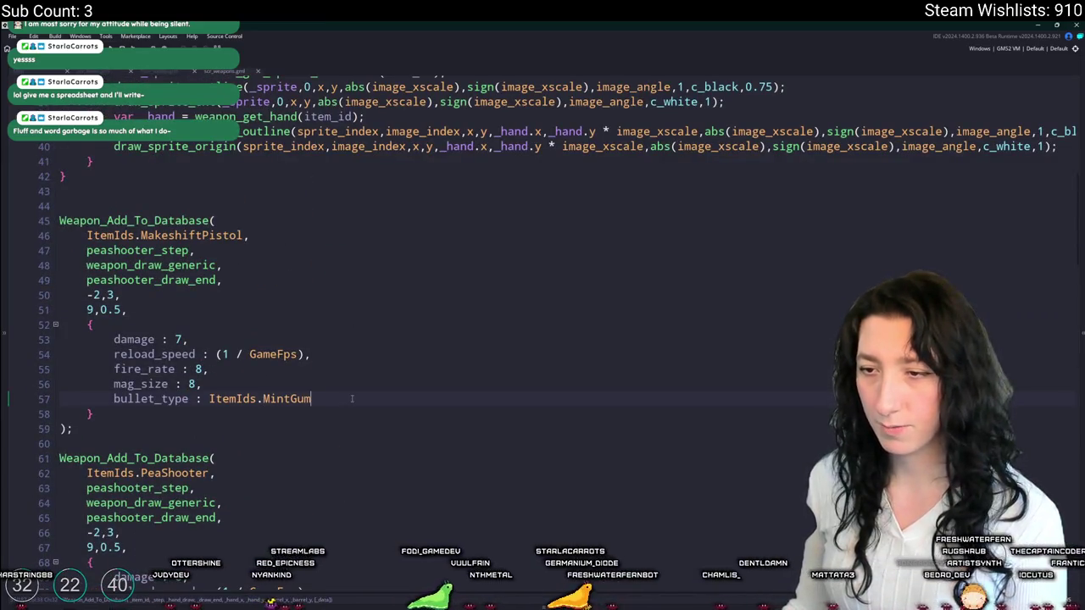
- Add a 'gum_enhancer : 4,' line after bullet_type in the Makeshift Pistol entry
text(,)
key(Return)
text(gum_enhancer : i)
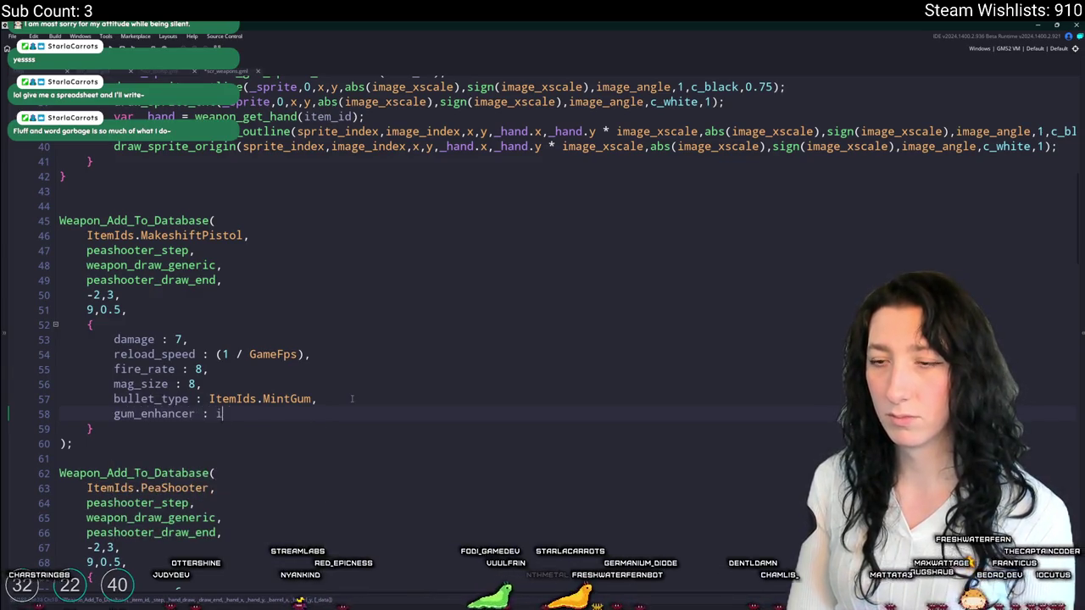
key(BackSpace)
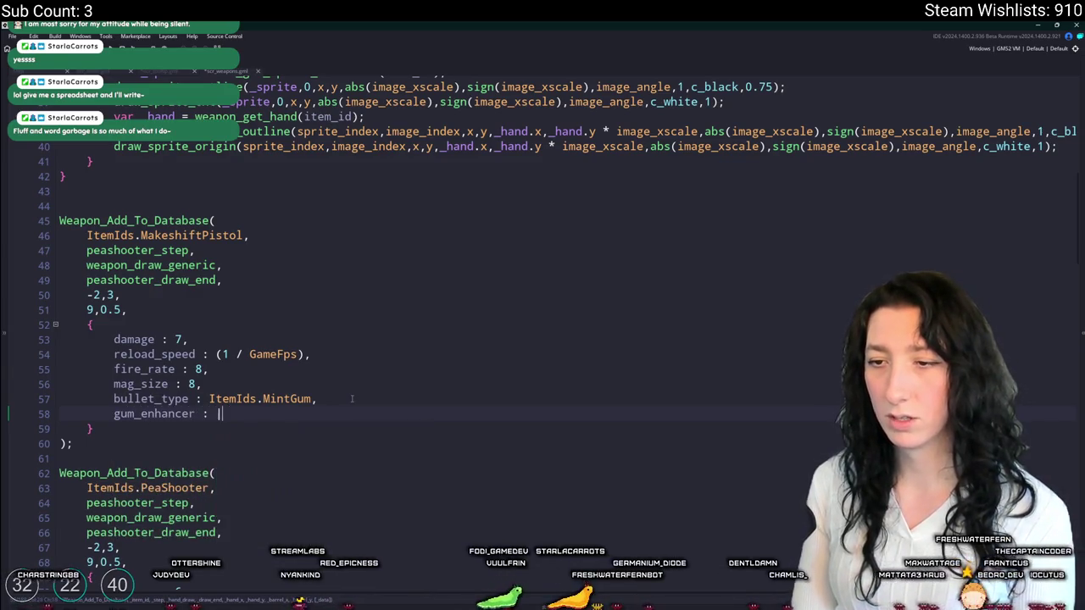
text(mi)
key(BackSpace)
key(BackSpace)
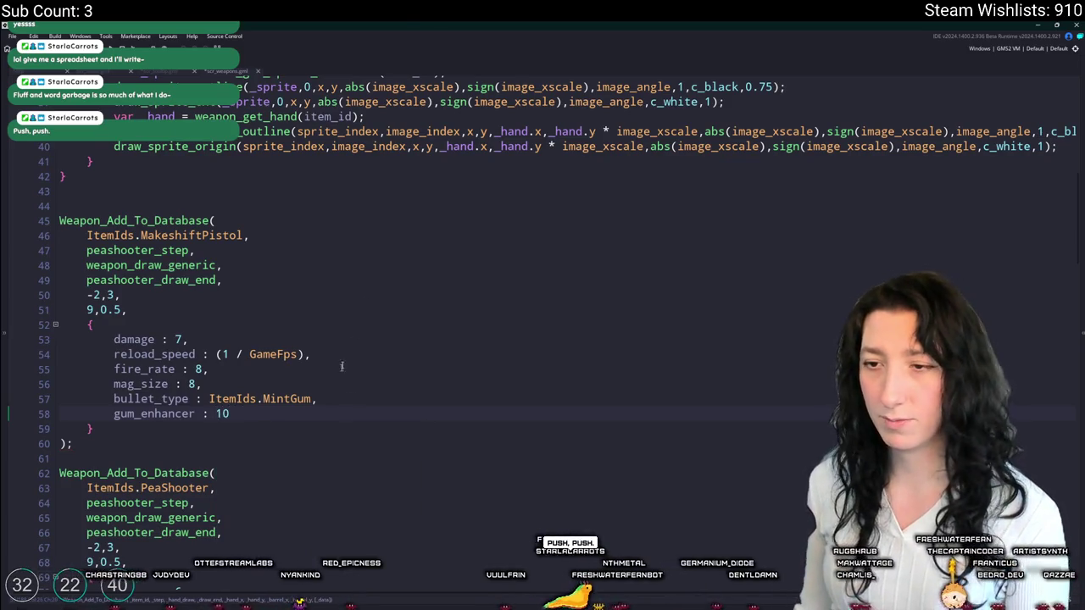
scroll(333, 390, down, 2)
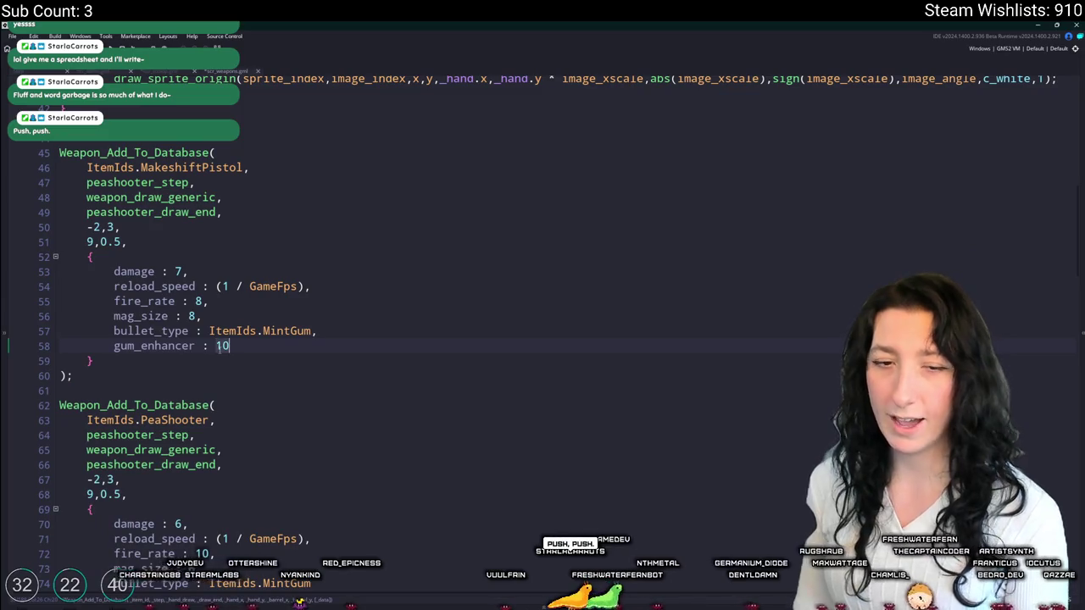
key(BackSpace)
key(BackSpace)
text(4)
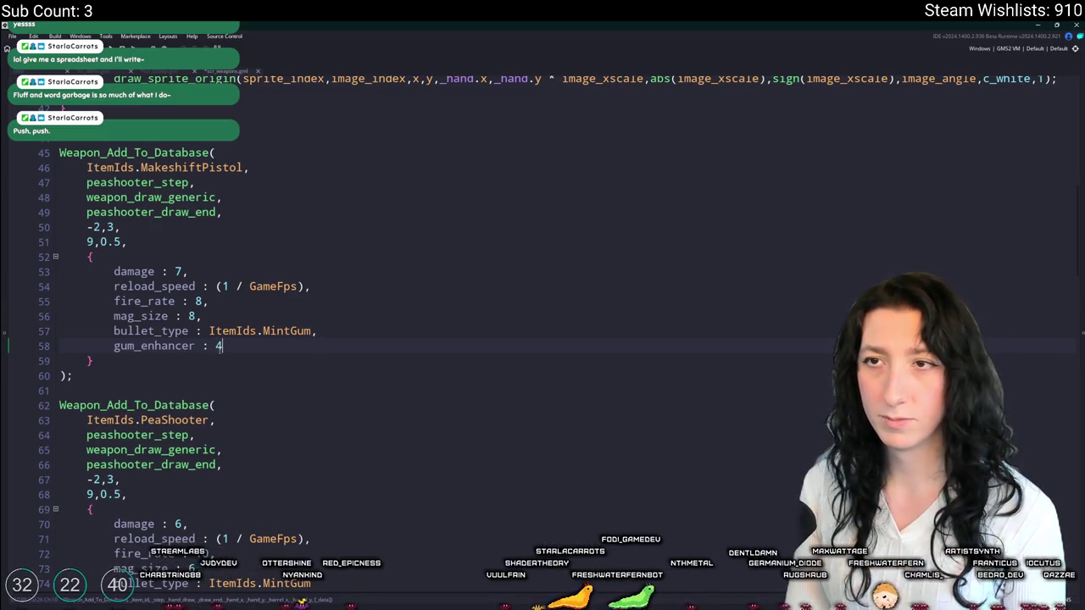
text(,)
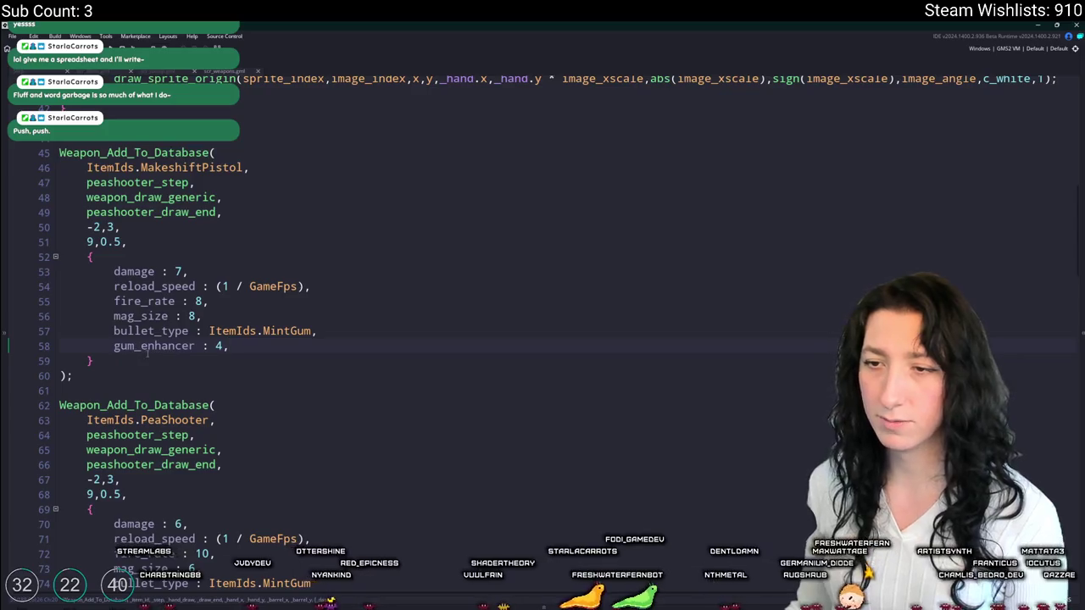
- Duplicate the gum_enhancer line and turn the copy into 'speed_reloader : 0.25'
key(ctrl+d)
double_click(147, 360)
text(speedk : 4,)
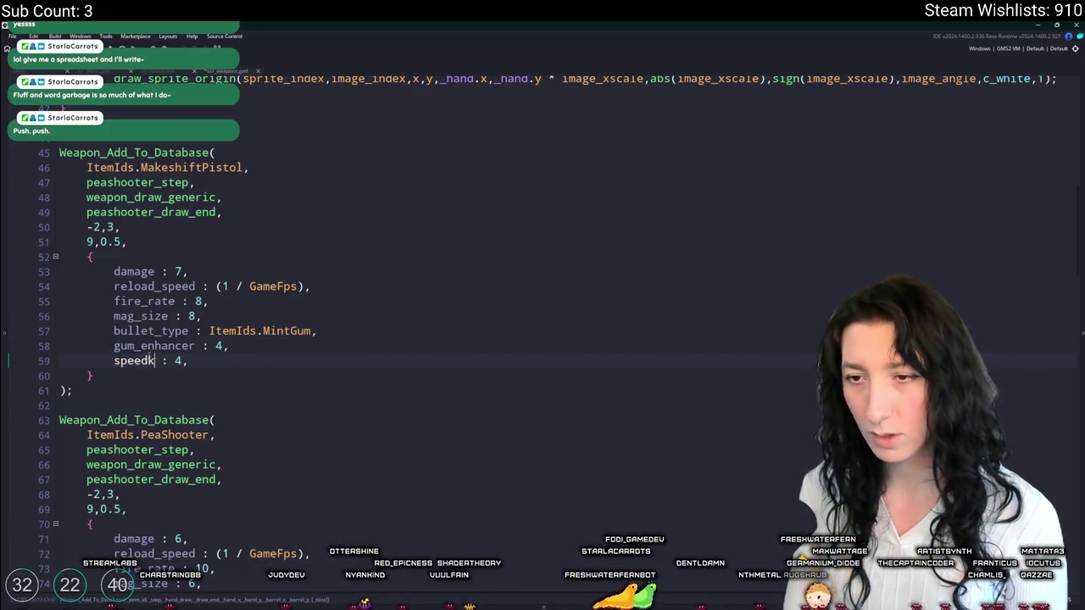
key(BackSpace)
text(_reloader)
click(269, 364)
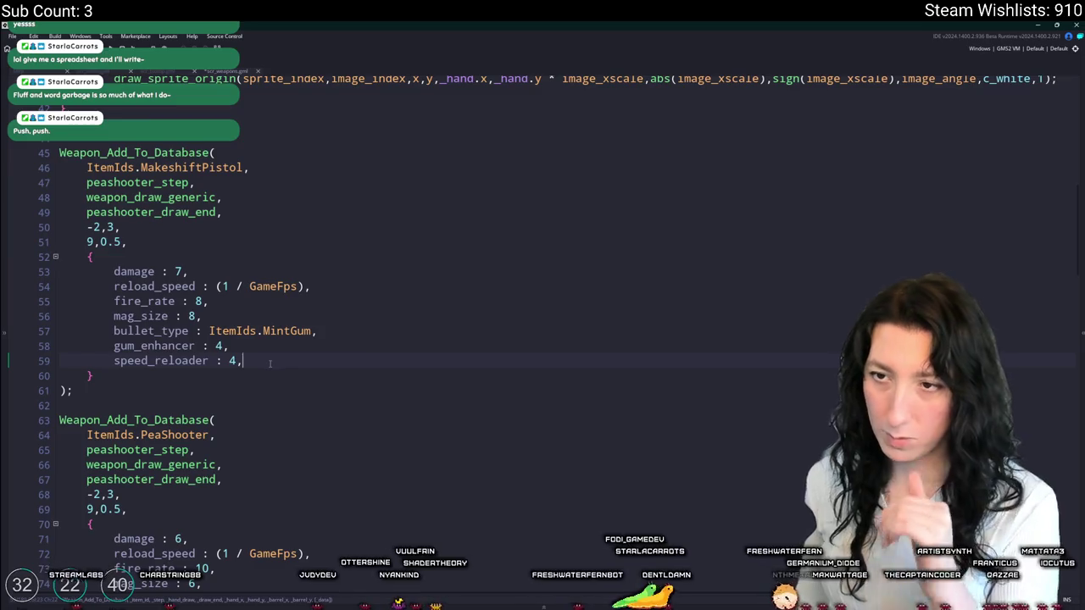
key(BackSpace)
double_click(231, 361)
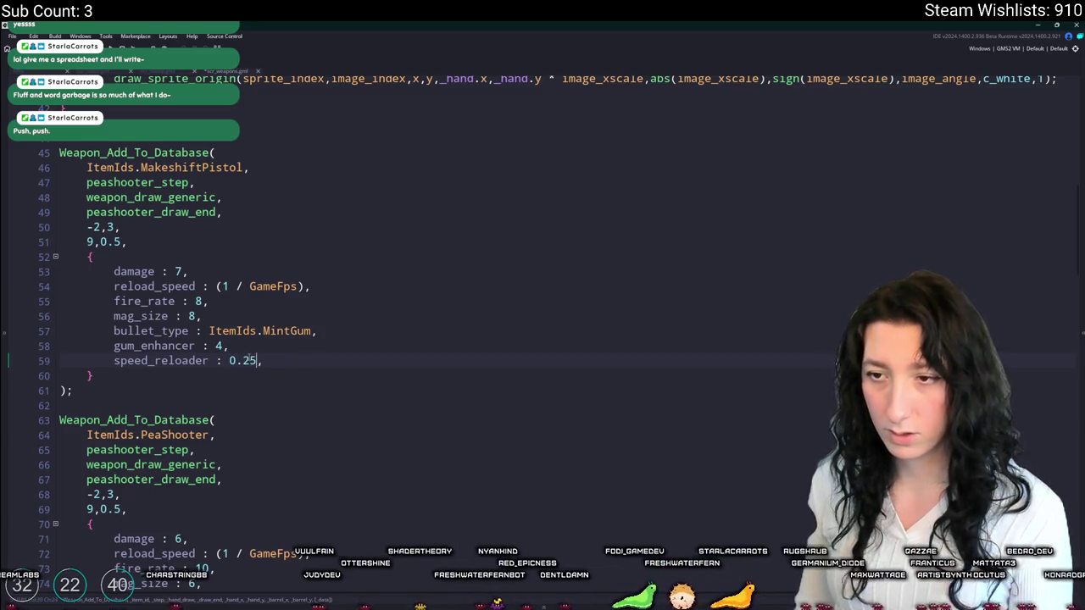
scroll(251, 383, down, 1)
drag(283, 303, 114, 310)
click(308, 293)
click(336, 281)
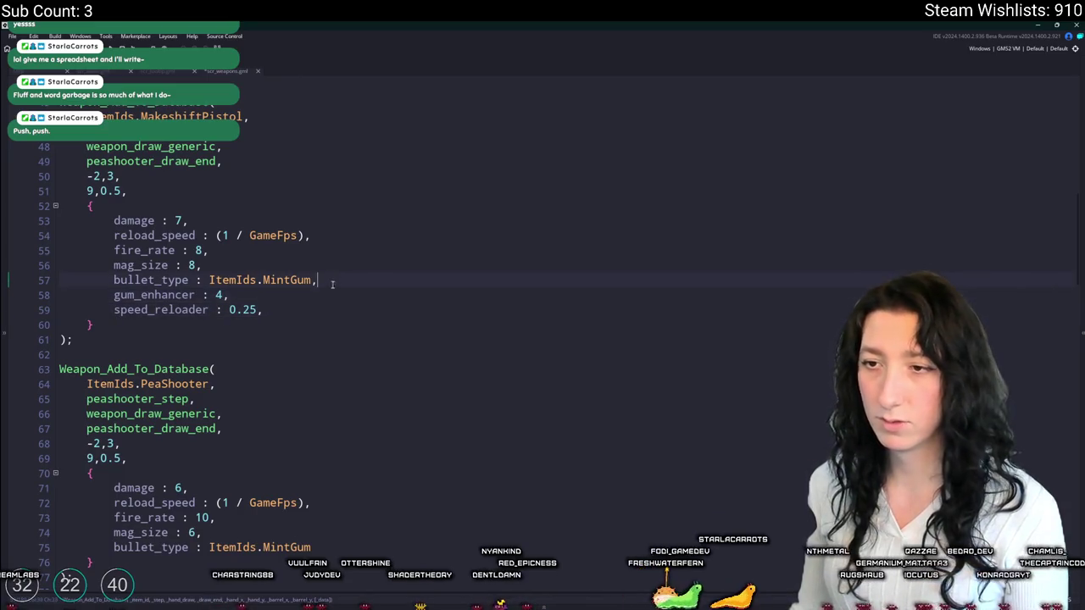
- Duplicate the speed_reloader line as ammo_drum, checking the pistol's upgrades in scr_items
key(ctrl+d)
double_click(161, 324)
text(ammo_dr)
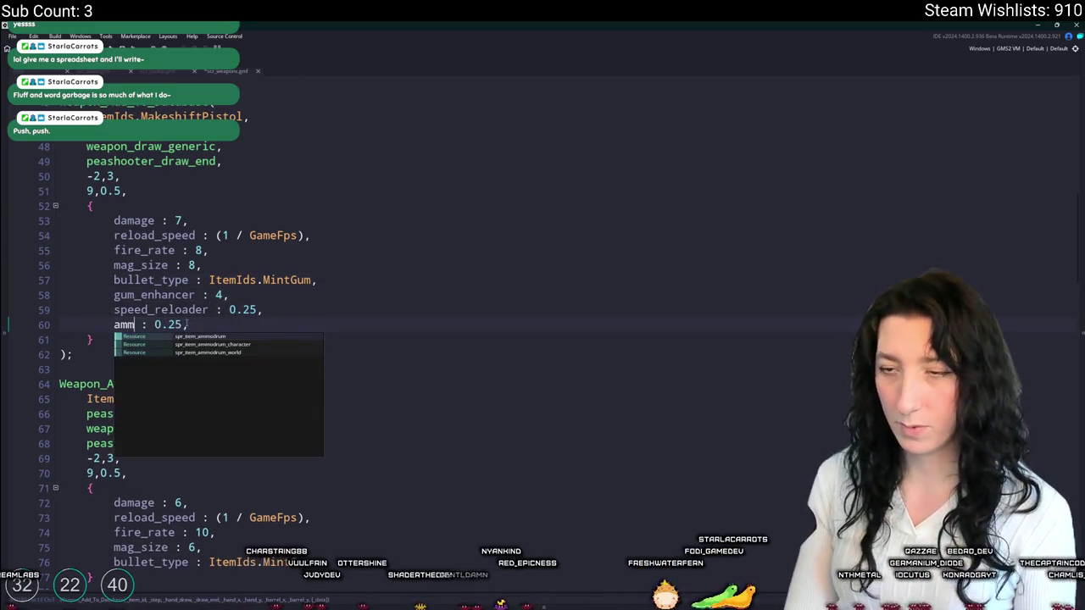
text(um)
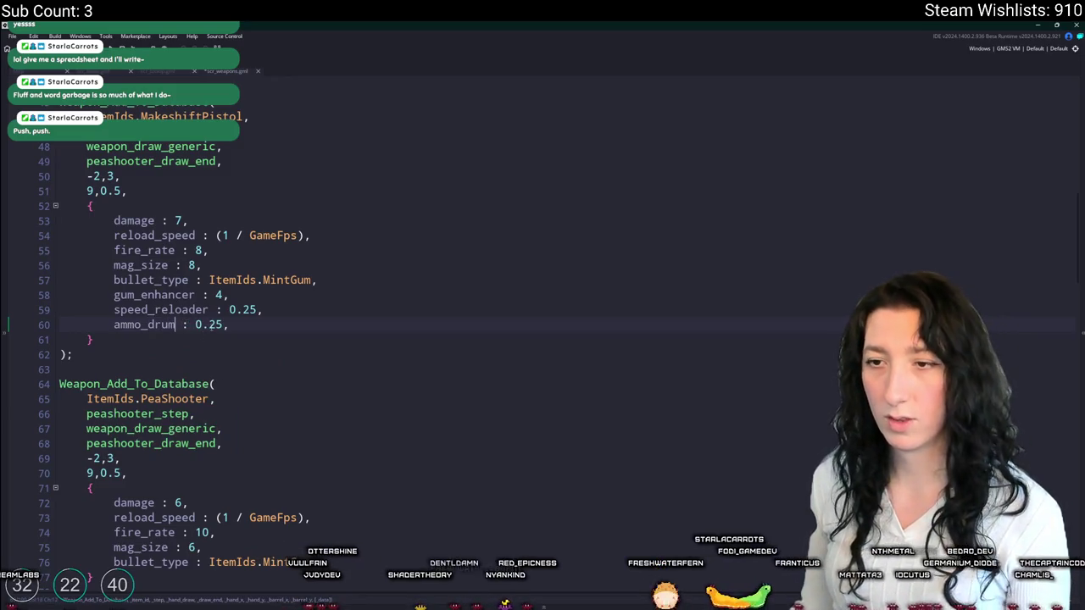
double_click(212, 325)
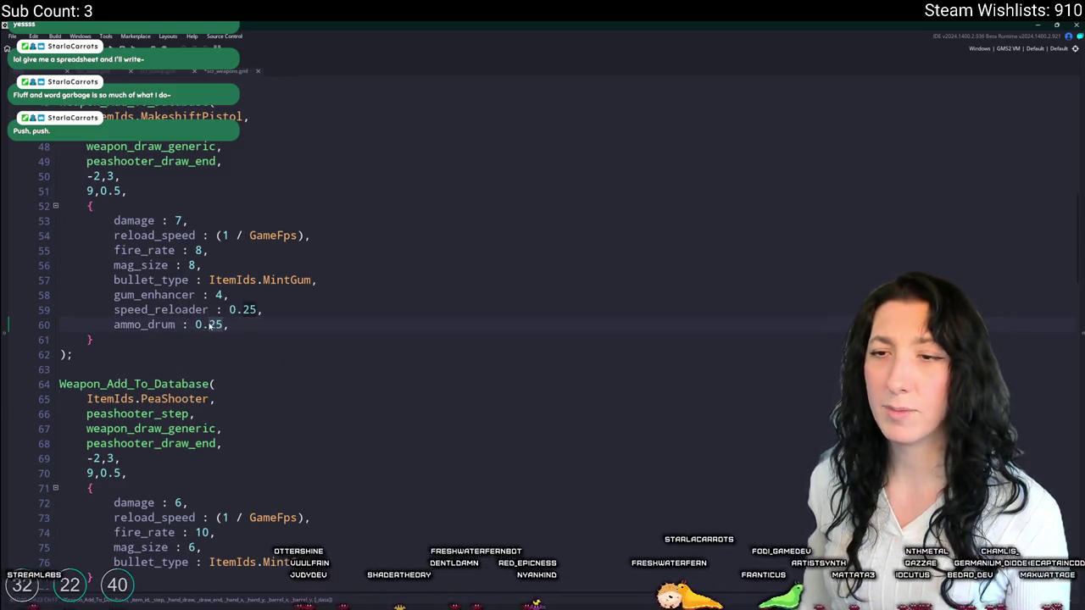
click(120, 73)
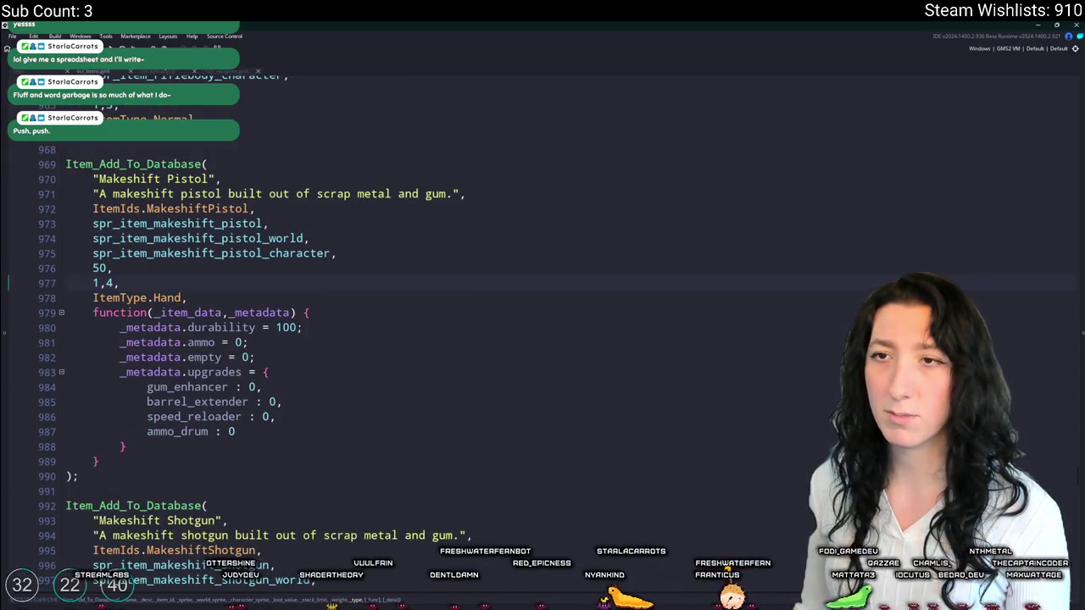
key(ctrl+Tab)
key(ctrl+Tab)
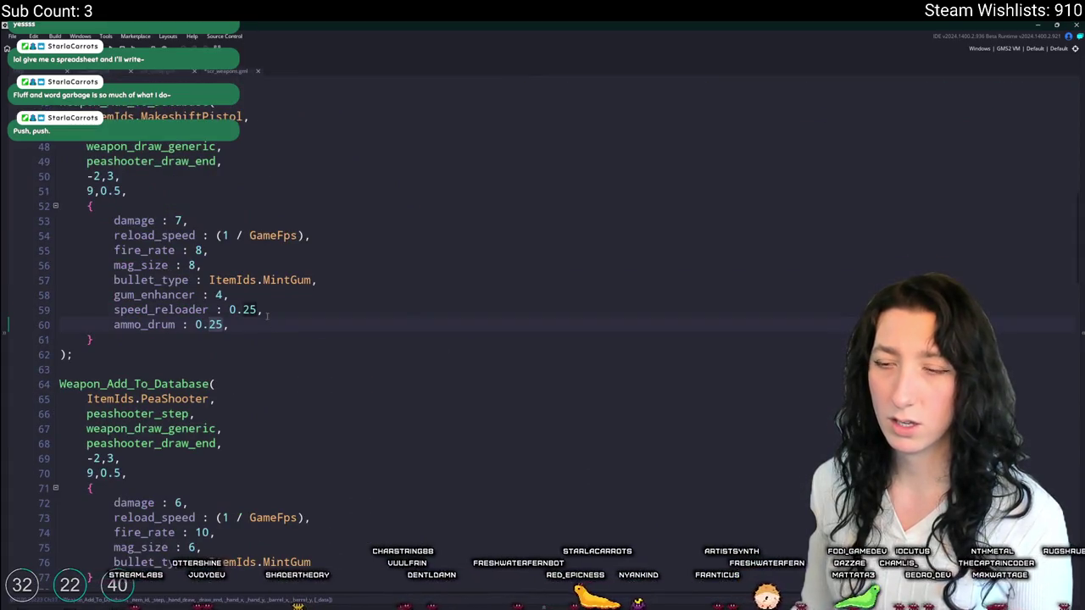
- Adjust the ammo_drum value and remove the extra ammo_drum : 6 line, keeping ammo_drum : 8
drag(224, 325, 197, 326)
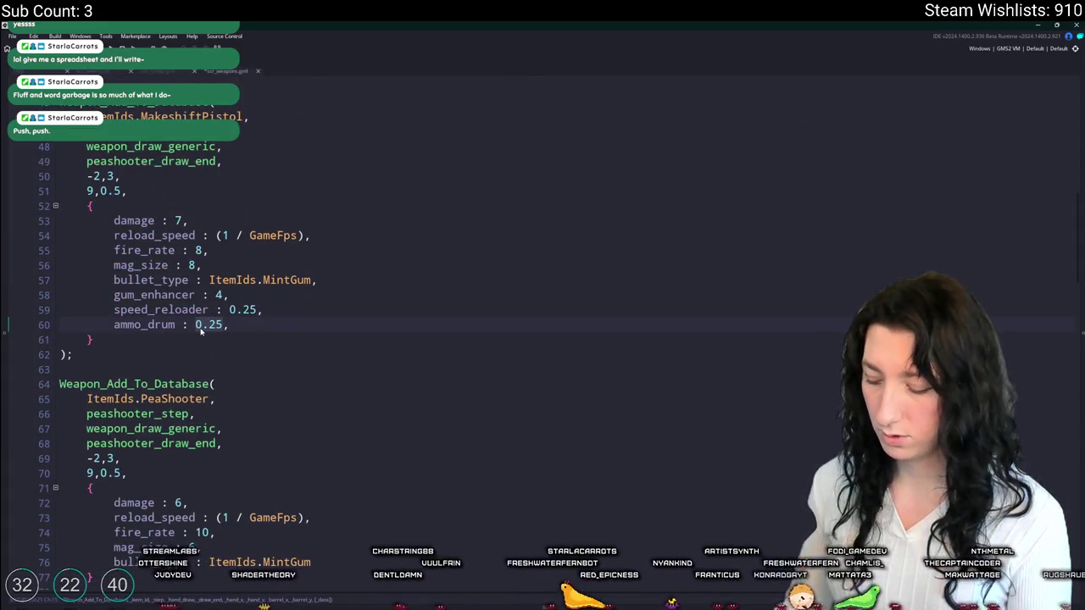
text(6)
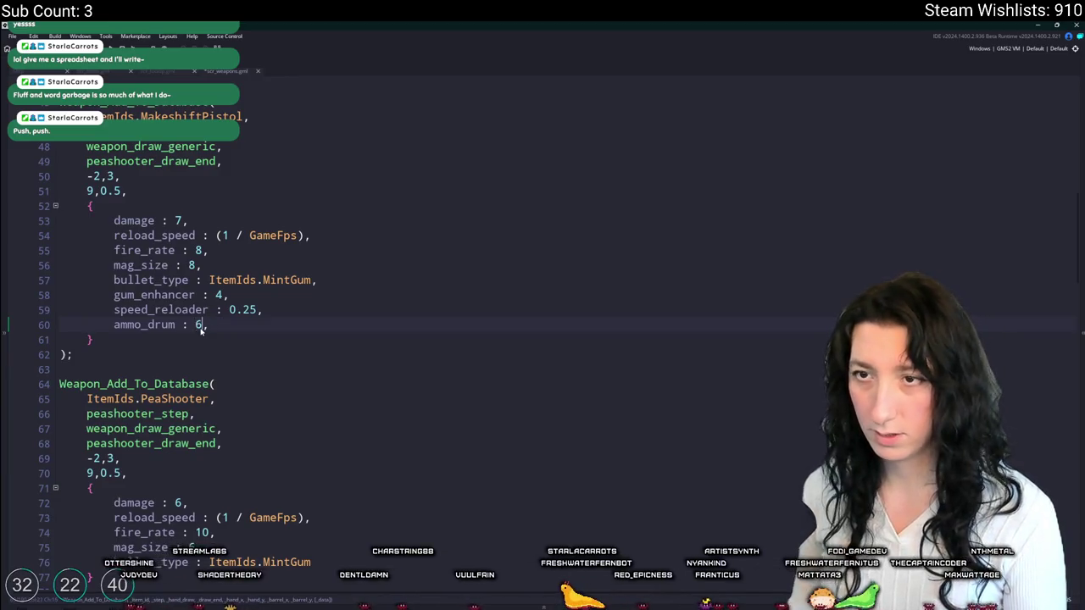
key(ctrl+d)
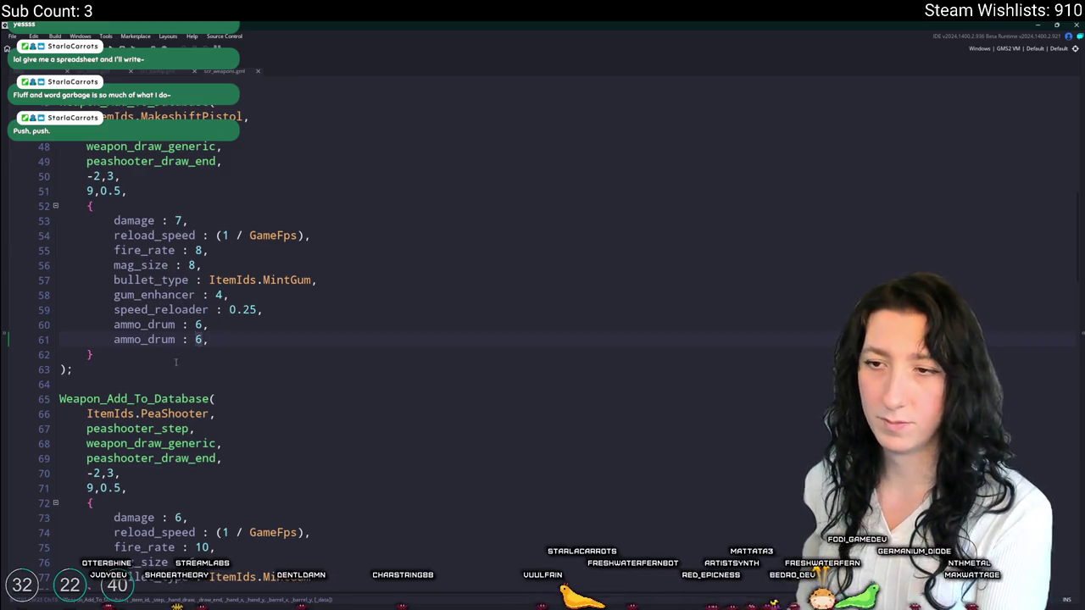
text(8)
double_click(120, 340)
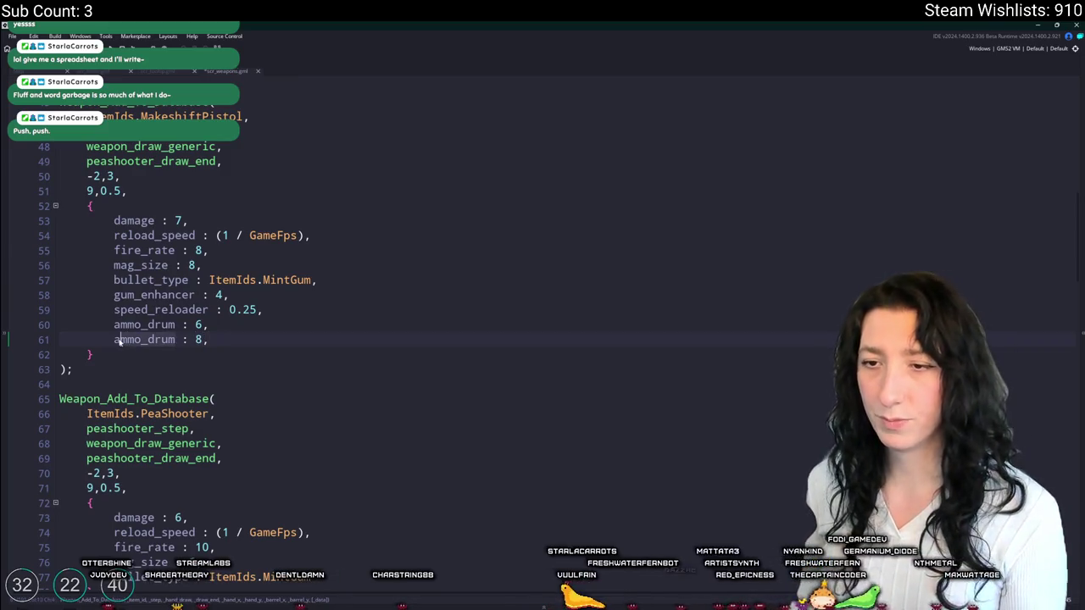
click(268, 310)
key(shift+Down)
key(BackSpace)
- Copy the ammo_drum line into a new 'barrel_extender : 0.5' line
key(ctrl+d)
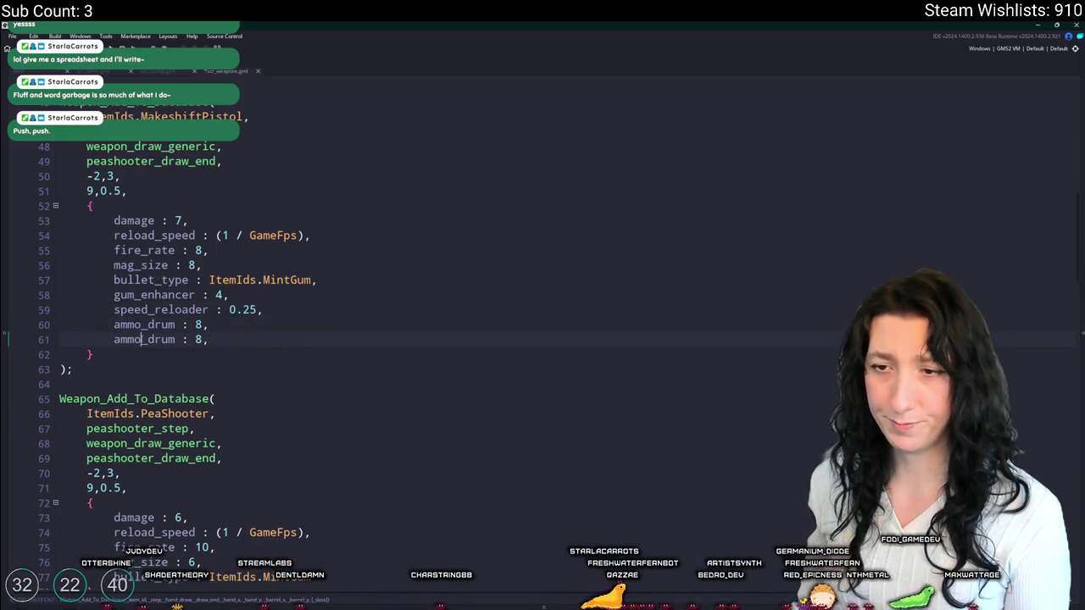
double_click(144, 339)
text(barrel_extender)
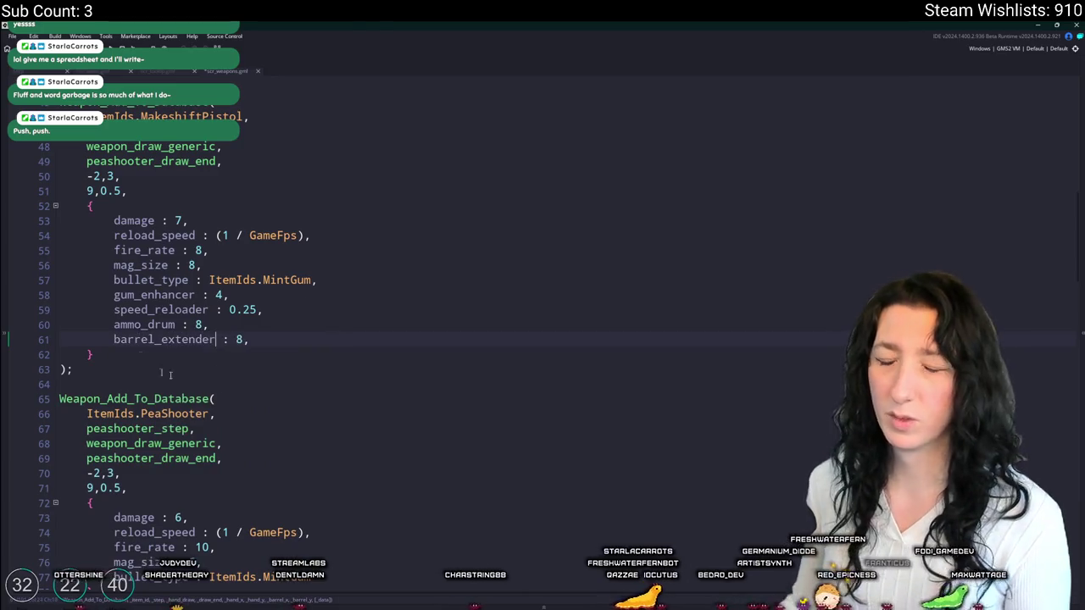
click(257, 340)
double_click(239, 339)
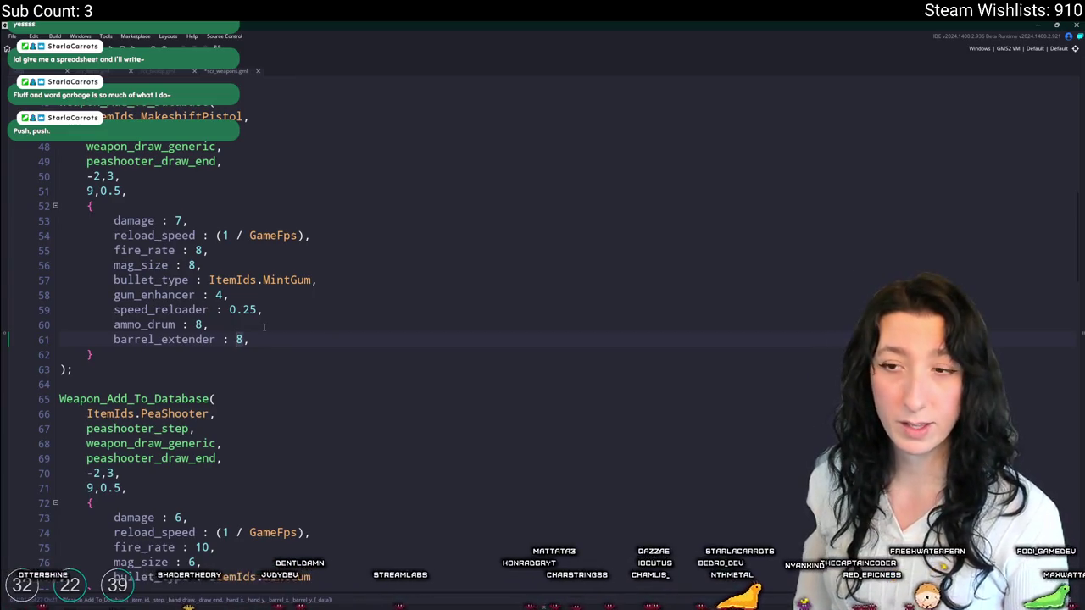
text(0.5)
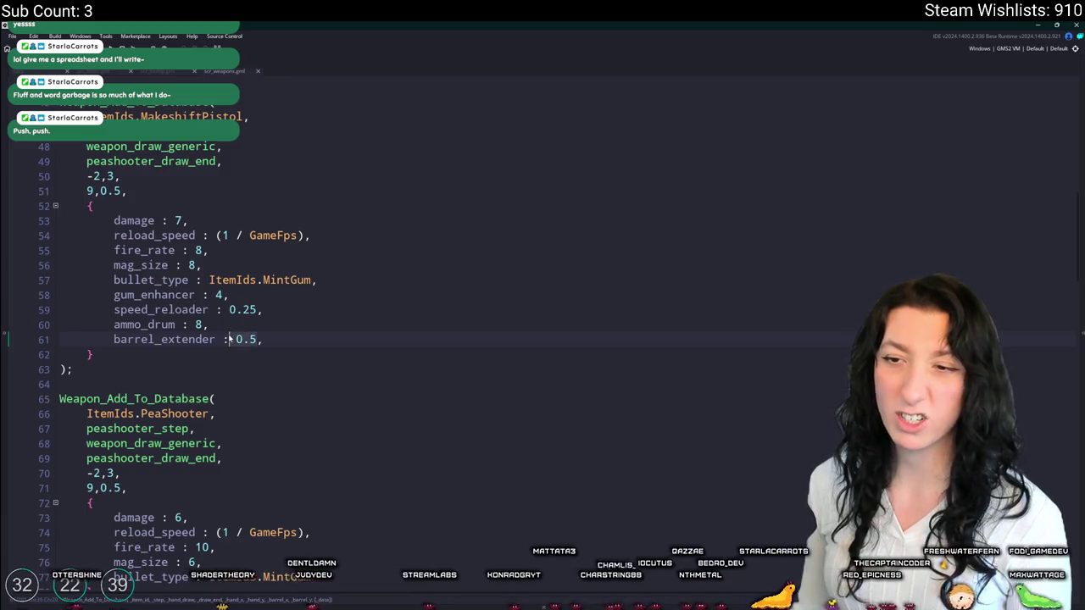
click(185, 294)
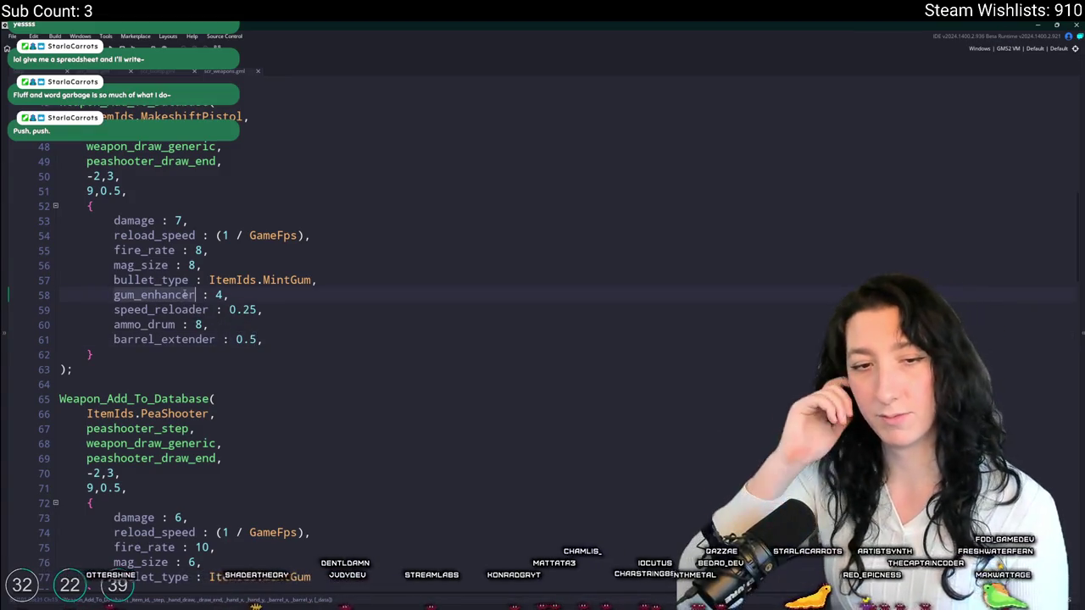
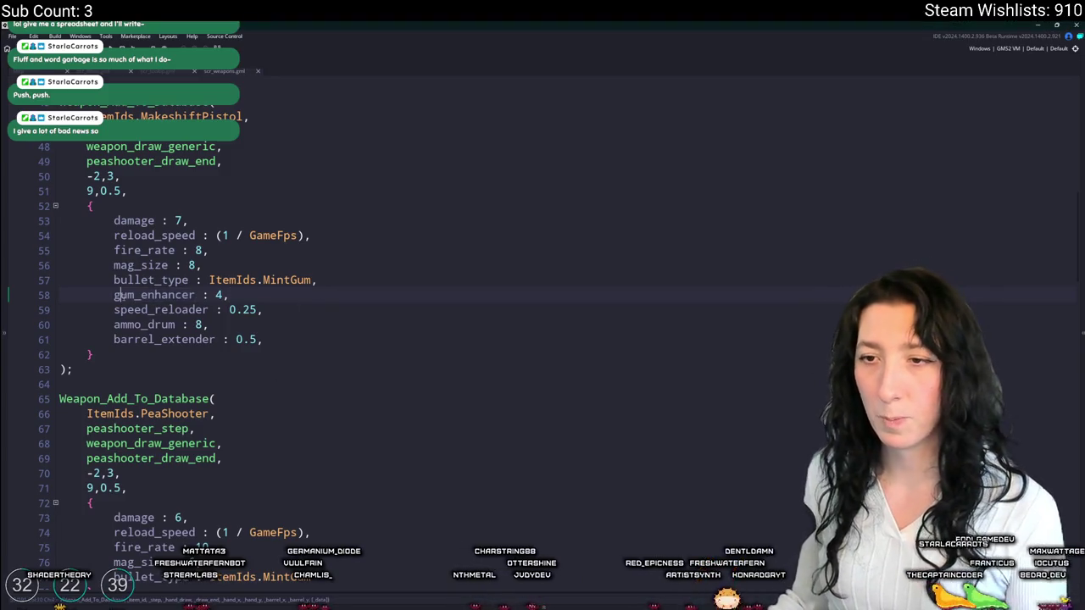
- Return to scr_weapons and try a gum_enhancer value of 4, then delete it
key(ctrl+Tab)
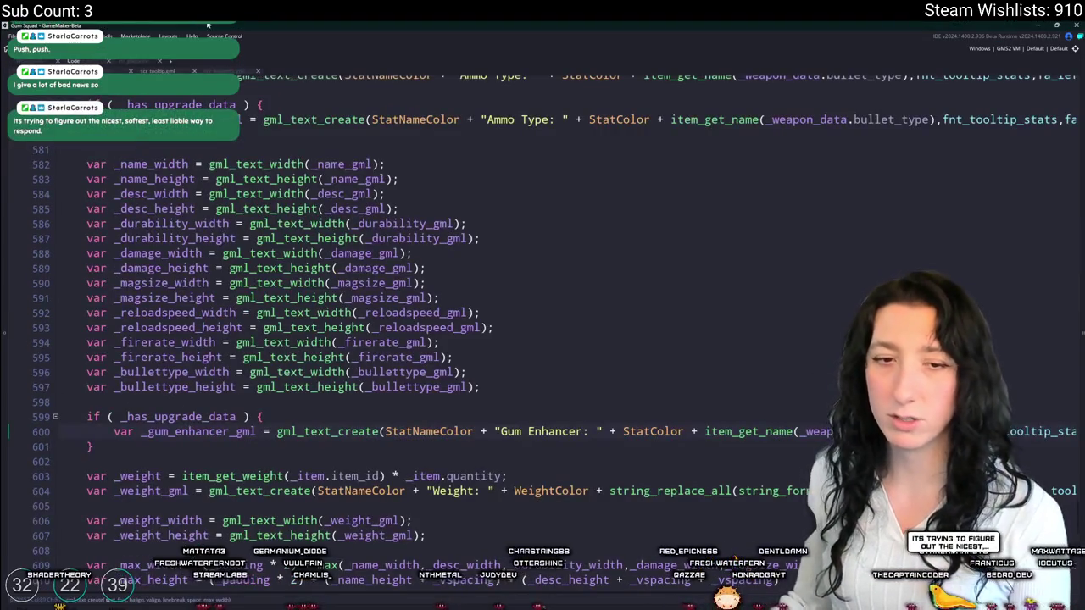
key(ctrl+Tab)
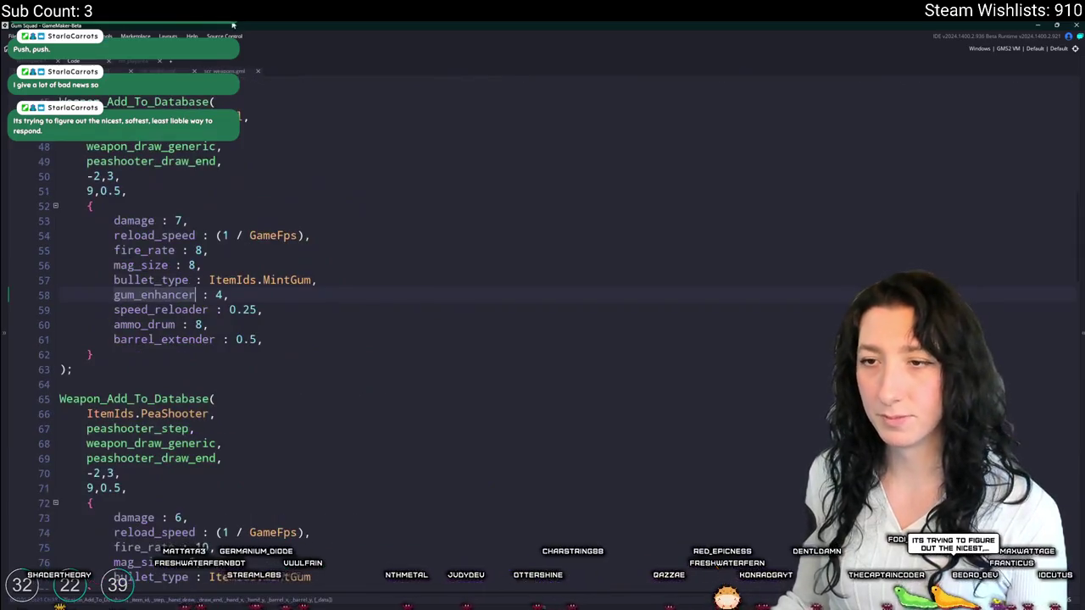
click(197, 297)
text(0.5)
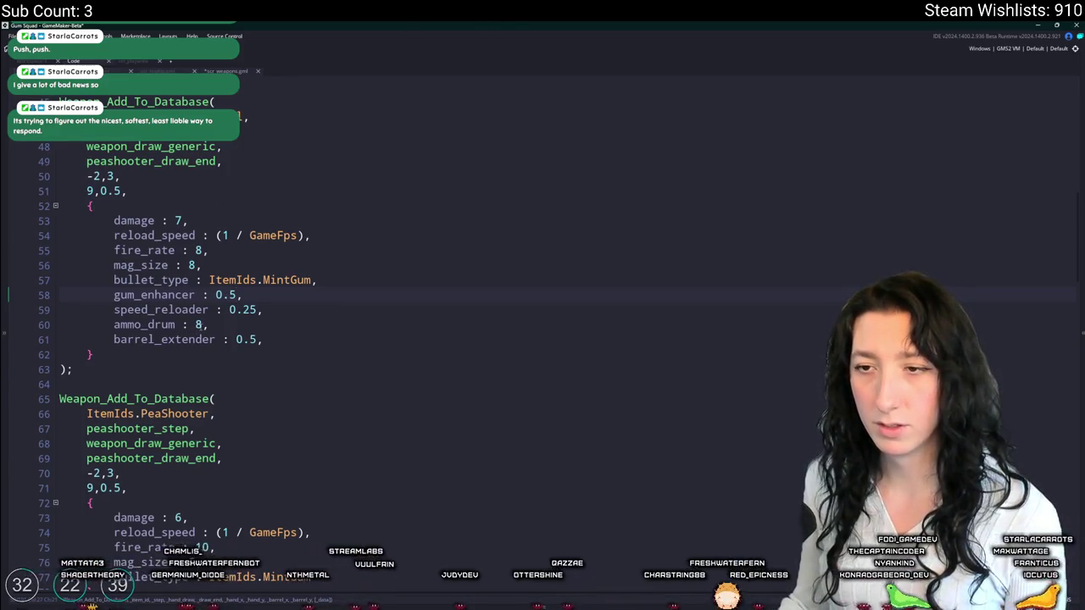
key(BackSpace)
key(BackSpace)
key(BackSpace)
text(4)
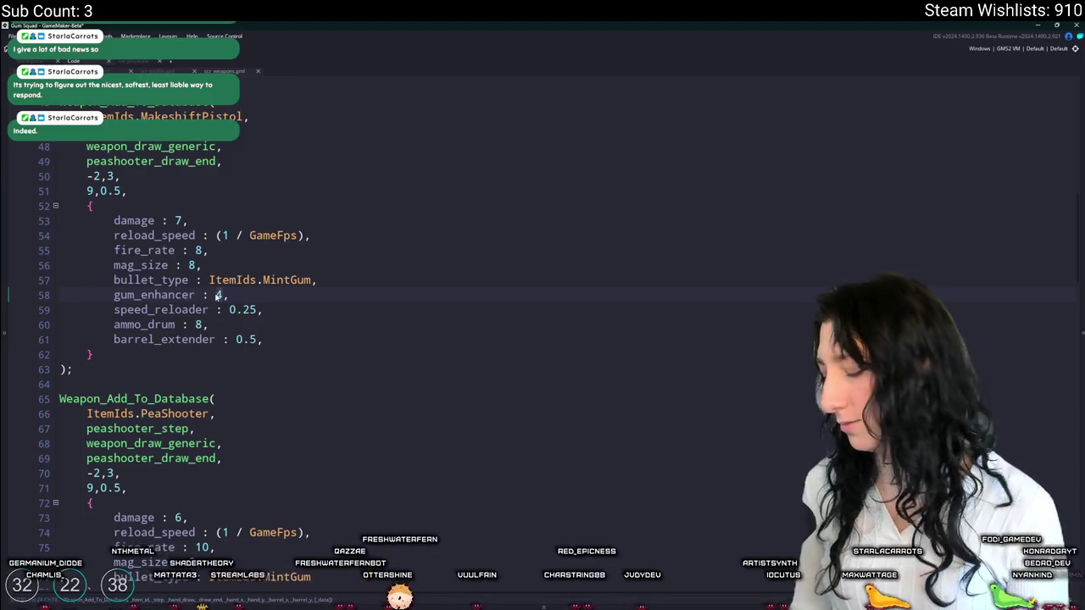
key(Delete)
key(Delete)
text(0.5)
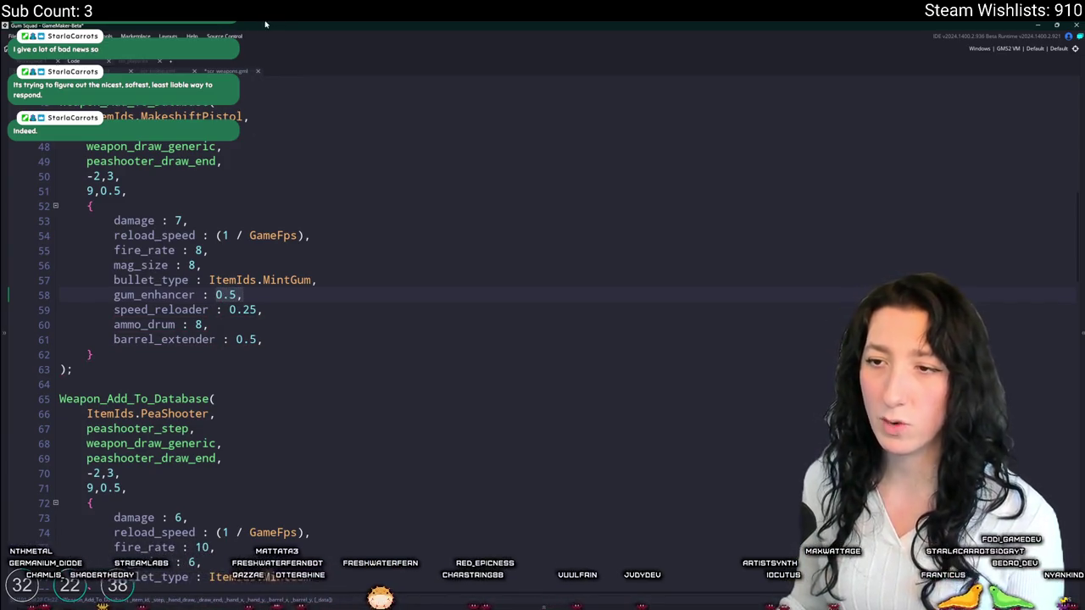
- Restore the MakeshiftPistol's speed_reloader value from 0.4 to 0.25
key(Down)
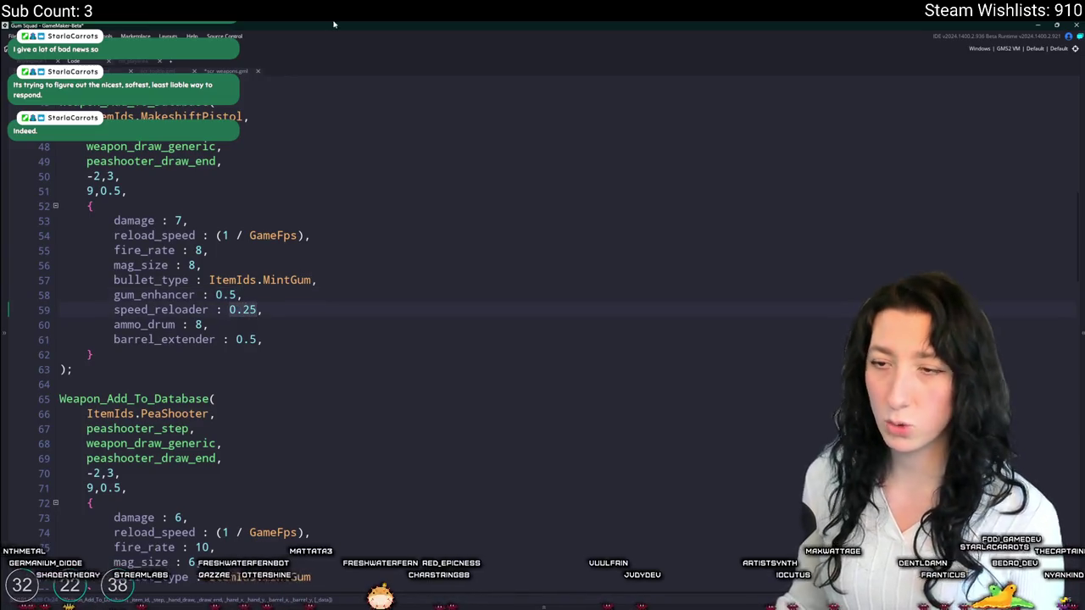
key(Down)
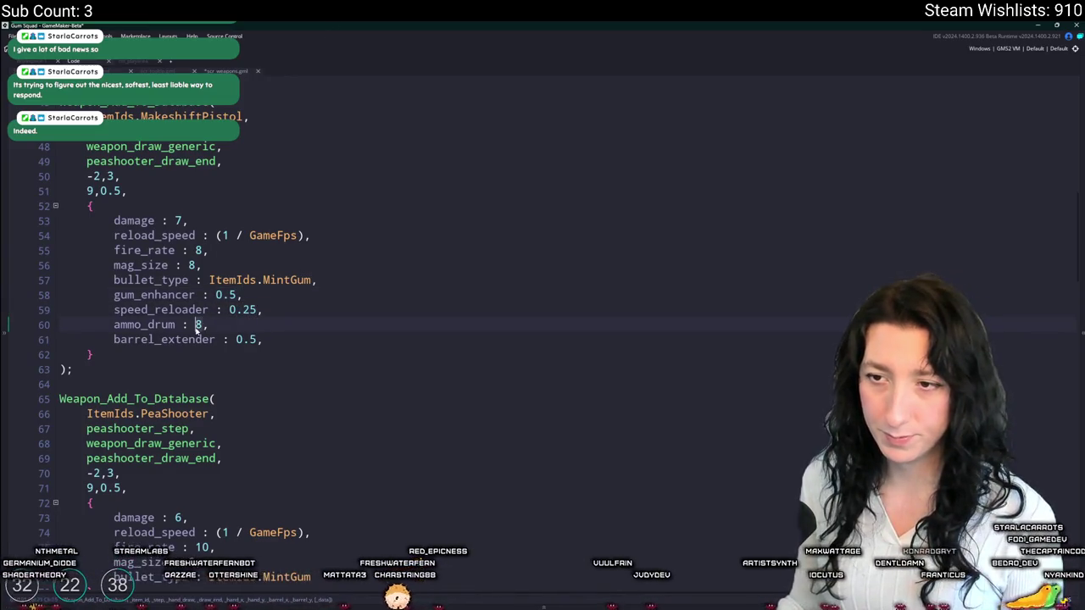
key(Up)
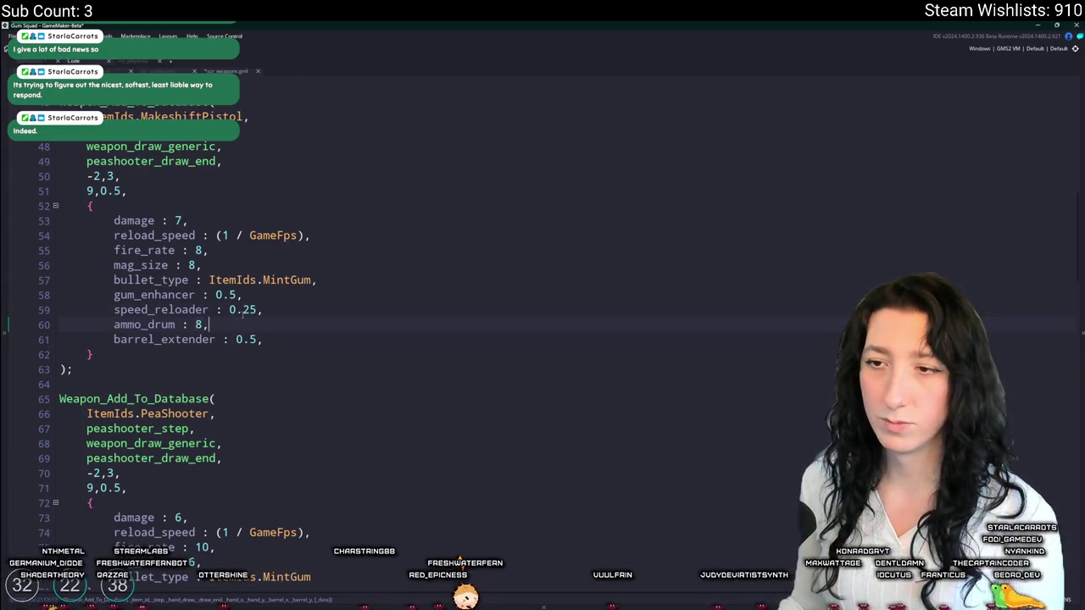
double_click(250, 311)
text(4)
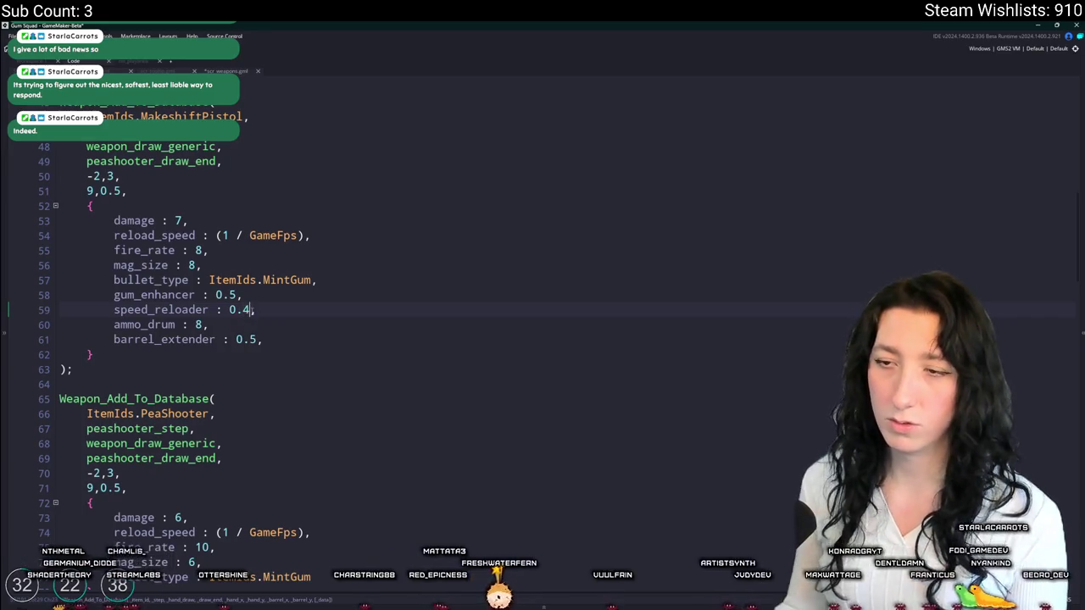
click(174, 325)
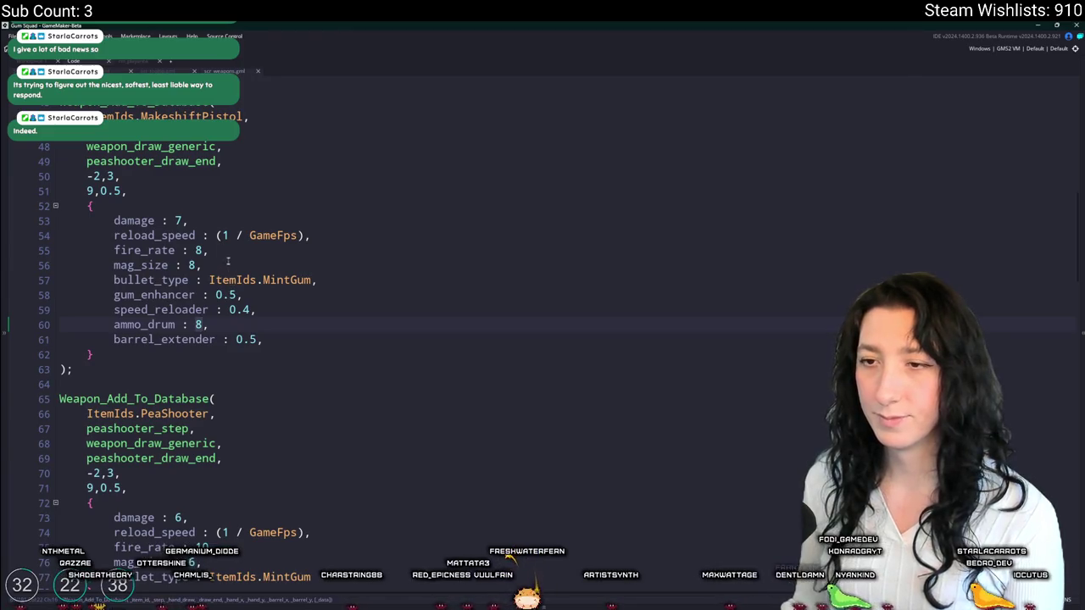
key(Up)
key(End)
key(Left)
key(BackSpace)
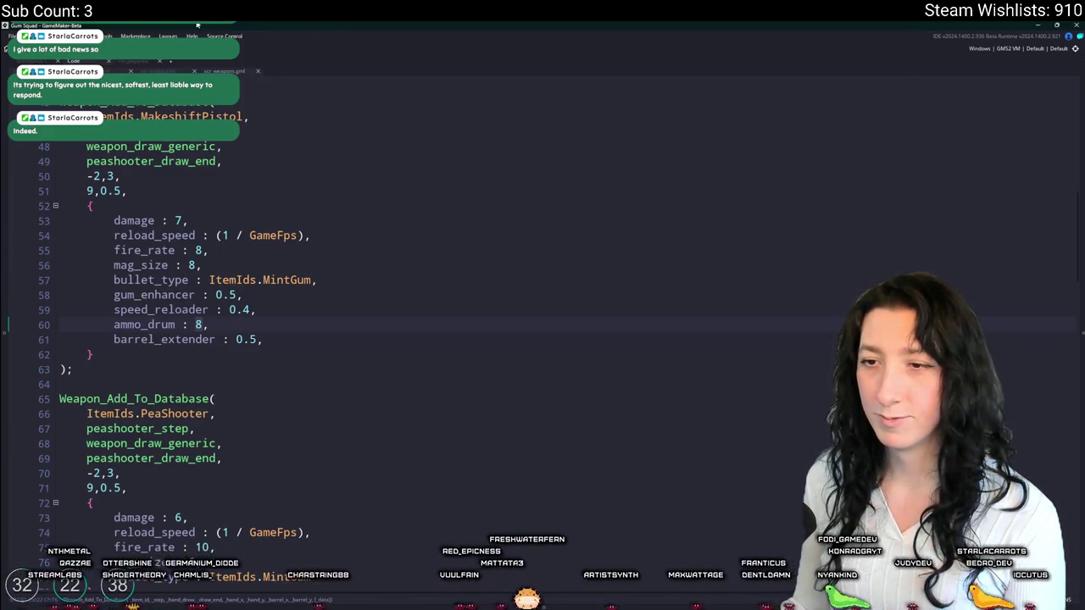
text(25)
- Change gum_enhancer from 0.5 to 5 and bring up the tooltip script
key(Up)
key(End)
key(Left)
key(BackSpace)
key(BackSpace)
key(BackSpace)
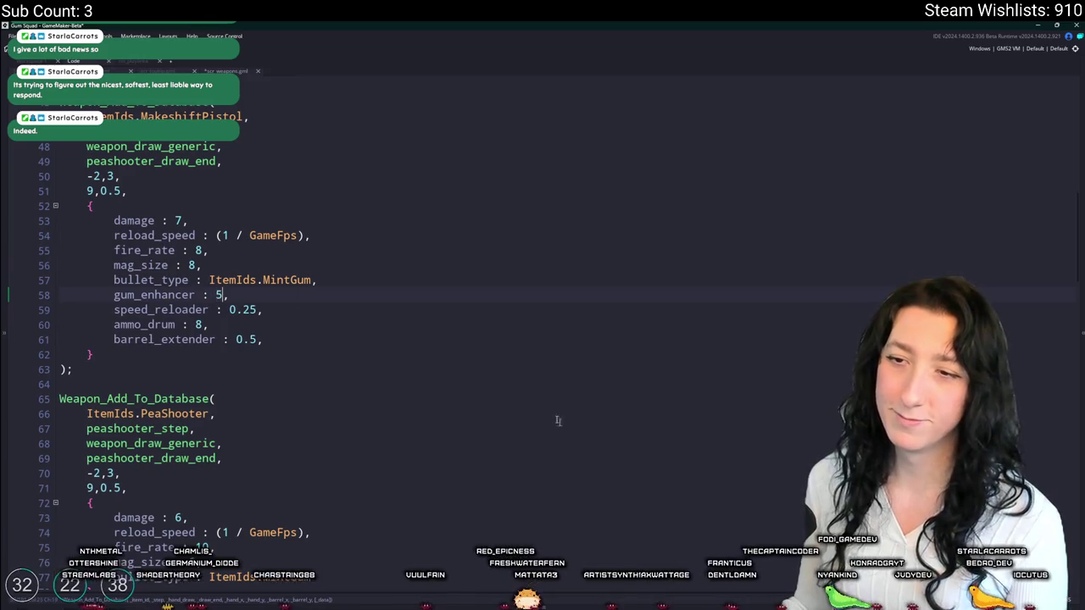
text(5)
key(ctrl+Tab)
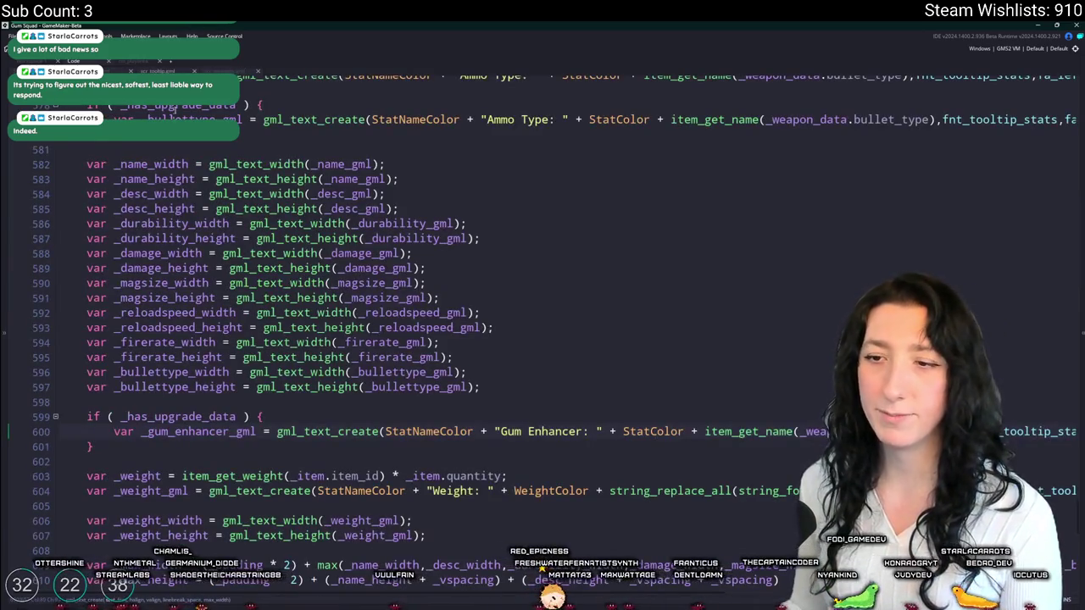
scroll(260, 393, down, 1)
key(Up)
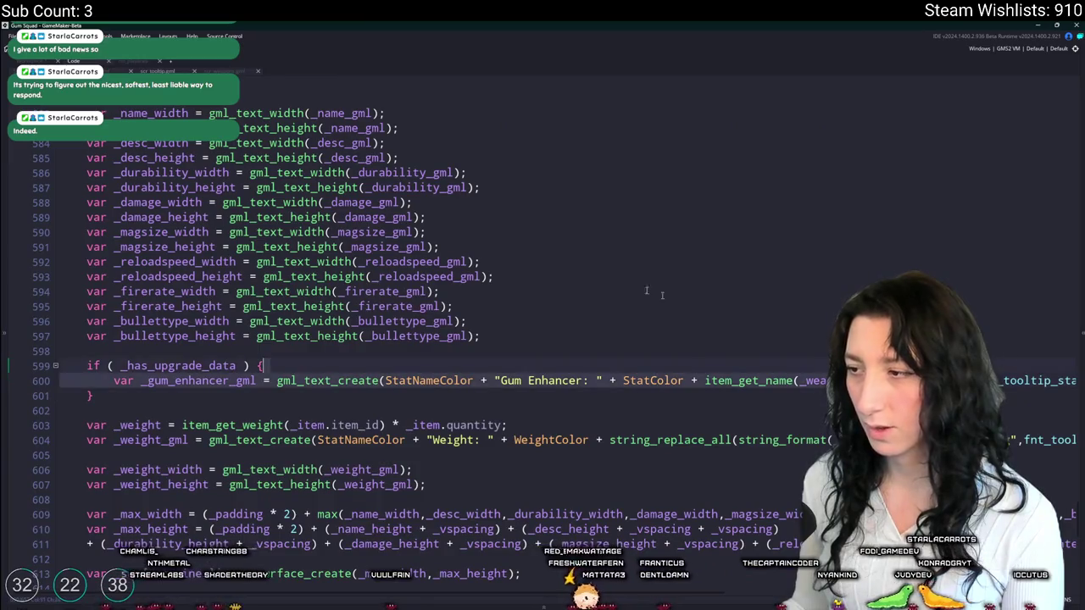
scroll(595, 391, up, 6)
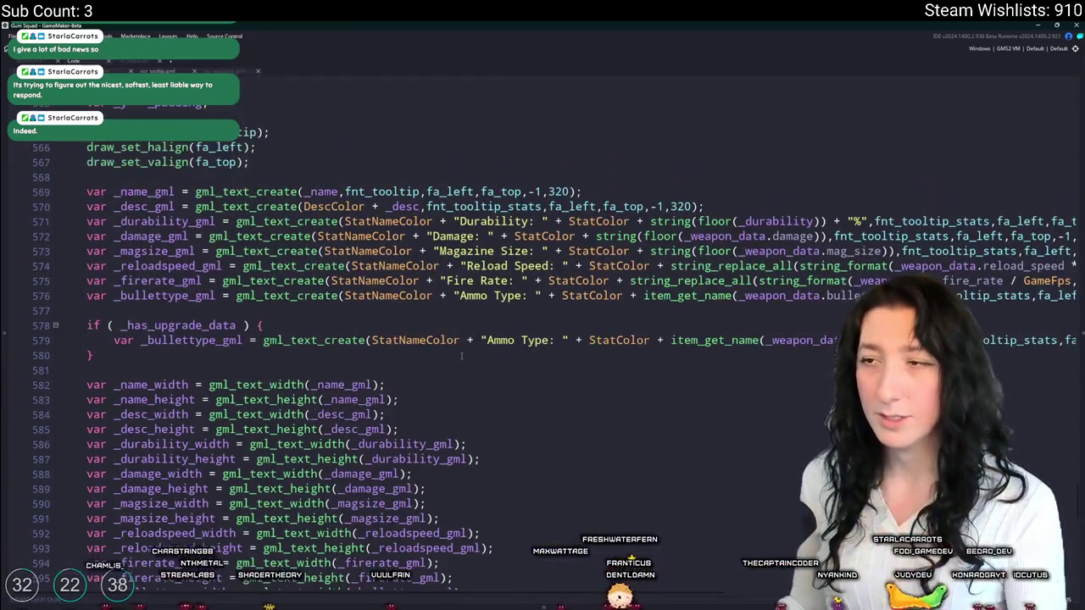
scroll(438, 323, down, 8)
scroll(477, 235, up, 8)
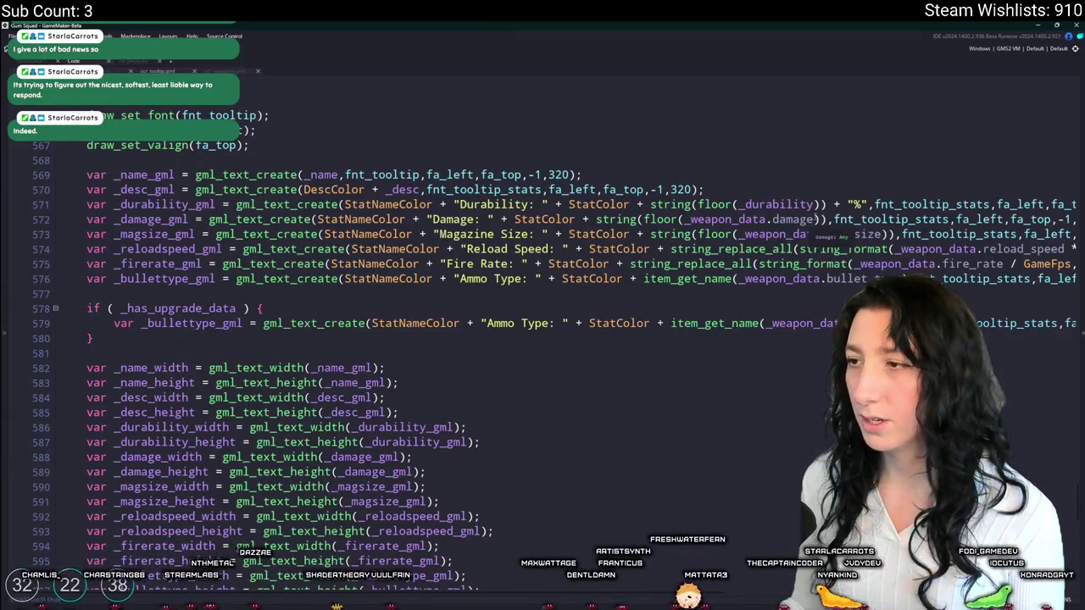
click(767, 220)
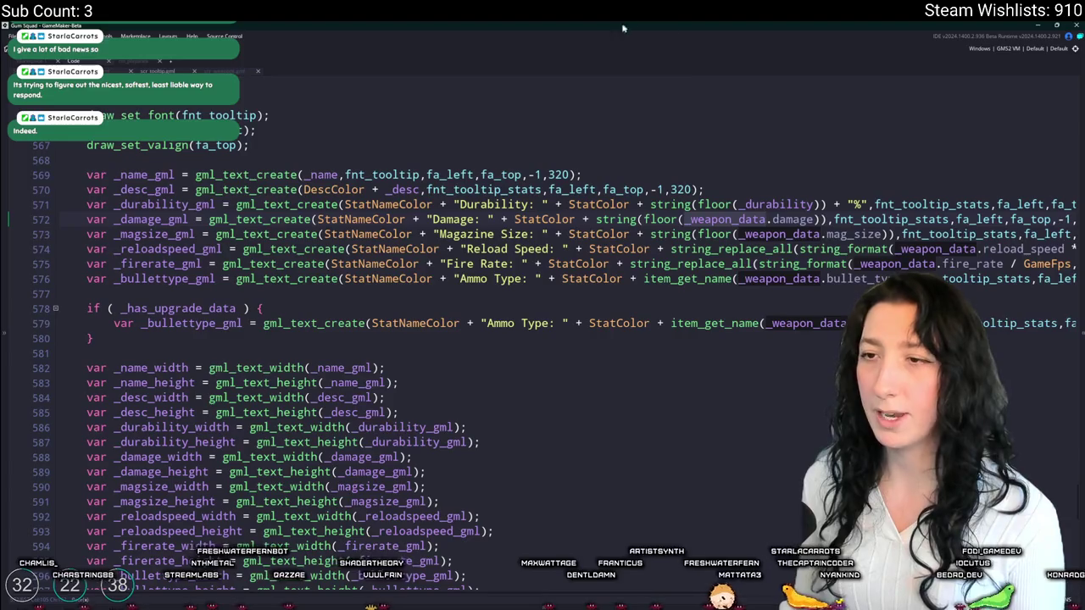
key(End)
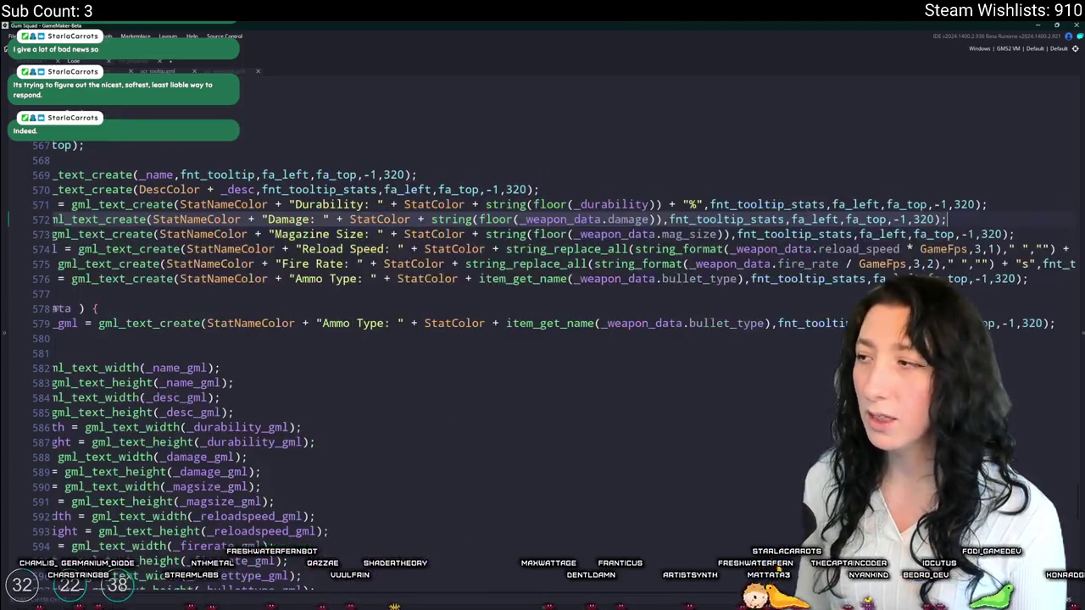
scroll(501, 392, down, 5)
click(157, 451)
key(Down)
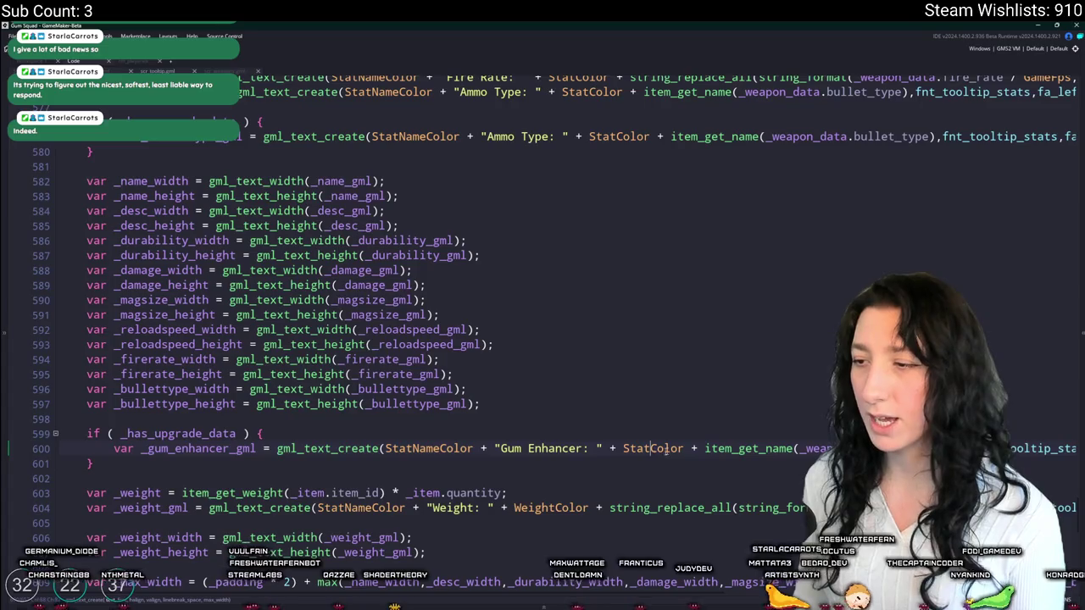
scroll(659, 452, up, 3)
click(475, 152)
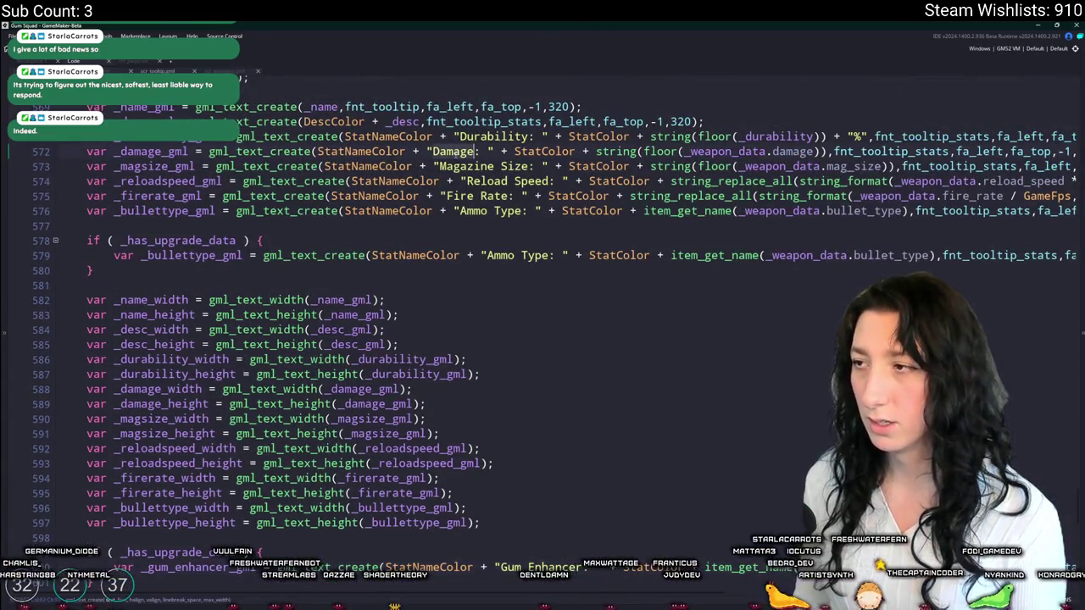
scroll(725, 440, down, 3)
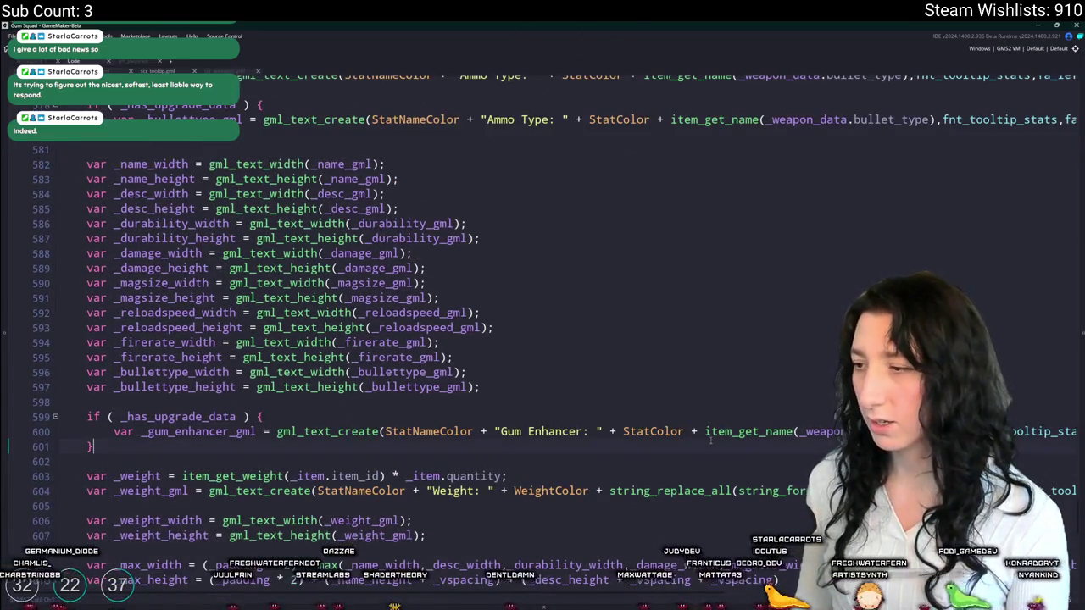
key(Up)
key(End)
key(Down)
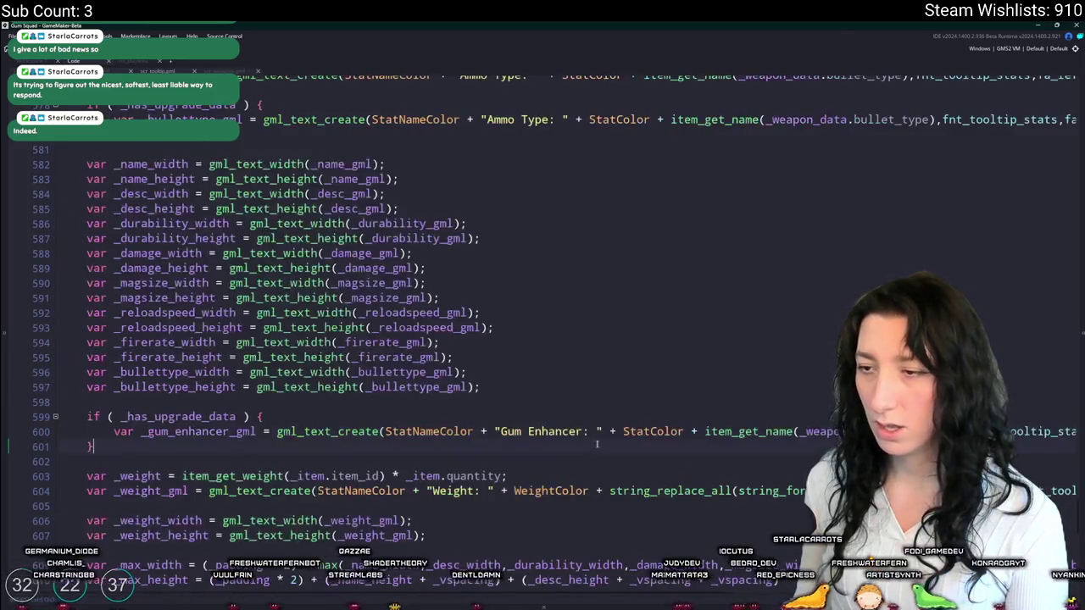
scroll(738, 431, up, 2)
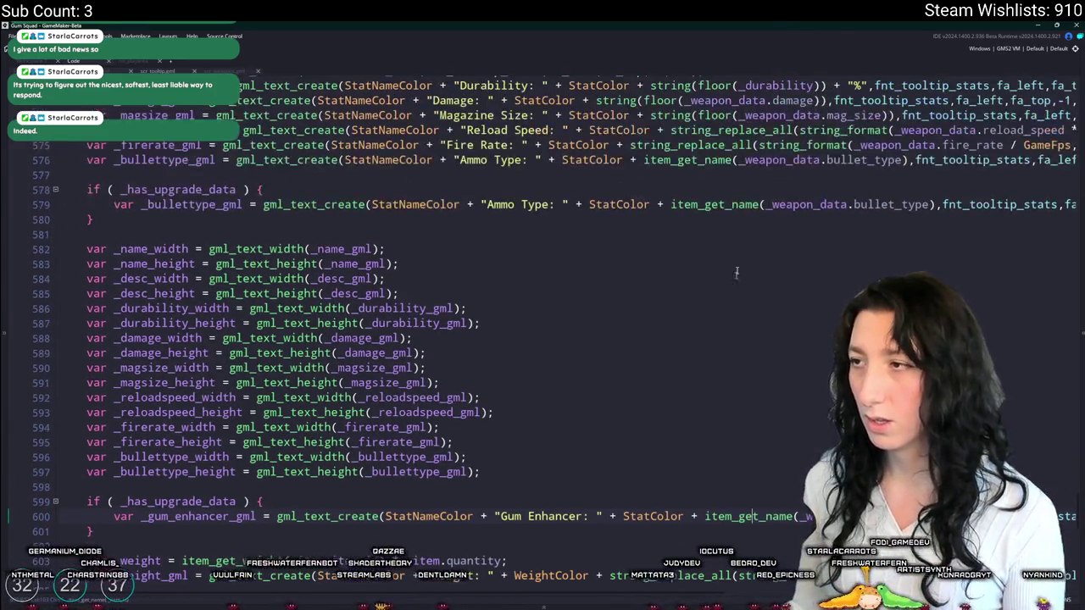
- Build the Gum Enhancer value as string(floor(_weapon_data.gum_enhancer)) on line 600
mouse_move(650, 86)
mouse_down()
mouse_move(841, 85)
mouse_move(827, 86)
mouse_up()
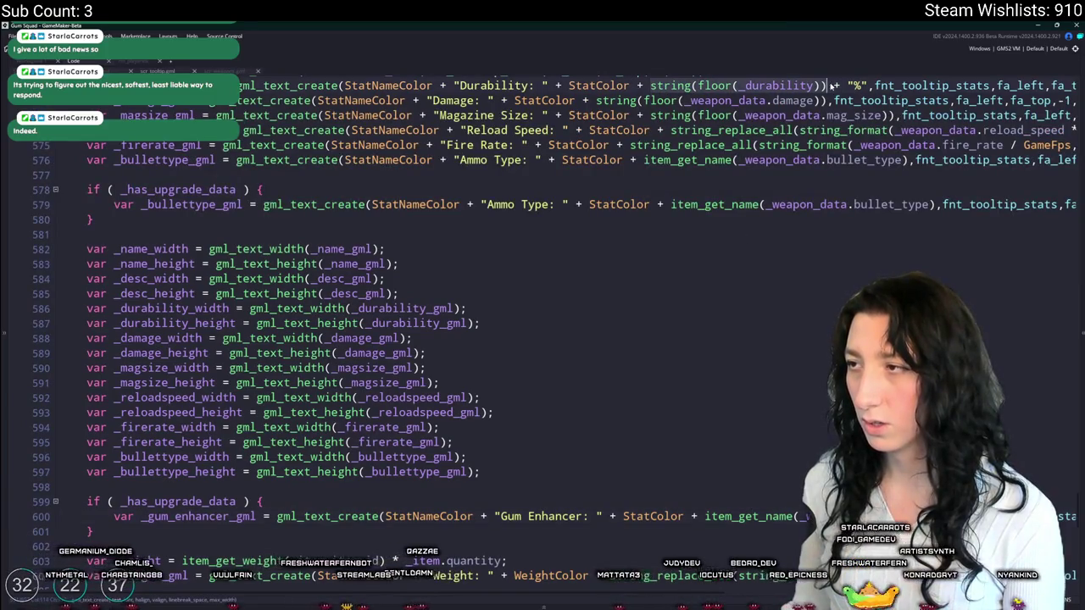
click(695, 516)
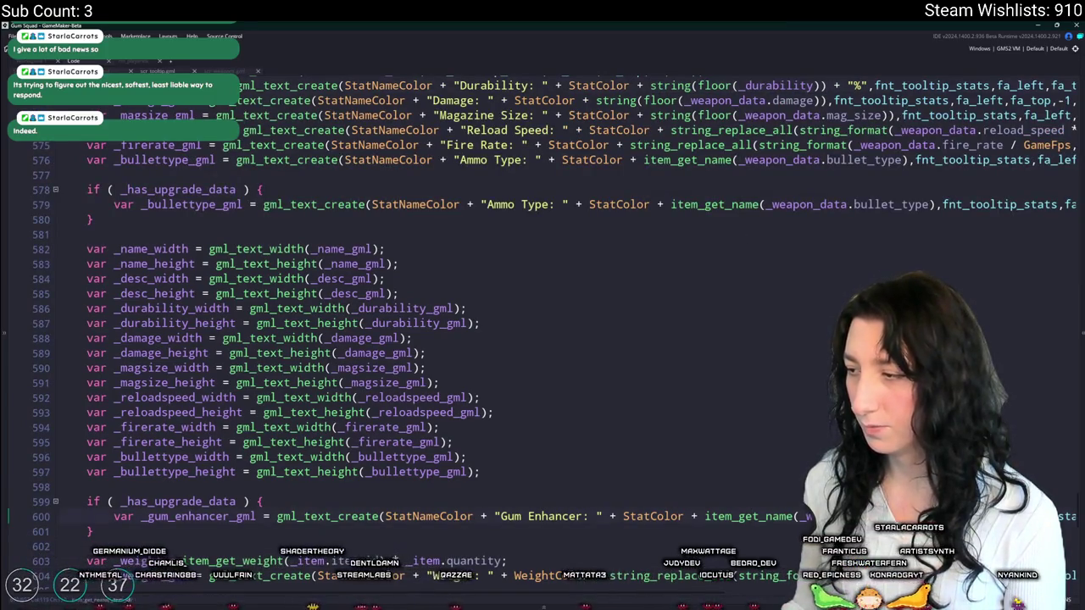
key(ctrl+v)
scroll(696, 516, down, 1)
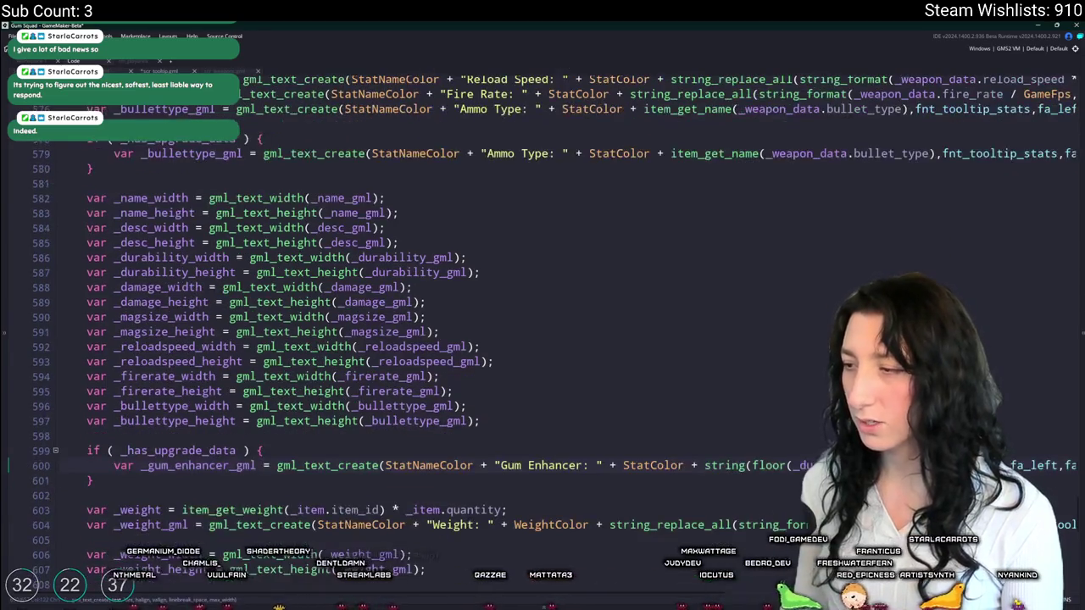
text(_weapon)
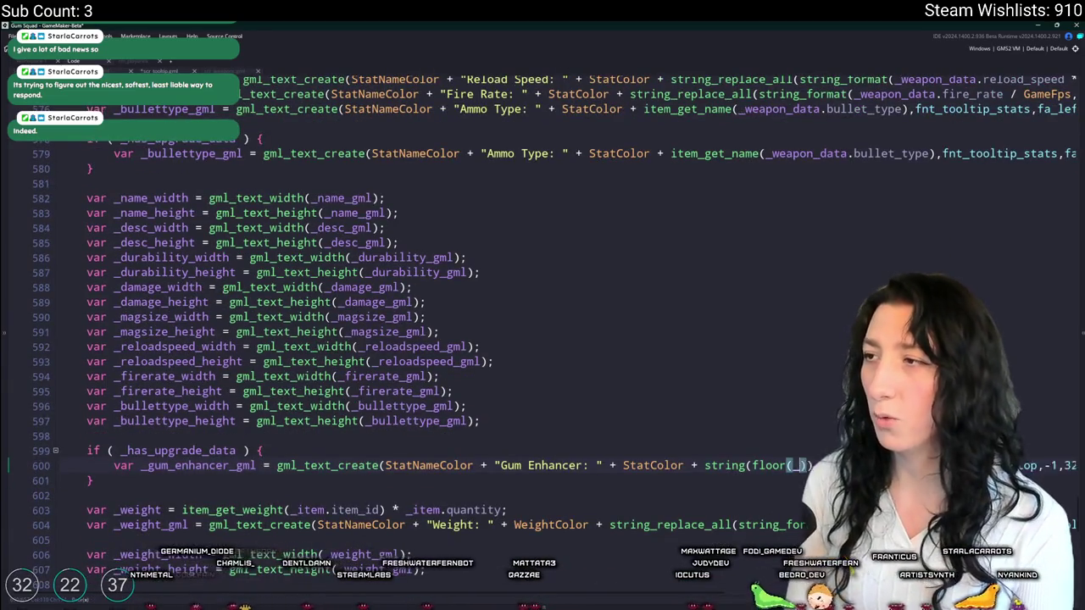
text(_dat)
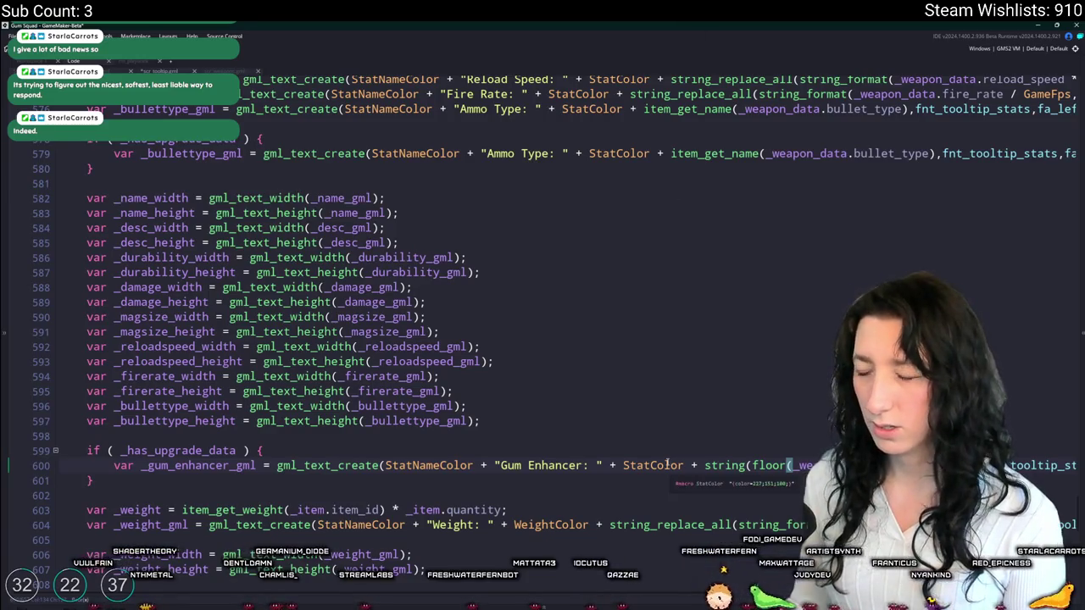
- Close the parentheses and add the ' Damage' label to the Gum Enhancer line
click(589, 465)
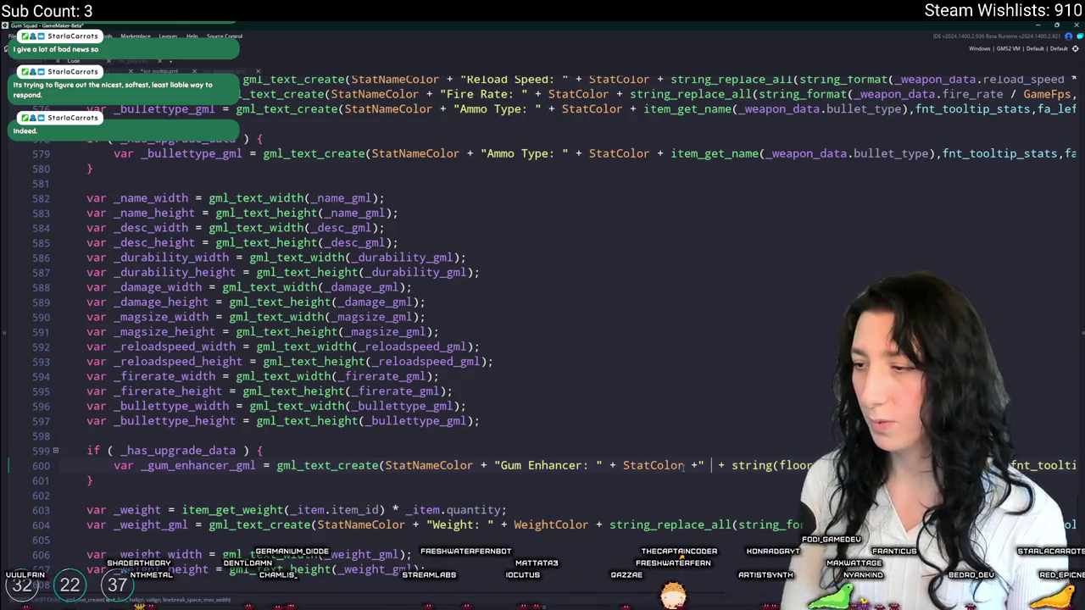
key(BackSpace)
text("+)
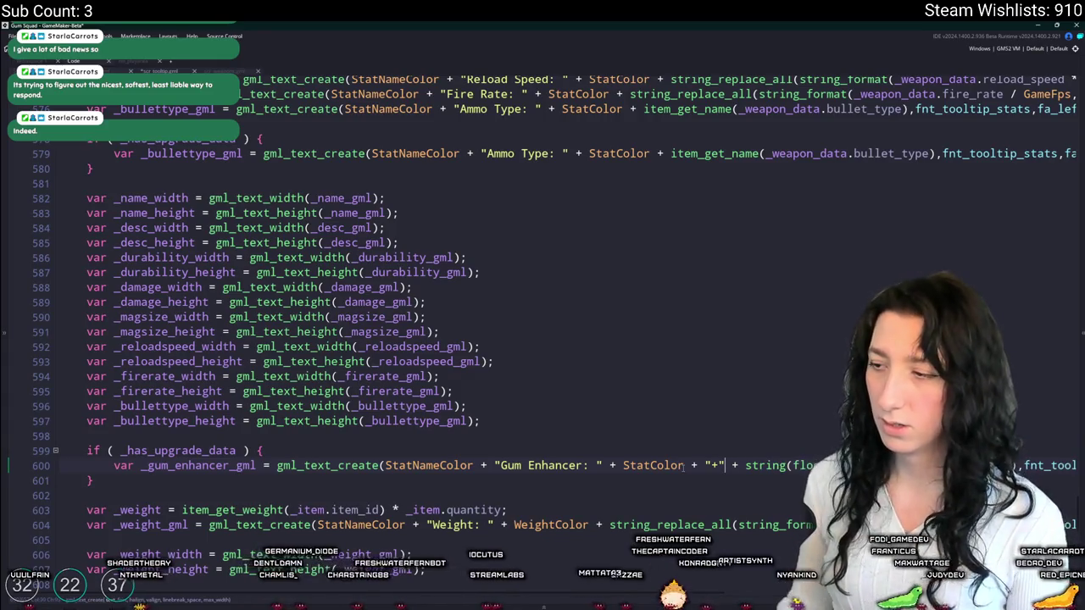
text())
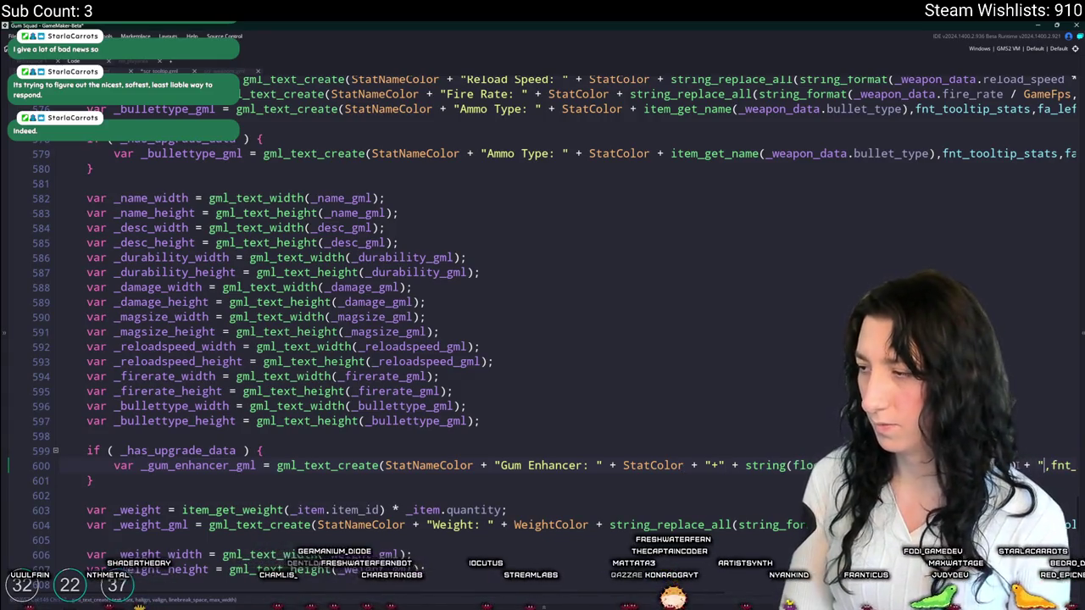
text(a)
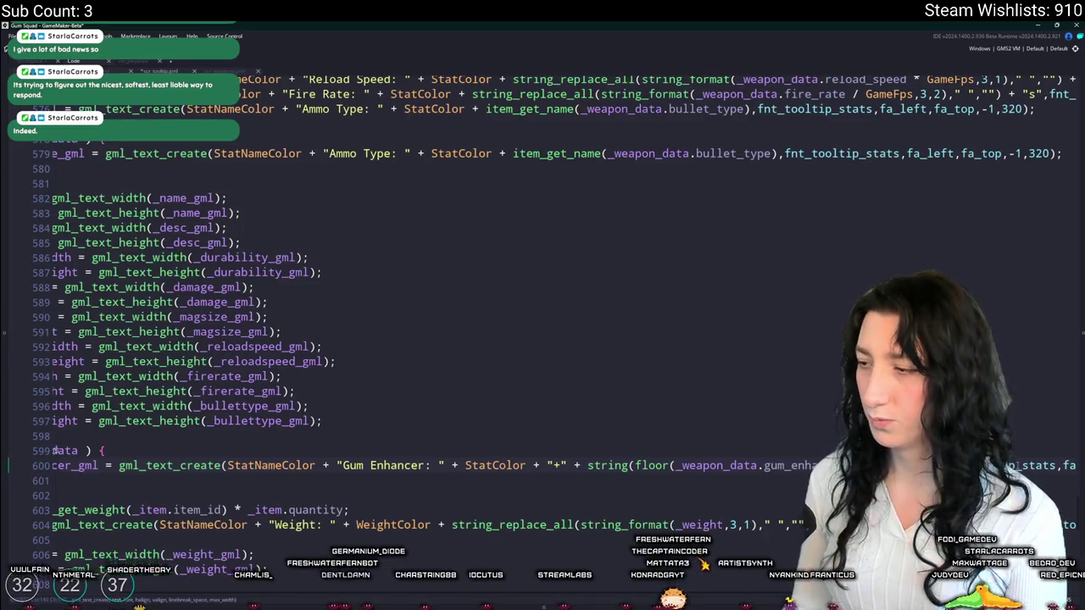
text(mage))
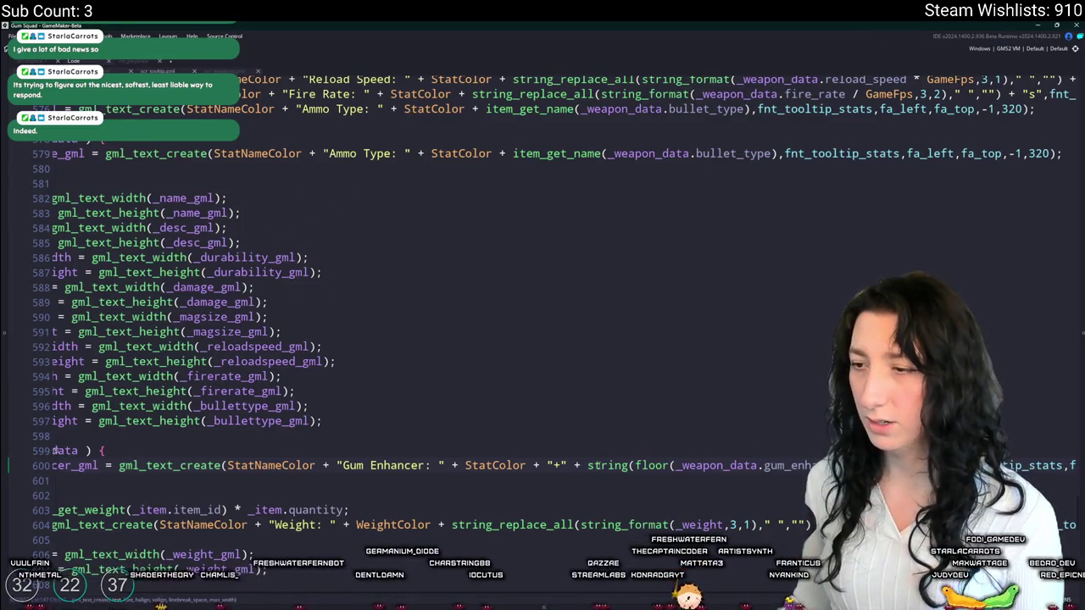
scroll(226, 465, left, 3)
scroll(226, 465, down, 2)
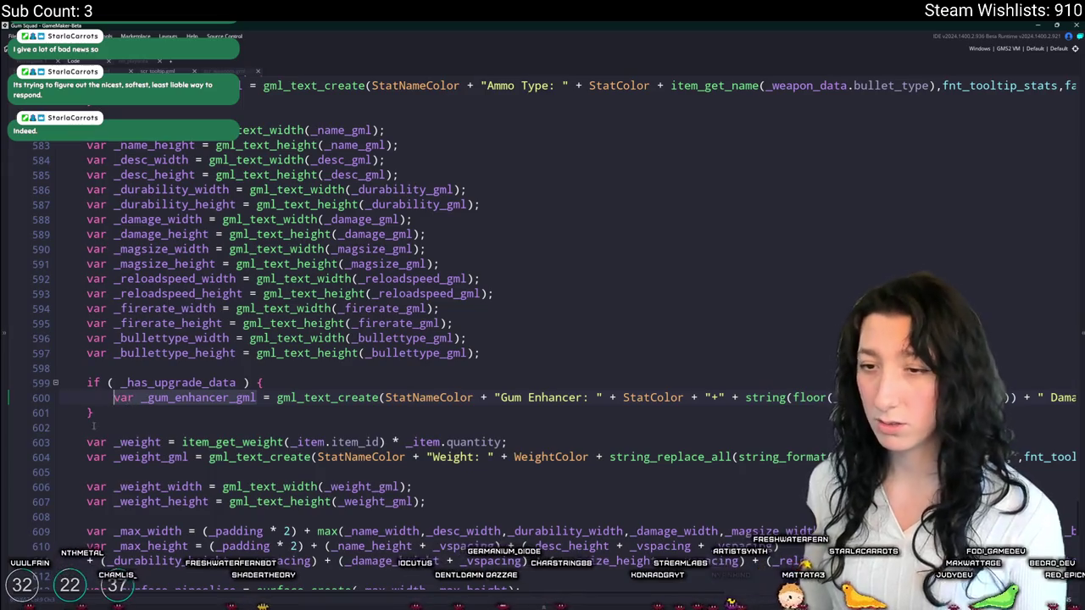
- Duplicate the _bullettype_width/height lines and rename the copies _gum_enhancer_width and _gum_enhancer_height
click(506, 342)
drag(481, 353, 59, 338)
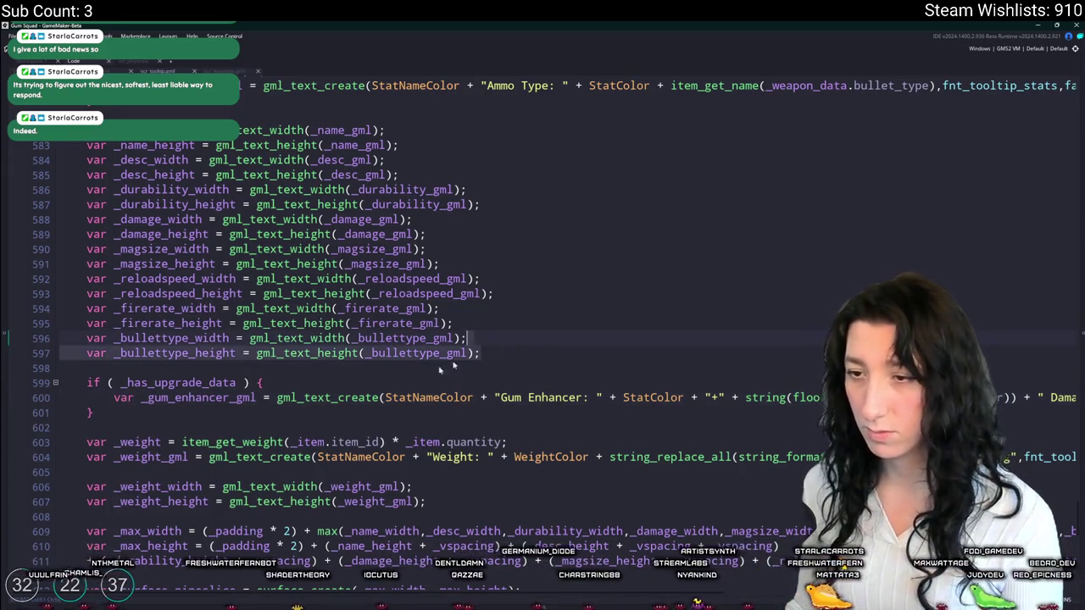
key(ctrl+d)
click(257, 428)
click(176, 428)
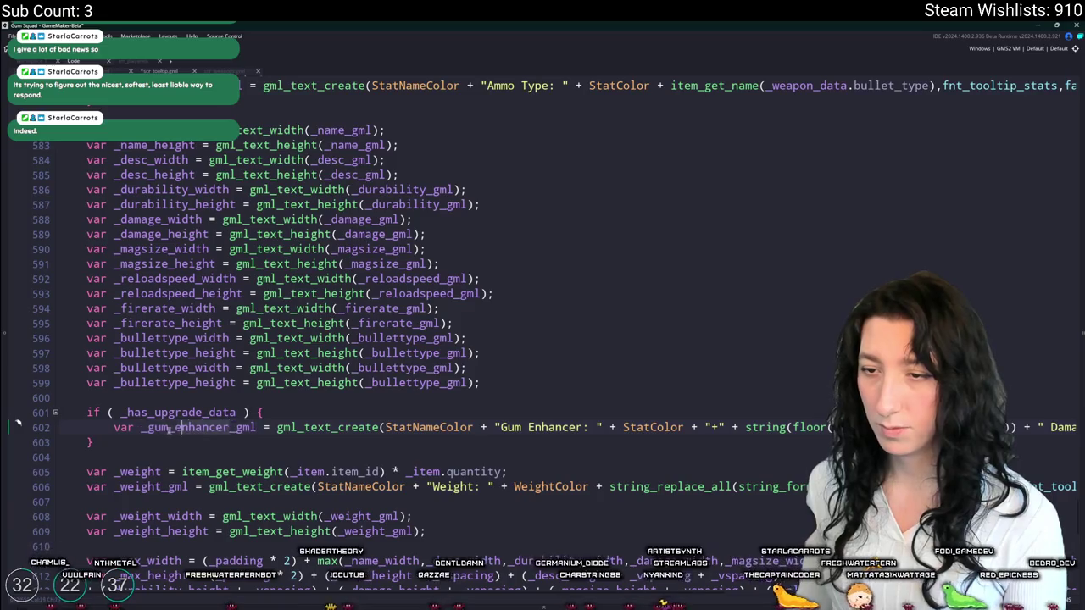
drag(146, 427, 202, 427)
key(ctrl+c)
drag(114, 368, 189, 383)
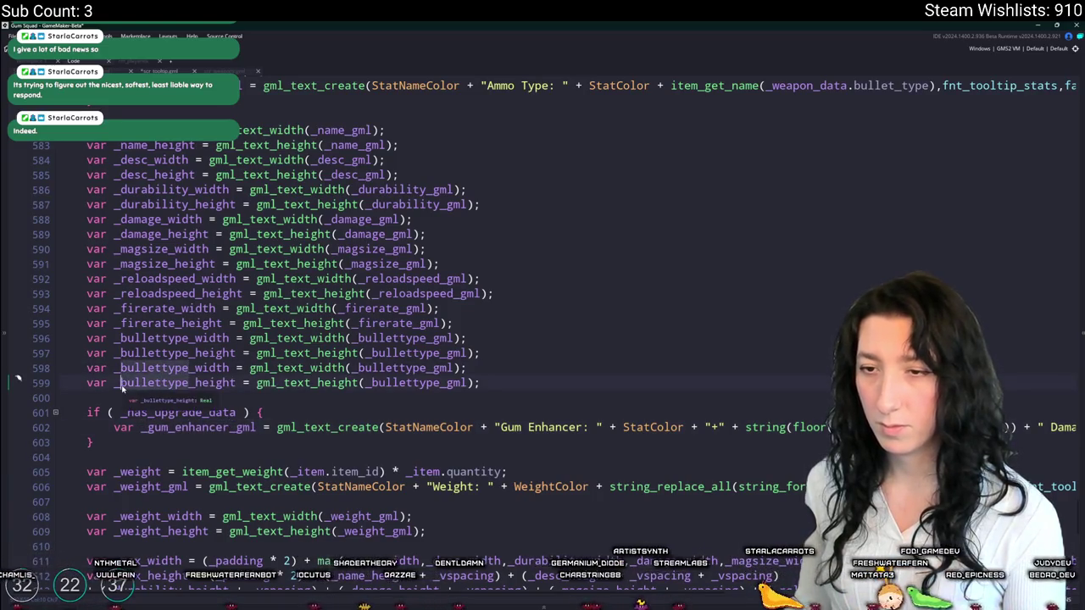
key(ctrl+v)
- Replace both measurement calls with plain 0 and remove the stray closing parentheses
double_click(408, 366)
text(0)
double_click(420, 383)
text(0)
drag(384, 368, 263, 368)
text(0)
drag(398, 382, 270, 382)
text(0)
click(277, 368)
key(BackSpace)
click(284, 382)
key(BackSpace)
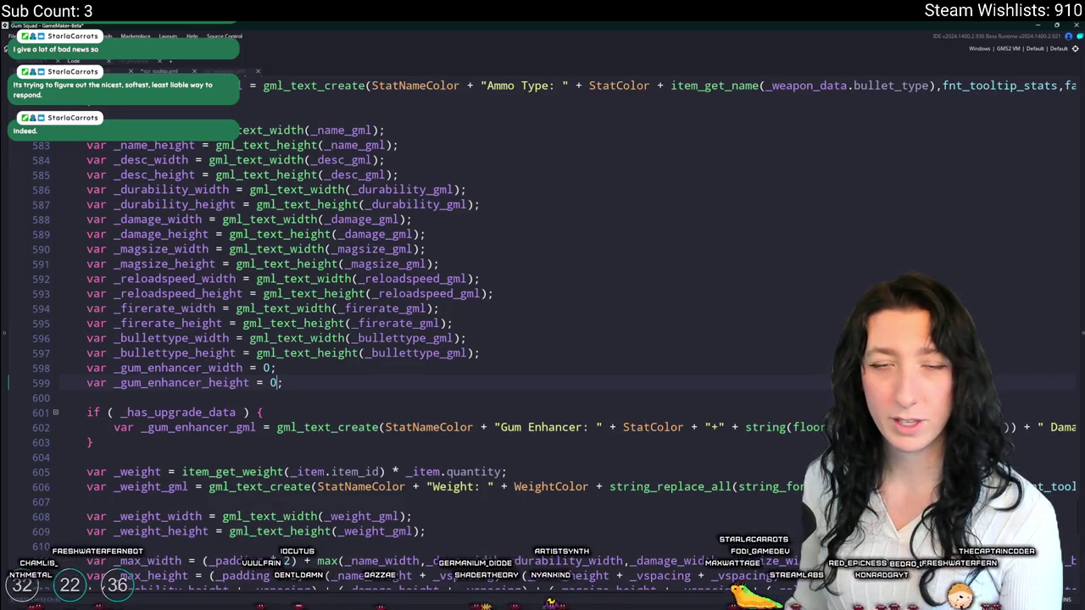
scroll(403, 379, down, 3)
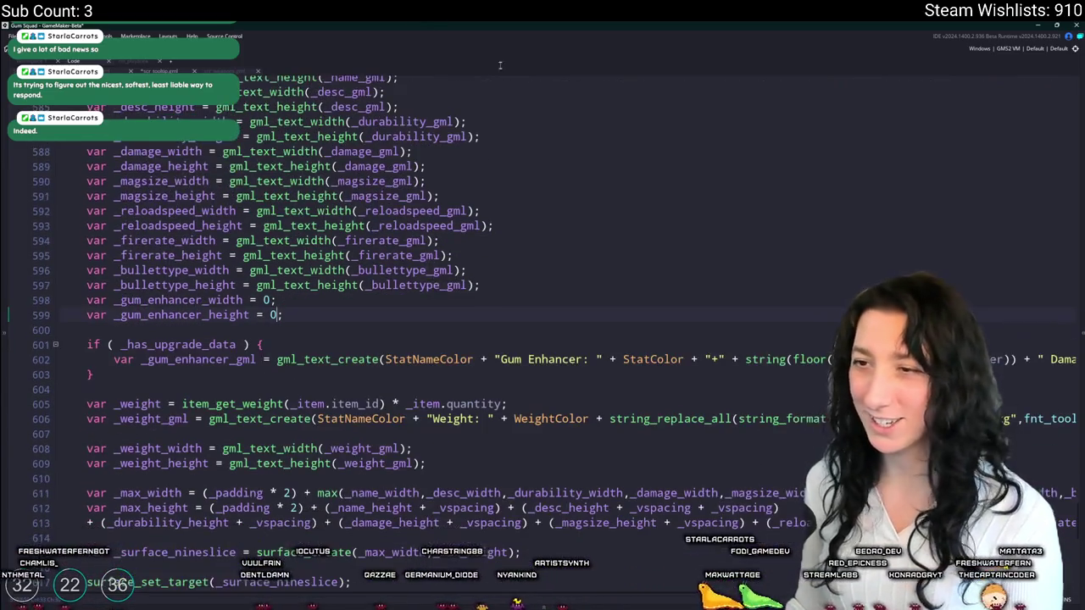
- Paste the size lines below the Gum Enhancer text, rename to _gum_enhancer_width, drop var, and indent
scroll(404, 379, down, 1)
double_click(178, 265)
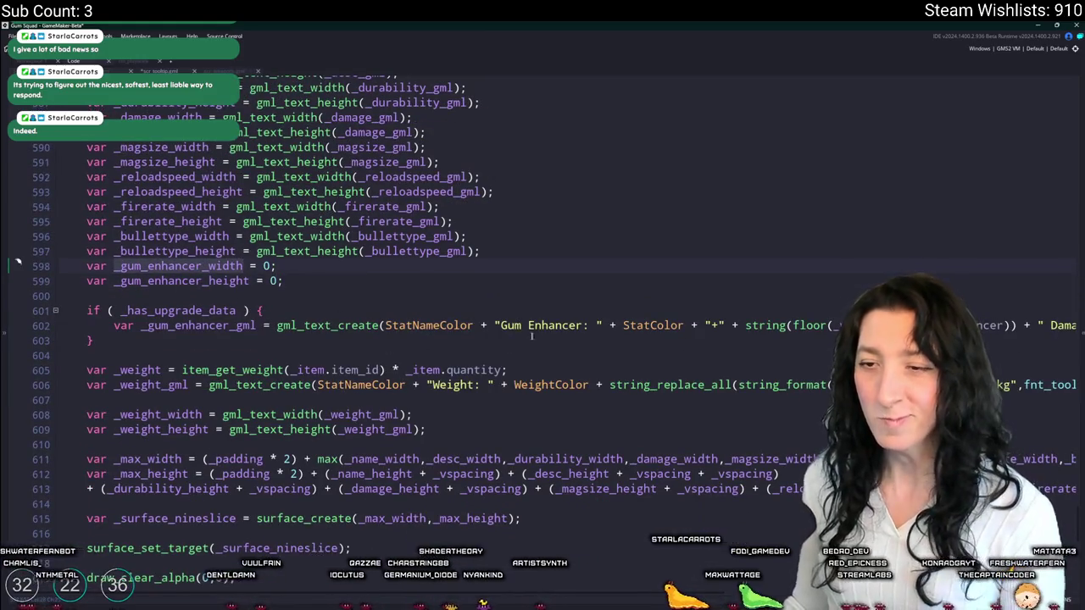
scroll(18, 262, down, 1)
drag(13, 234, 8, 219)
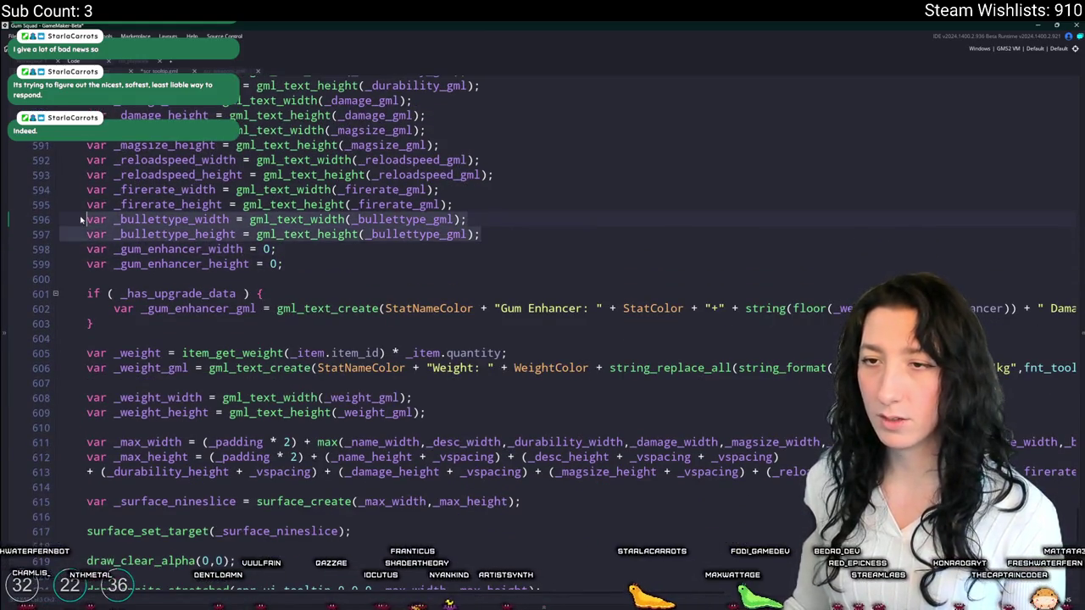
click(1013, 309)
key(End)
key(Return)
key(ctrl+v)
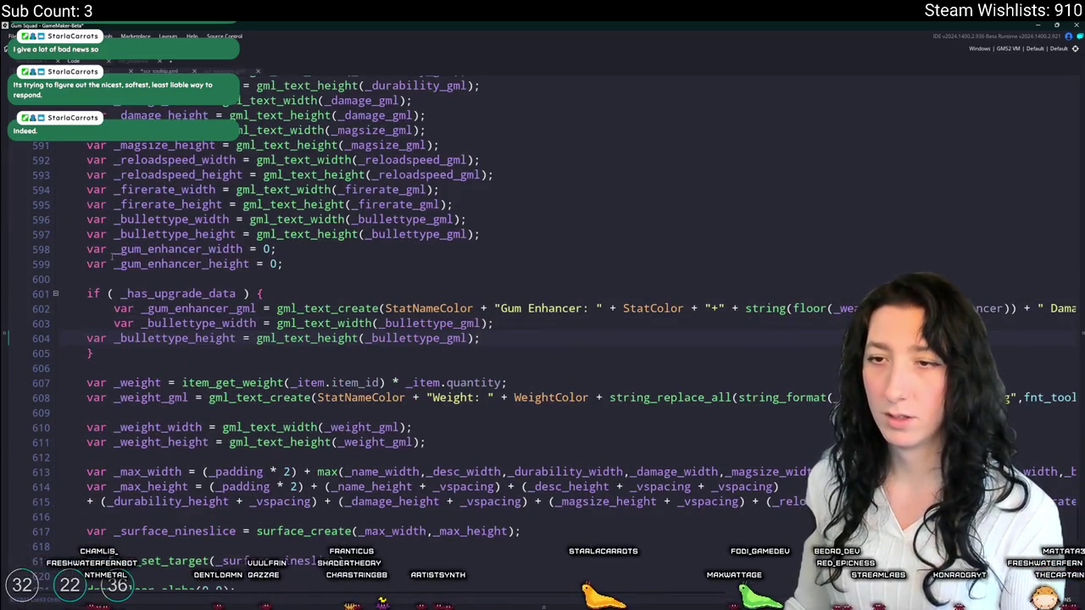
double_click(119, 249)
key(ctrl+c)
double_click(142, 323)
key(ctrl+v)
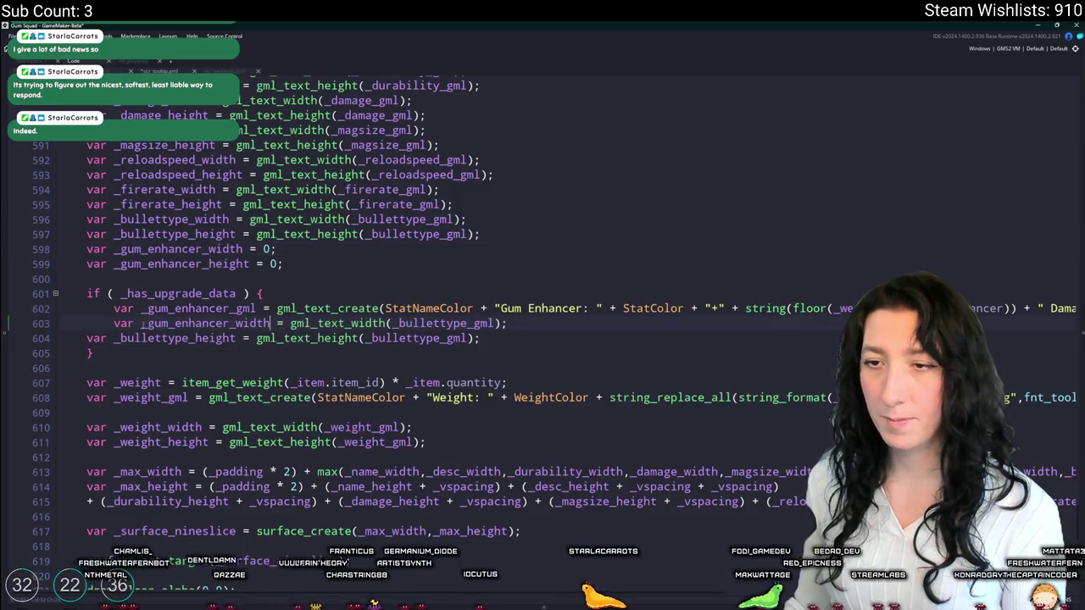
double_click(124, 324)
key(BackSpace)
click(87, 338)
key(Tab)
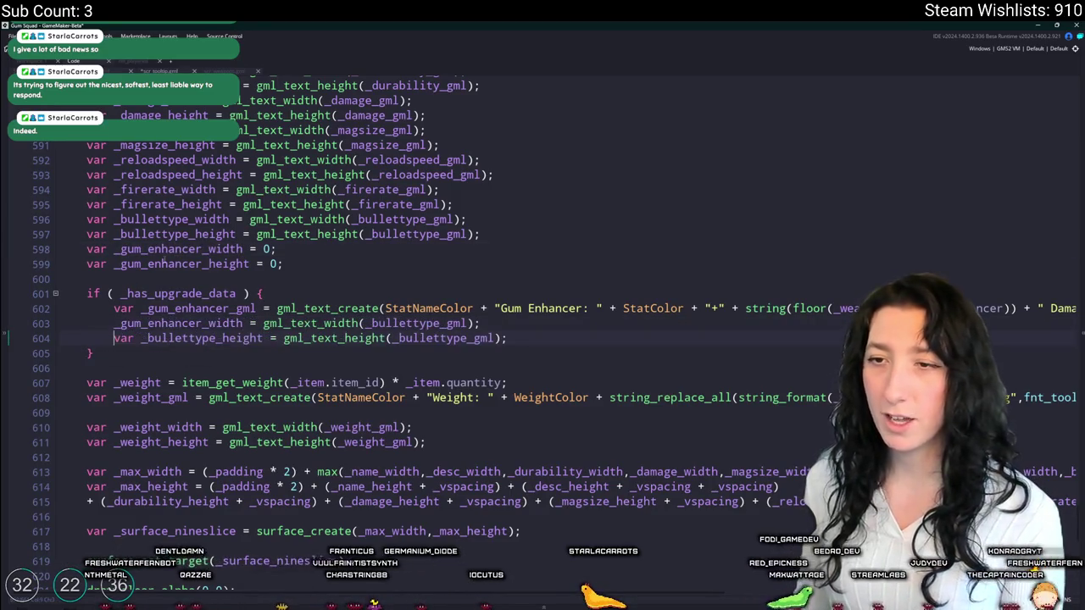
- Rename the height line to _gum_enhancer_height and measure _gum_enhancer_gml in both calls
double_click(169, 264)
double_click(169, 338)
key(ctrl+v)
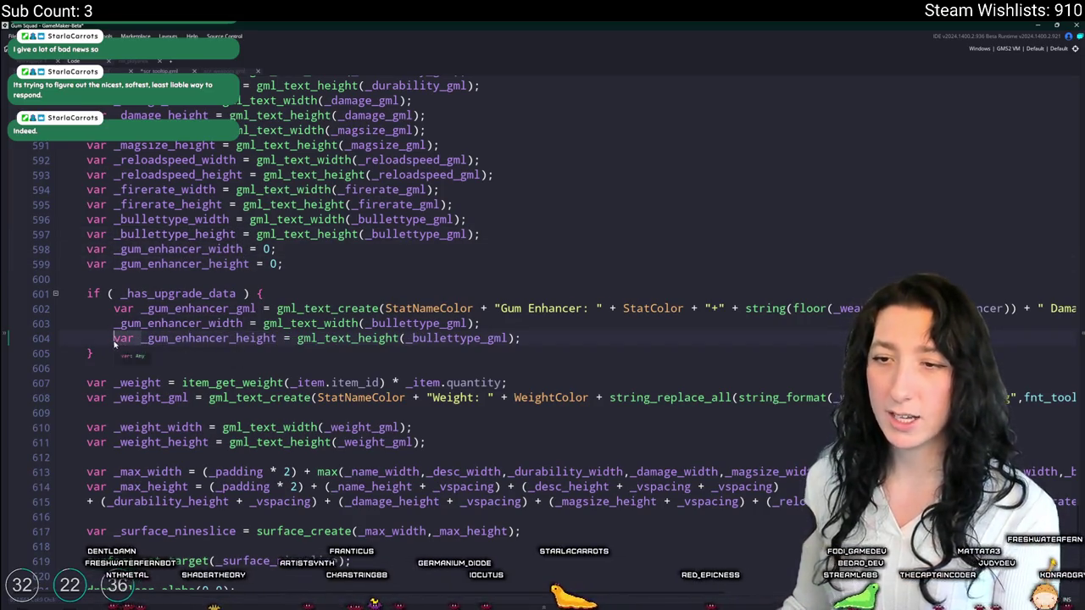
key(Delete)
key(Delete)
key(Delete)
double_click(198, 309)
key(ctrl+c)
double_click(424, 323)
key(ctrl+v)
double_click(411, 338)
key(ctrl+v)
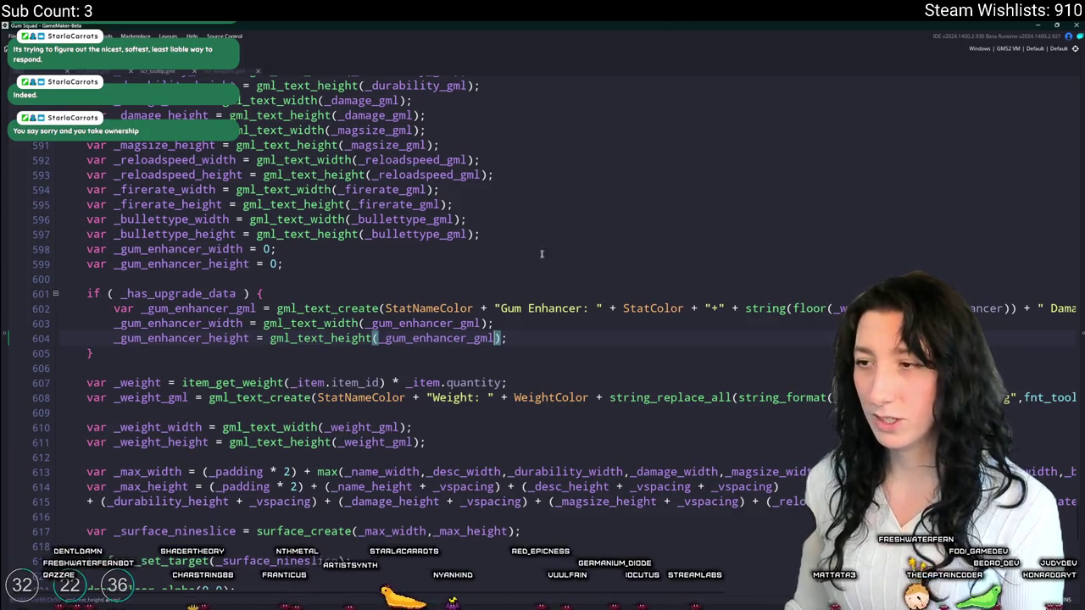
double_click(240, 309)
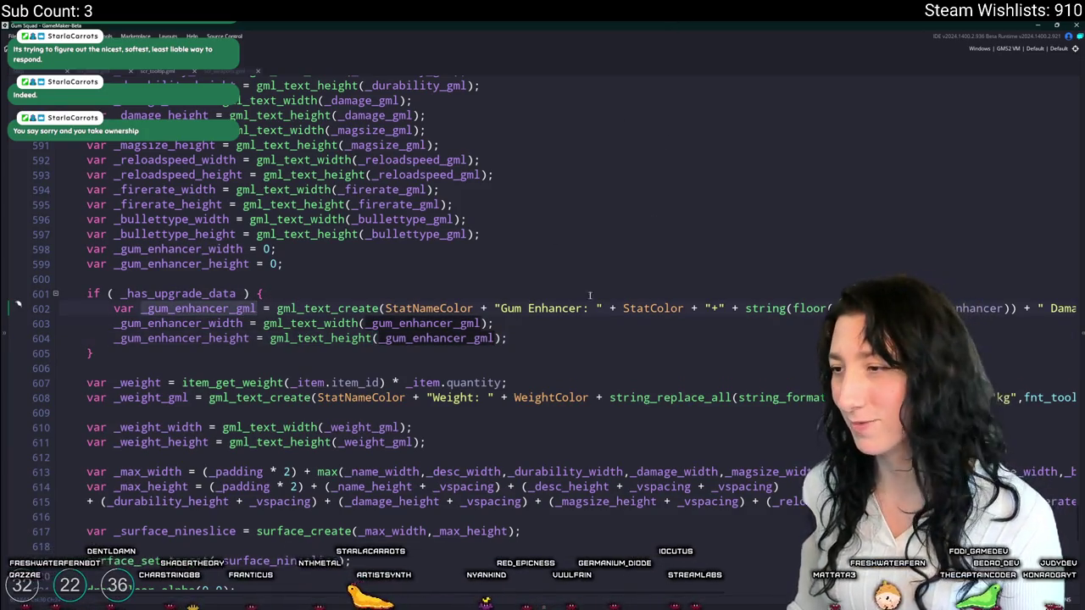
scroll(380, 288, down, 1)
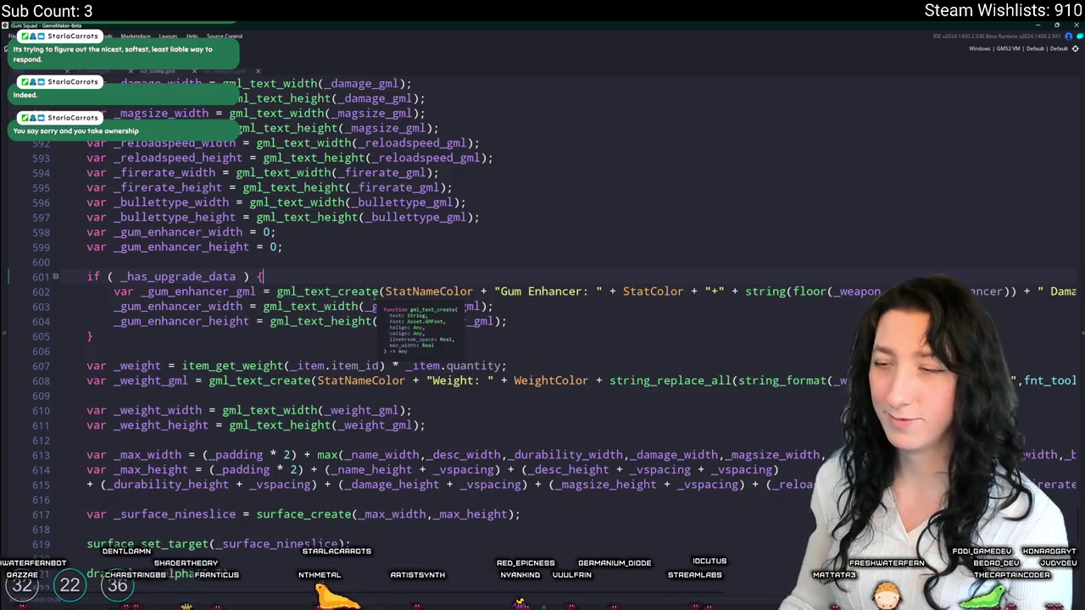
- Start a new if (_has_upgrade_data) line and delete the duplicate Ammo Type upgrade block
key(Return)
text(if ()
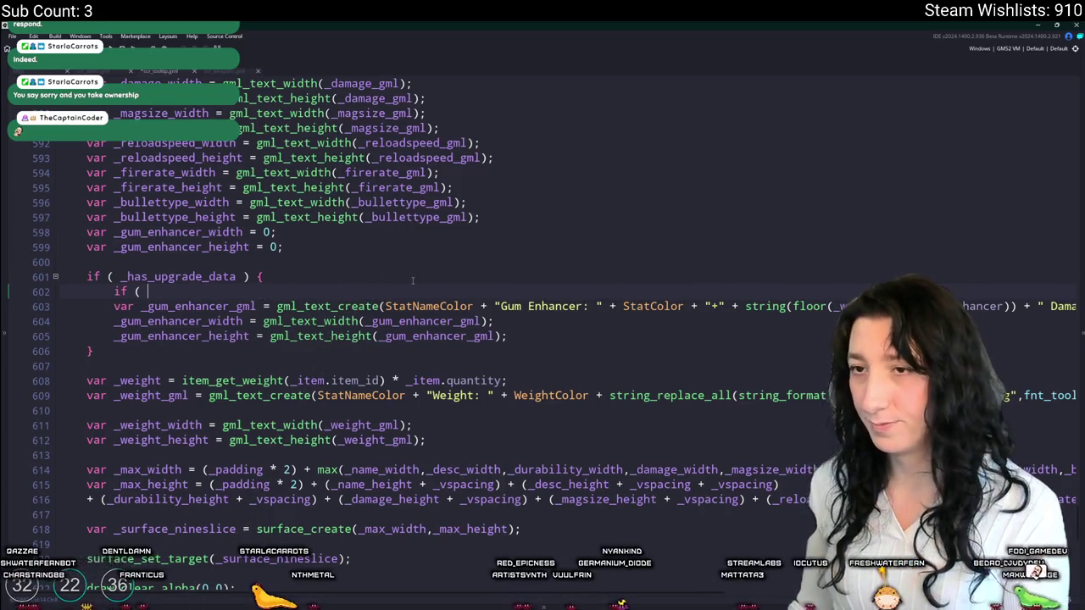
scroll(416, 276, up, 1)
scroll(421, 270, up, 9)
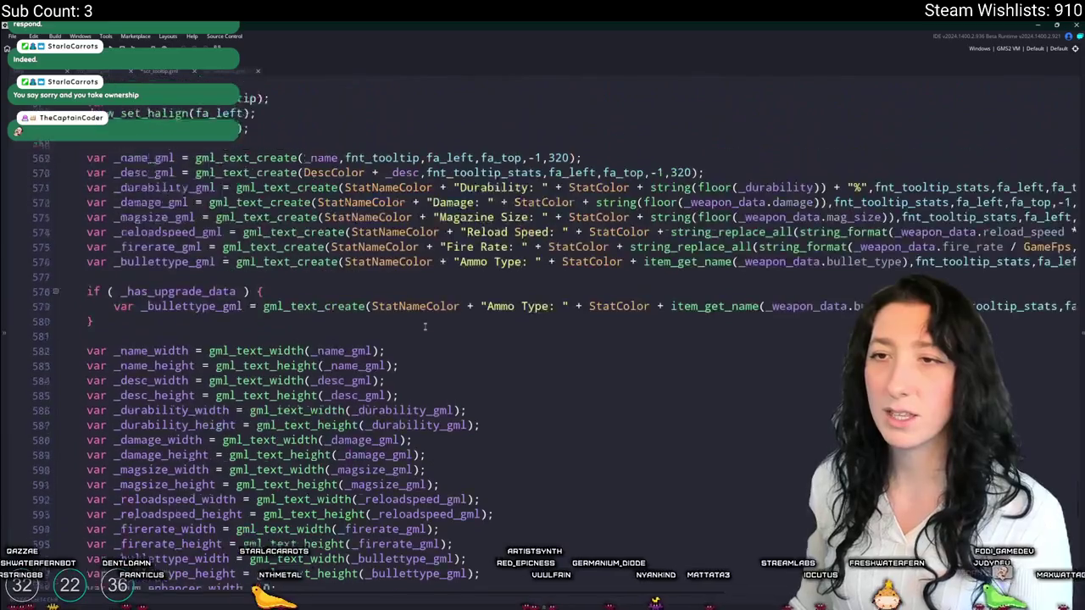
text(if ( _has_upgrade_data)
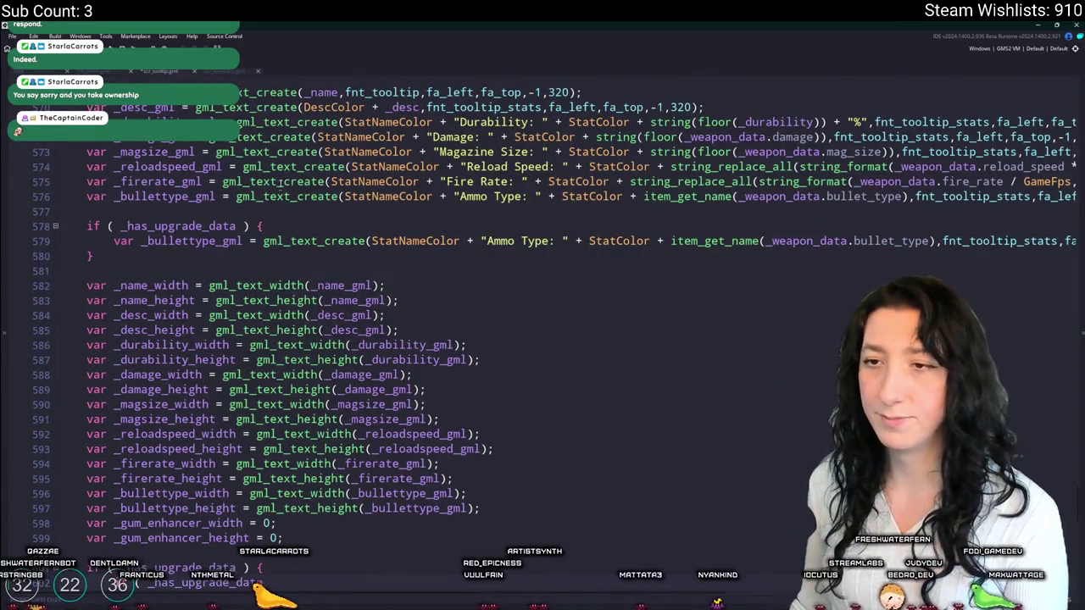
drag(93, 256, 14, 215)
key(Delete)
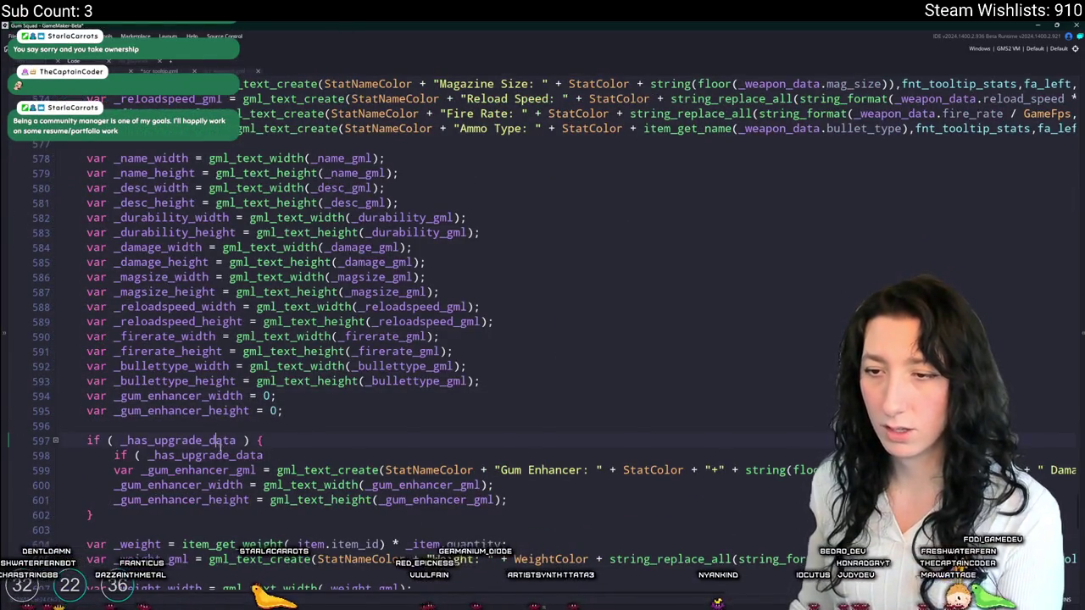
- Make the inner condition check gum_enhancer, close it, and indent the three gum enhancer lines inside
scroll(349, 158, up, 6)
click(348, 157)
scroll(269, 328, down, 8)
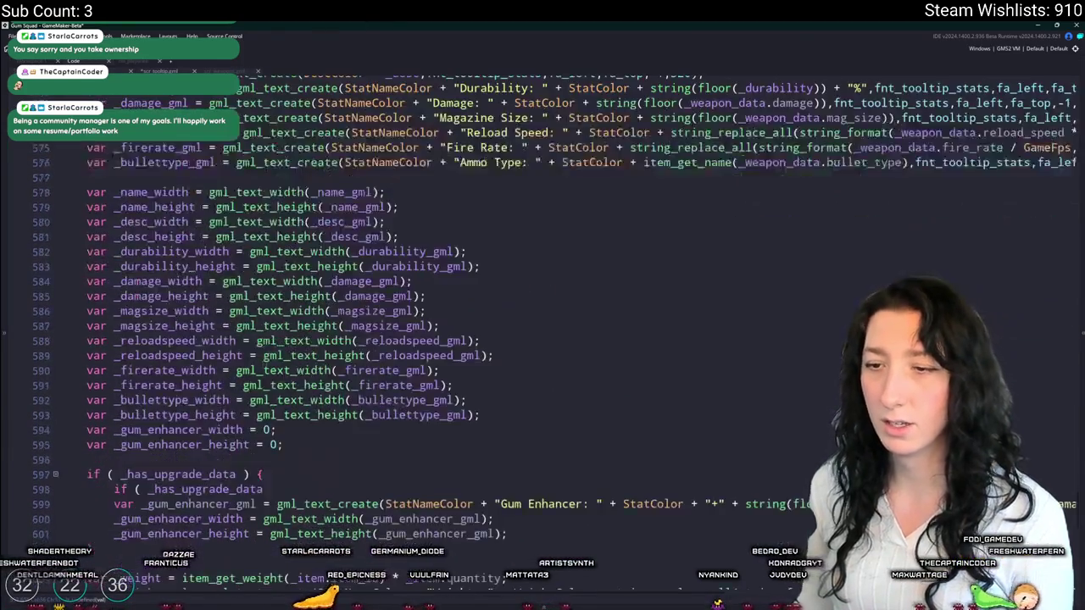
click(265, 337)
key(Left)
key(Left)
key(Left)
key(BackSpace)
key(BackSpace)
key(BackSpace)
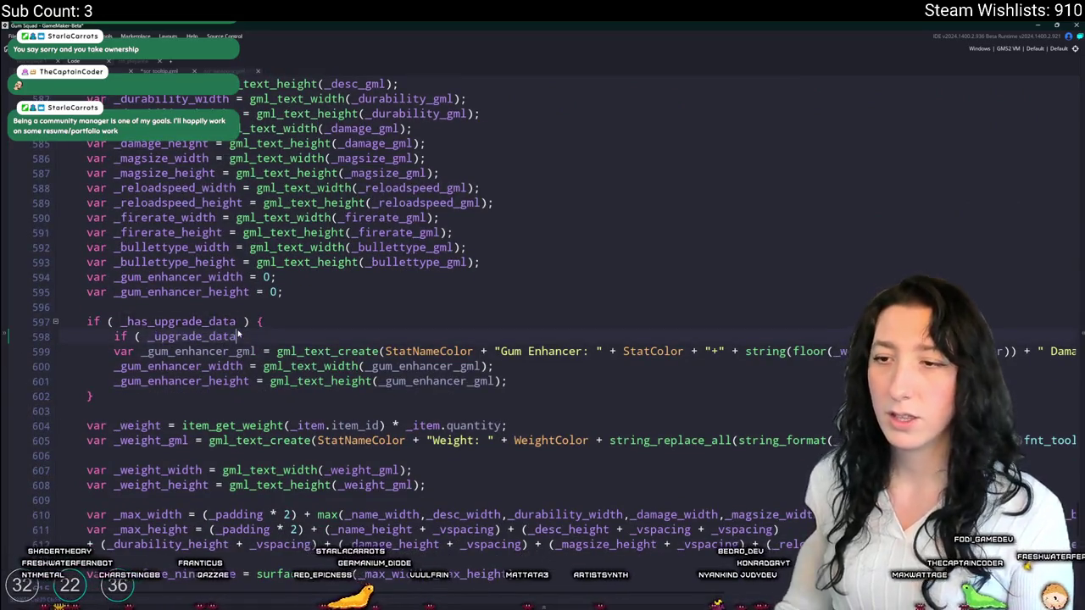
text(gum_enahc)
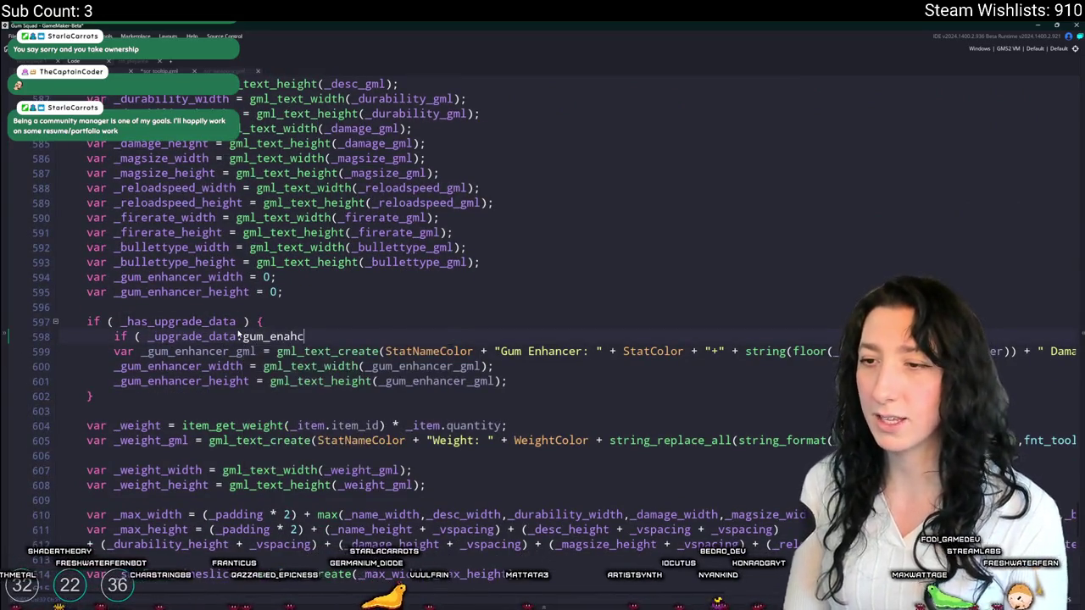
key(BackSpace)
key(BackSpace)
key(BackSpace)
text(hancer)
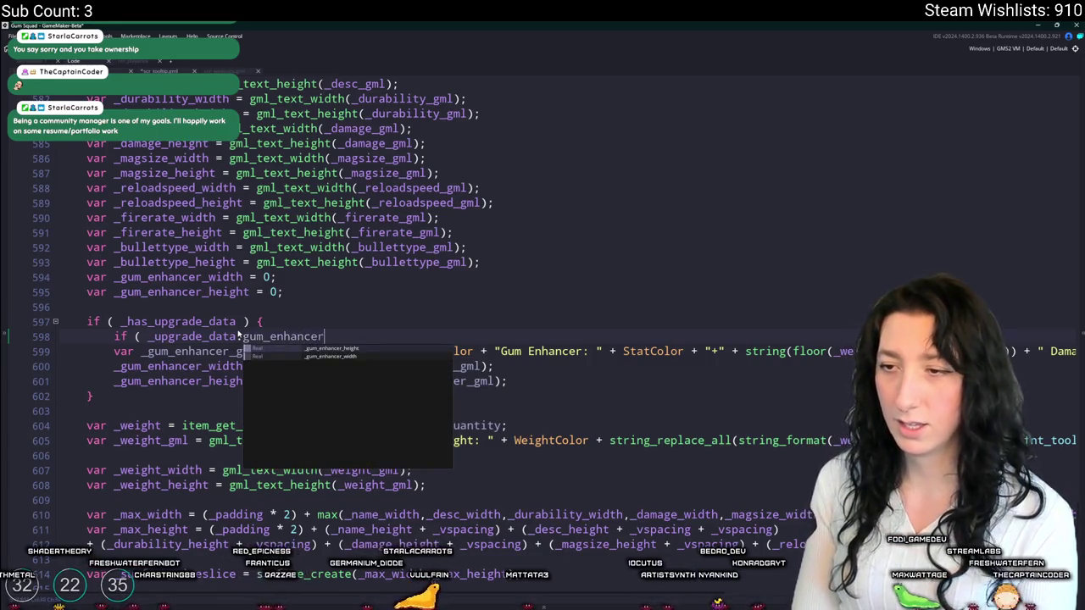
text( ) {)
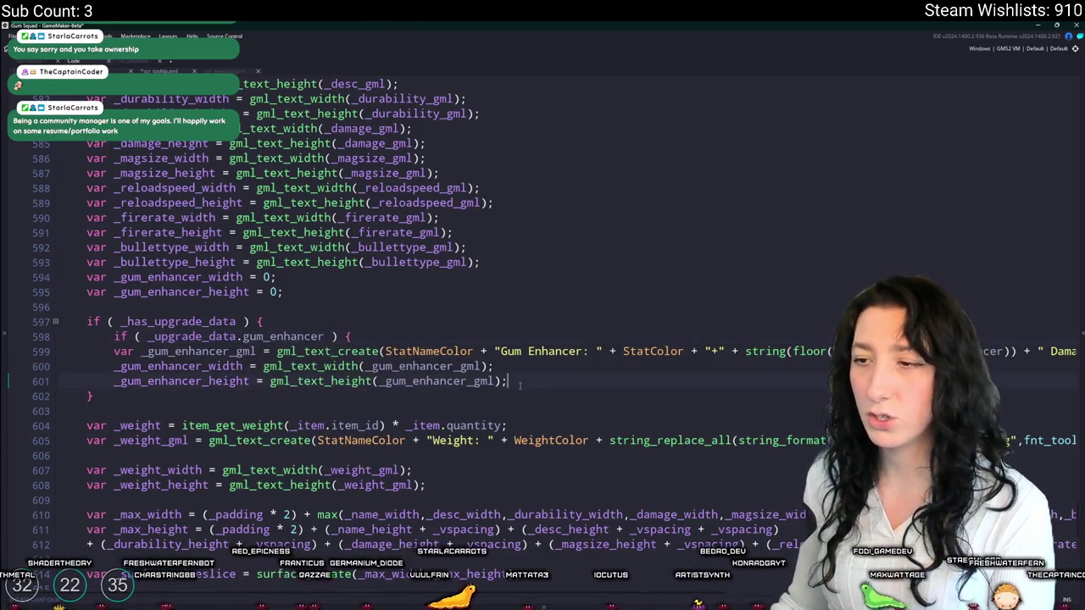
key(Return)
text(})
drag(509, 382, 114, 351)
key(Tab)
click(149, 351)
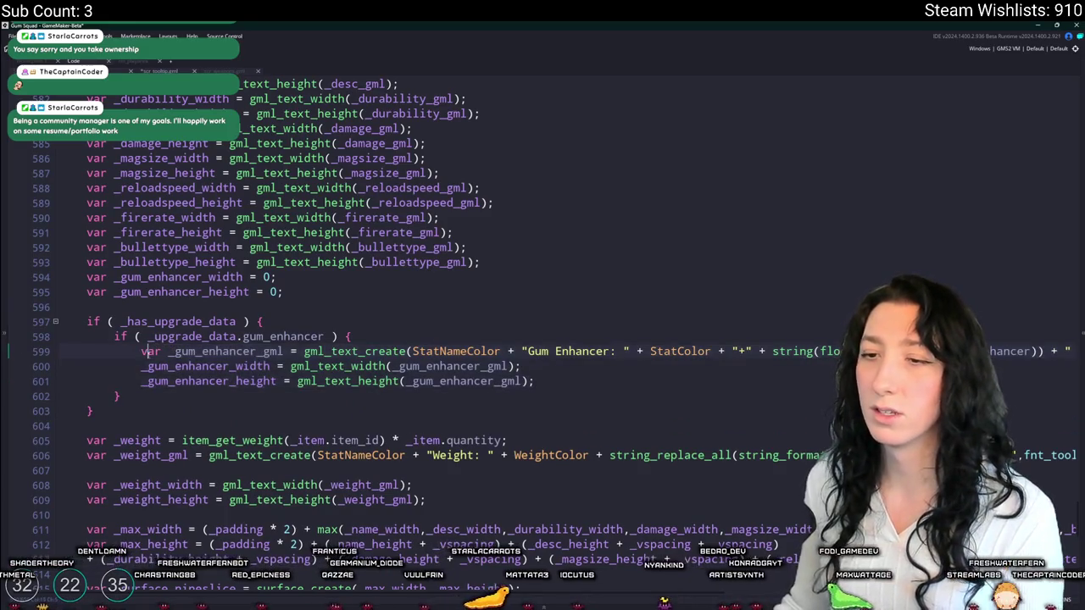
- Add an empty else branch after the upgrade block's closing brace
scroll(222, 324, down, 2)
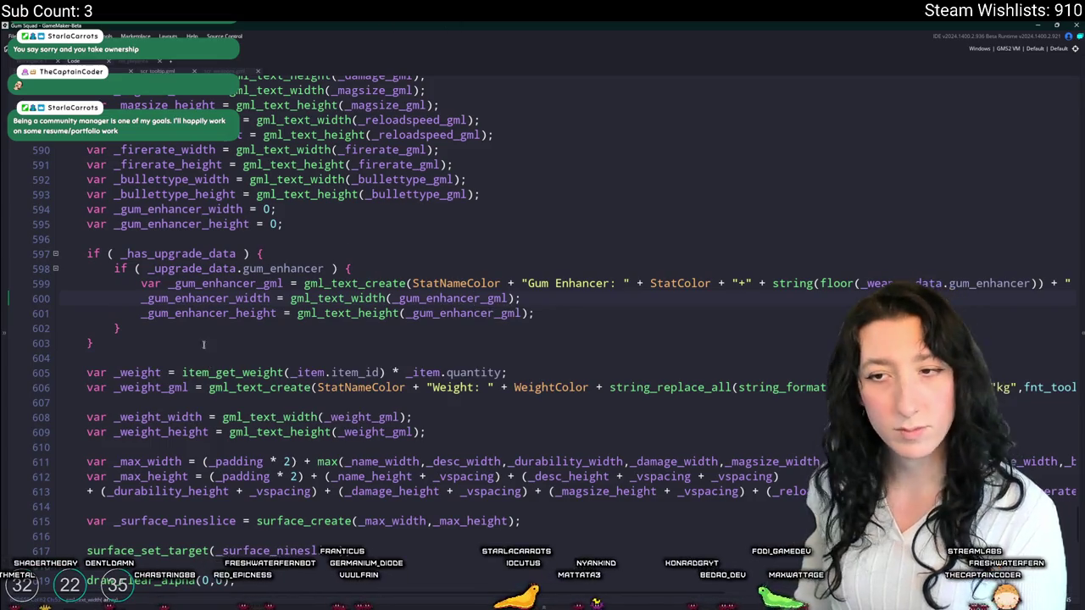
key(Up)
scroll(265, 381, down, 3)
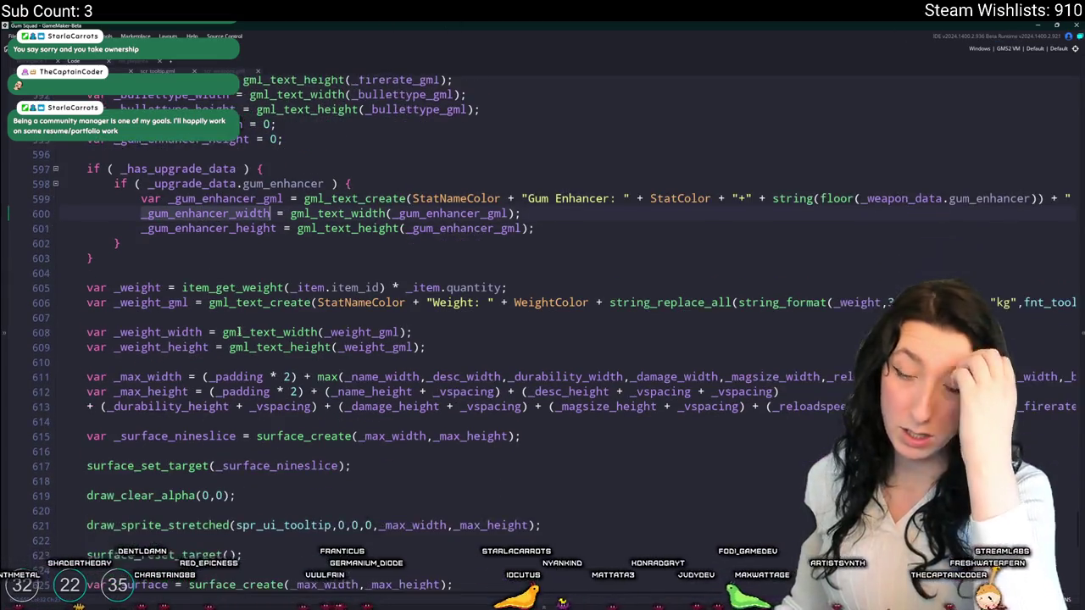
scroll(288, 390, up, 2)
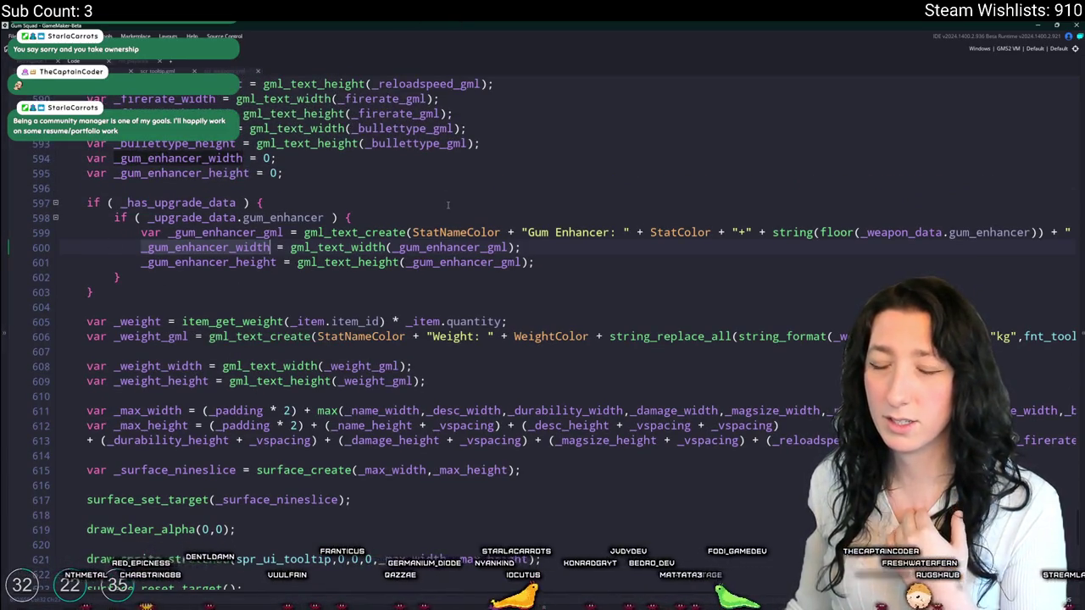
scroll(415, 93, up, 1)
click(144, 320)
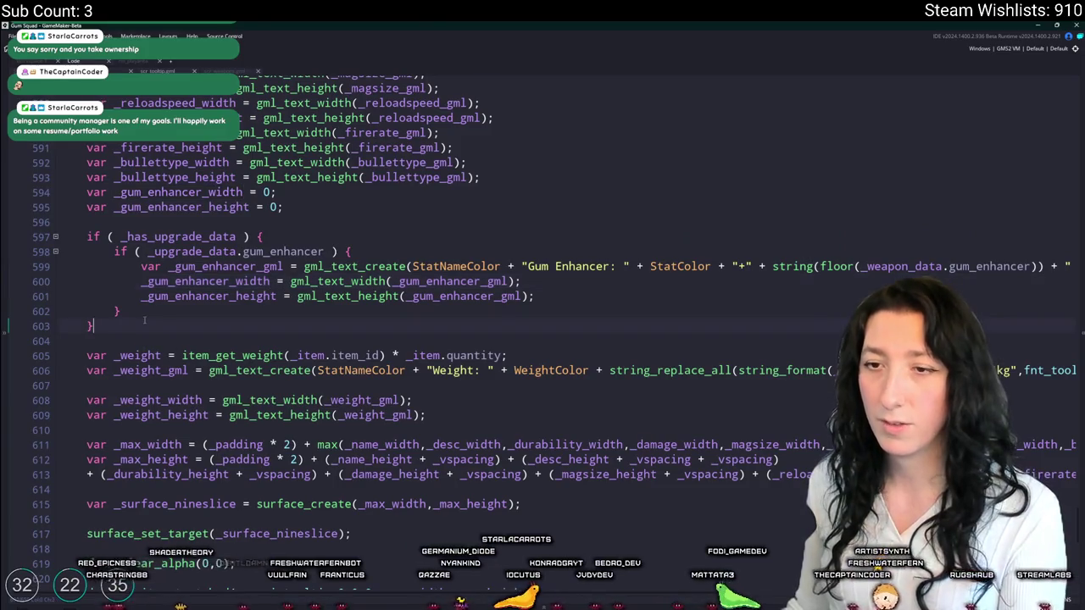
text( else {)
key(Return)
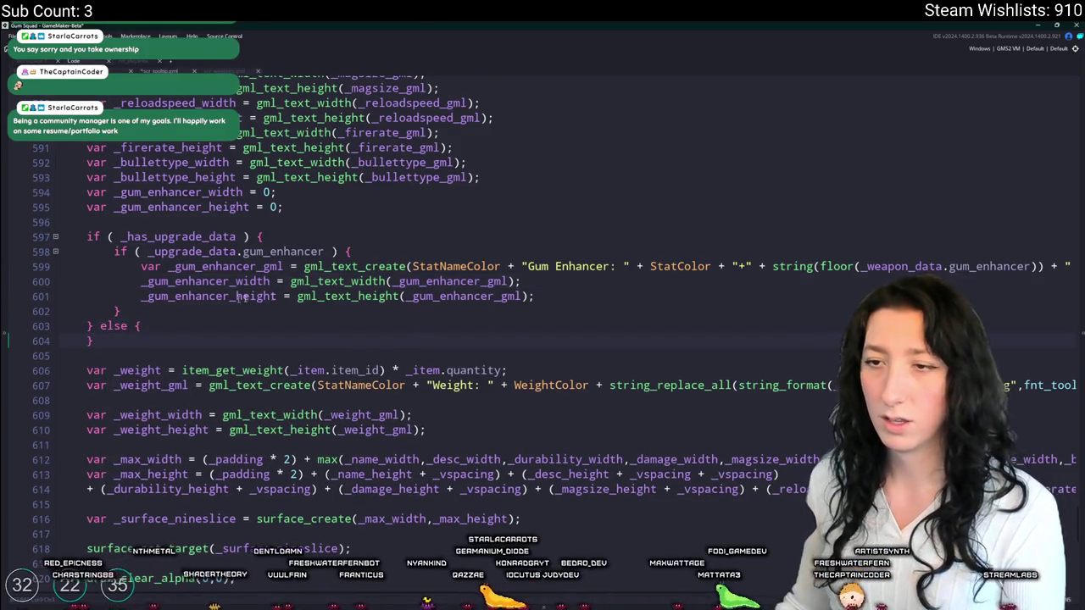
- Duplicate the zero-initialised gum enhancer size lines as _upgrades_width and _upgrades_height
scroll(218, 301, up, 10)
scroll(439, 353, down, 5)
click(253, 451)
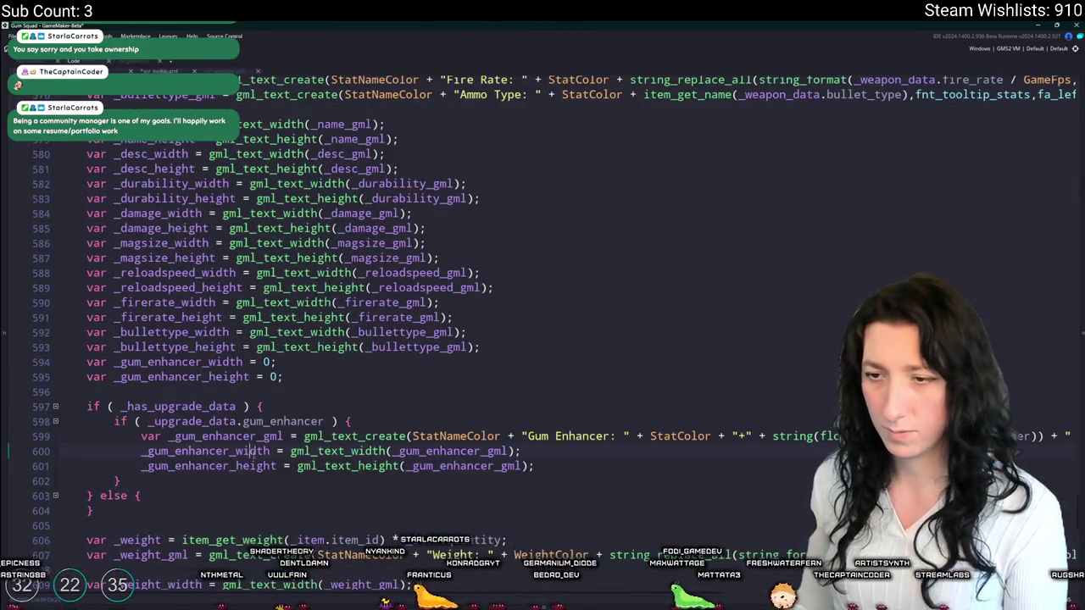
drag(85, 362, 285, 377)
key(ctrl+d)
drag(202, 362, 121, 376)
text(upgrades)
click(217, 362)
scroll(258, 398, down, 2)
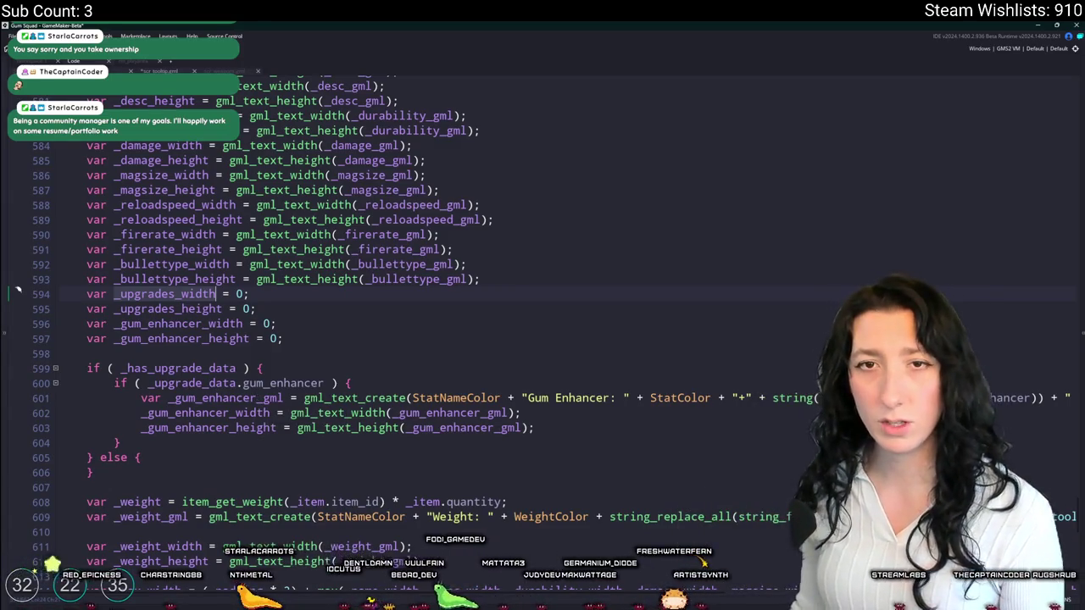
scroll(17, 291, down, 3)
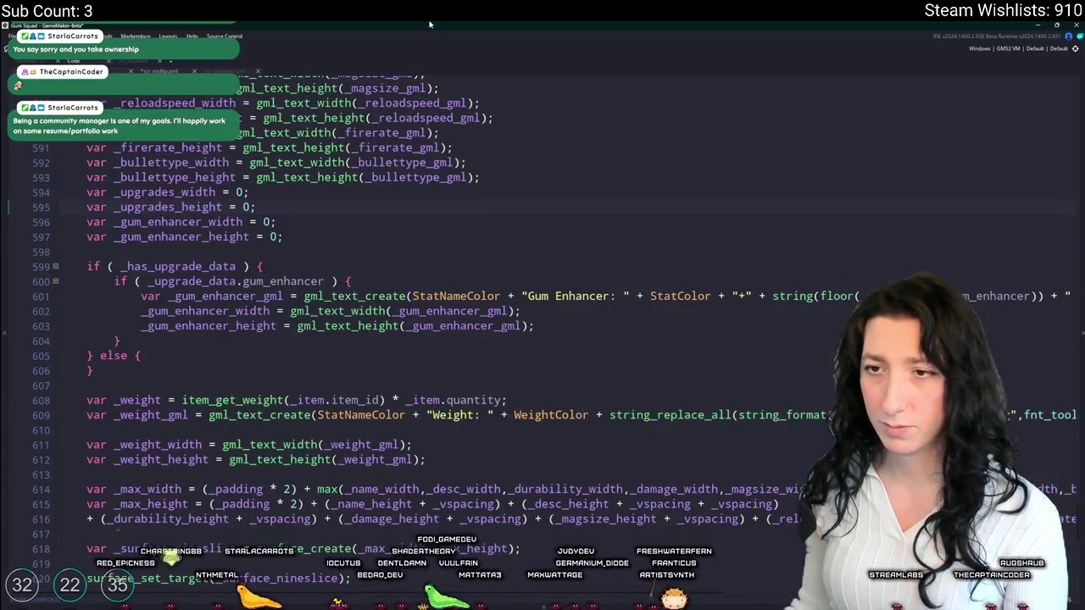
click(532, 191)
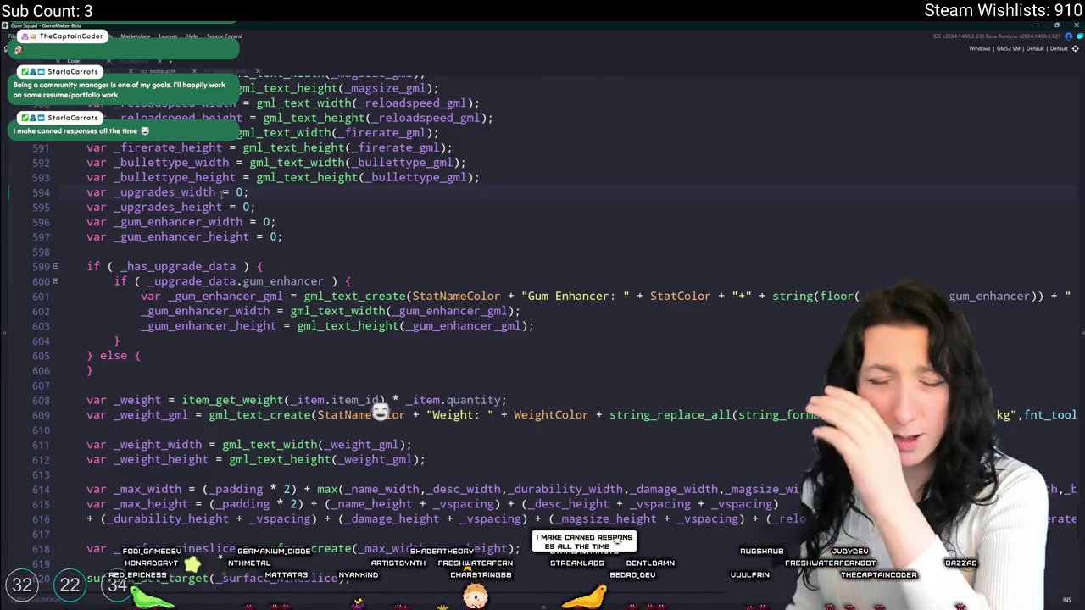
click(310, 207)
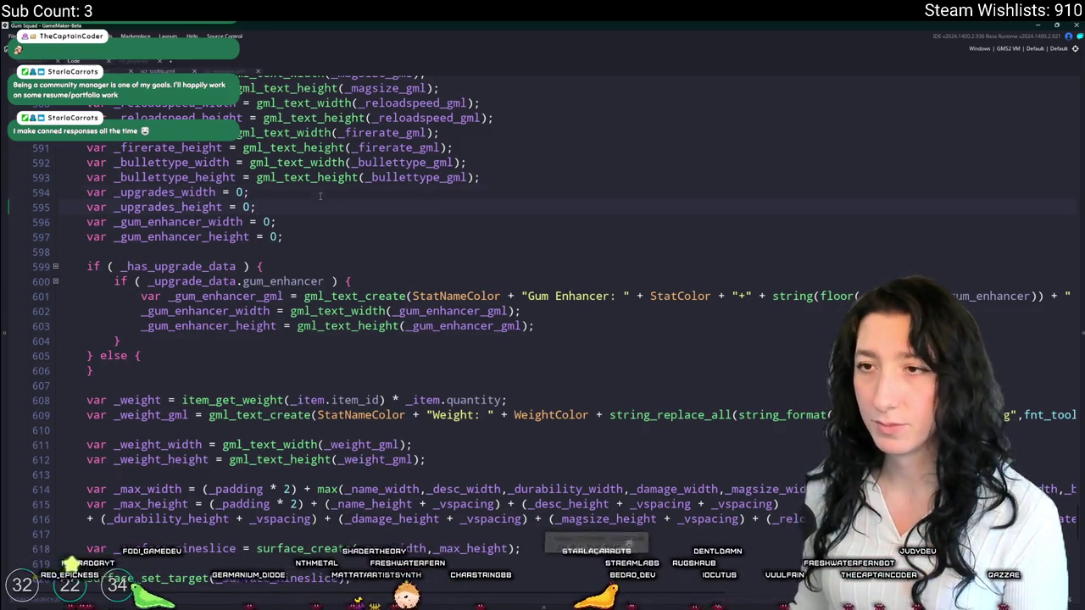
click(471, 198)
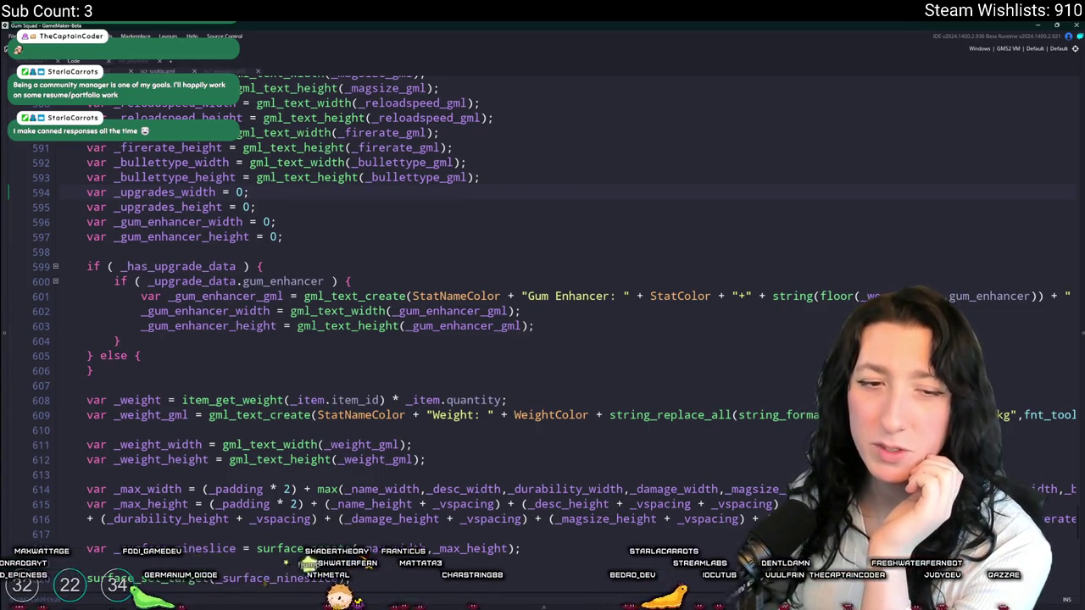
double_click(170, 192)
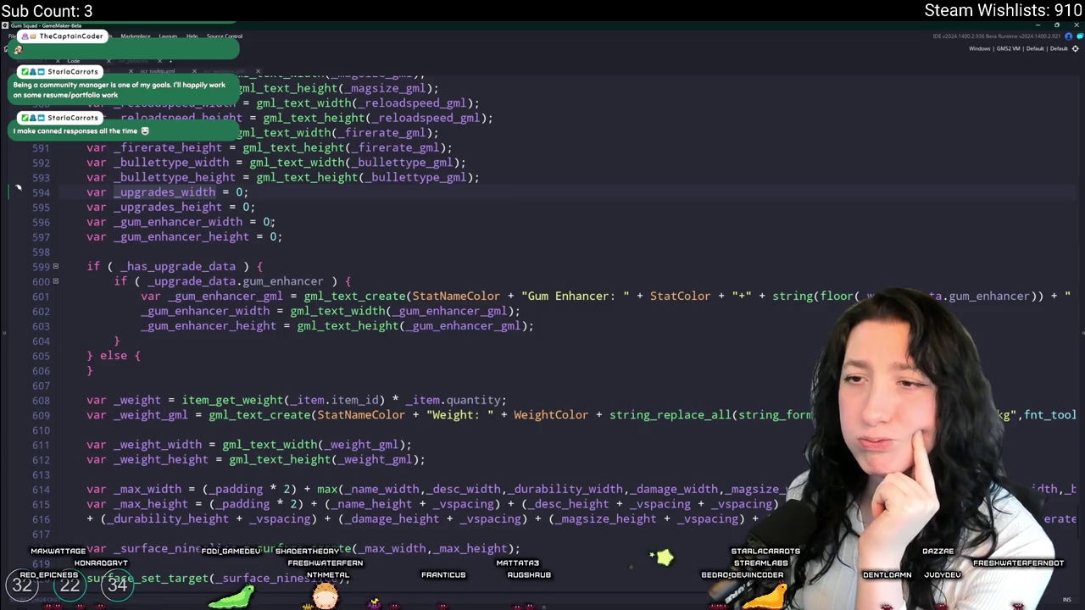
mouse_move(553, 328)
mouse_down()
mouse_move(85, 310)
mouse_move(85, 296)
mouse_move(141, 295)
mouse_up()
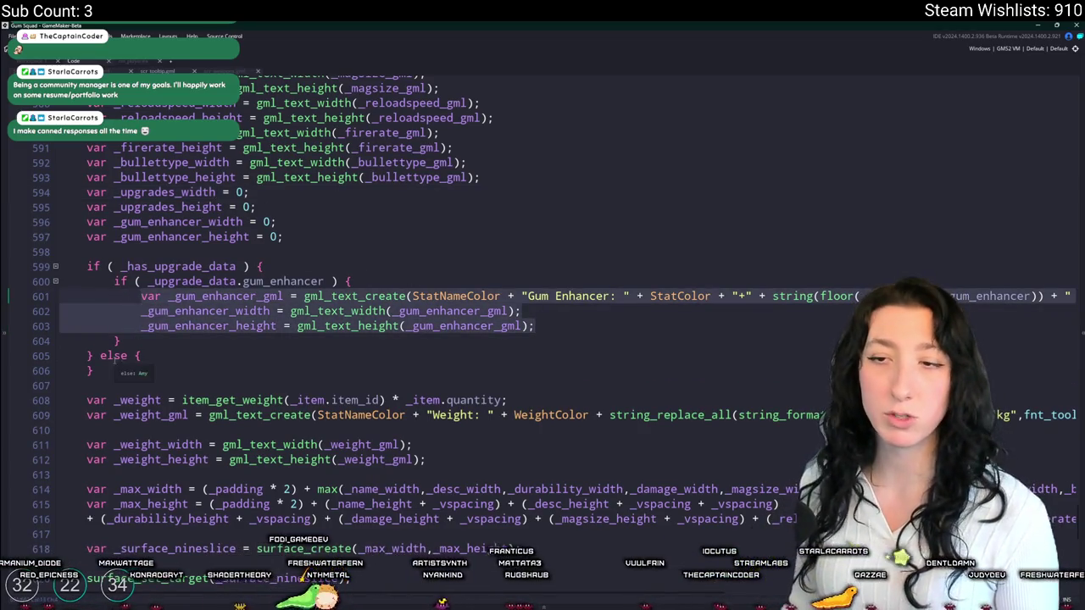
- Paste the gum enhancer text and size lines into the empty else block and fix their indent
key(ctrl+c)
click(161, 361)
key(Return)
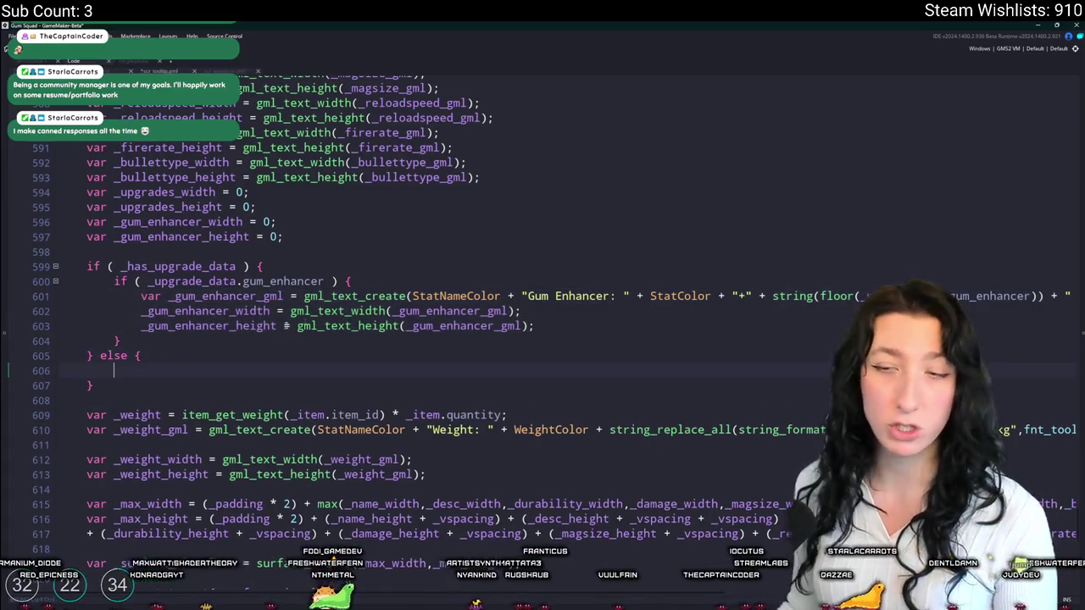
key(ctrl+v)
key(shift+Up)
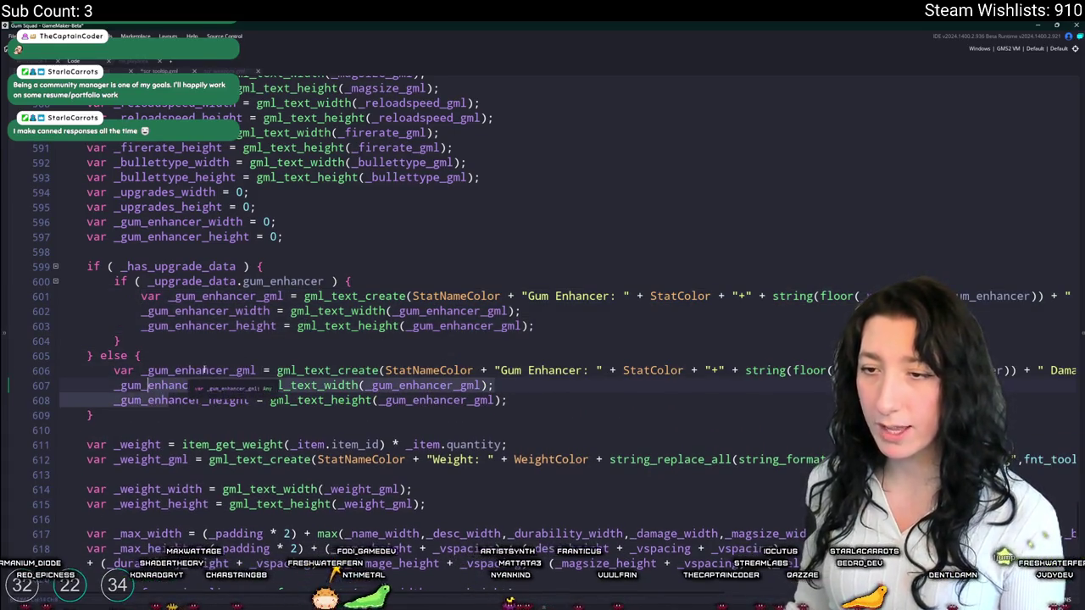
key(shift+Tab)
- Rename the pasted size variables to _upgrades_width and _upgrades_height
double_click(162, 192)
key(ctrl+c)
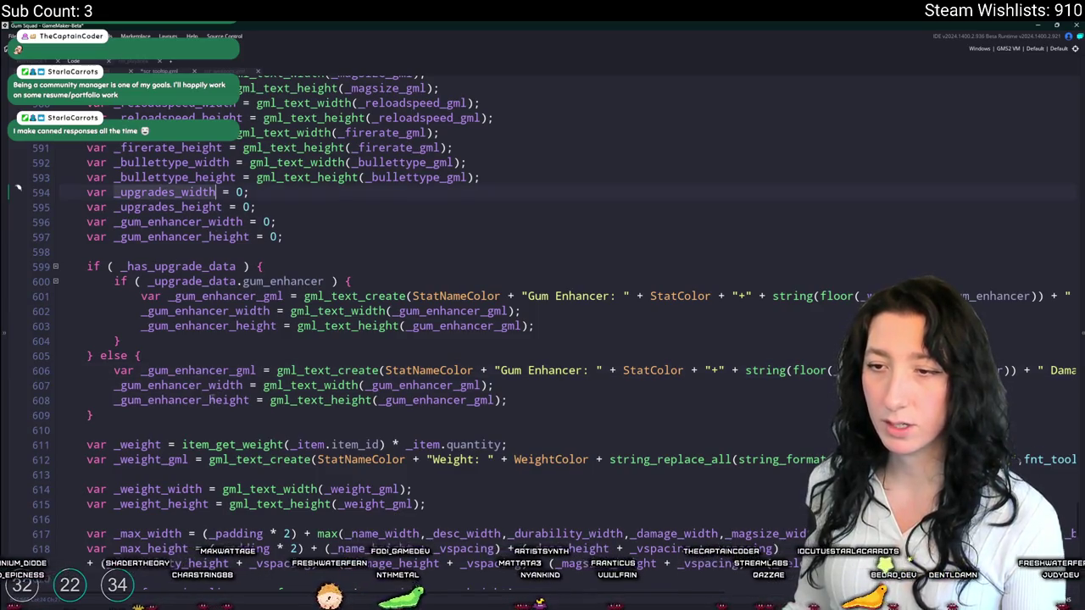
double_click(161, 386)
key(ctrl+v)
double_click(165, 401)
key(ctrl+v)
key(BackSpace)
key(BackSpace)
key(BackSpace)
text(height)
- Rename the text variable to _upgrades_gml and measure it on both size lines
drag(227, 370, 146, 370)
text(_upgrades)
double_click(184, 370)
key(ctrl+c)
double_click(399, 400)
key(ctrl+v)
double_click(398, 386)
key(ctrl+v)
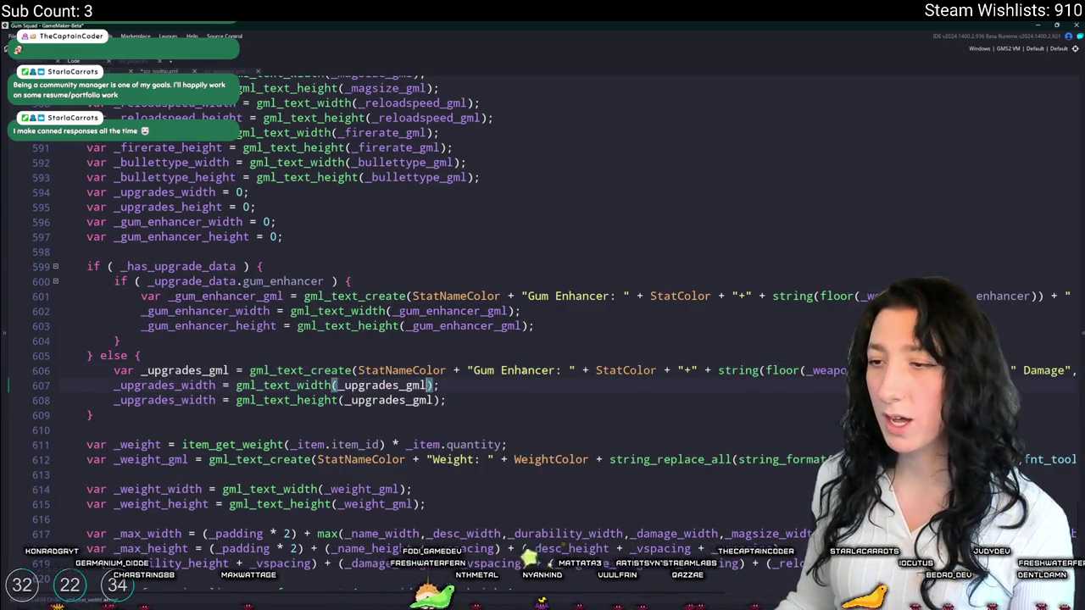
- Replace the quoted stat text with "No Upgrades" and review where _upgrades_gml is used
mouse_move(473, 371)
mouse_down()
mouse_move(1070, 373)
mouse_move(740, 377)
mouse_up()
key(BackSpace)
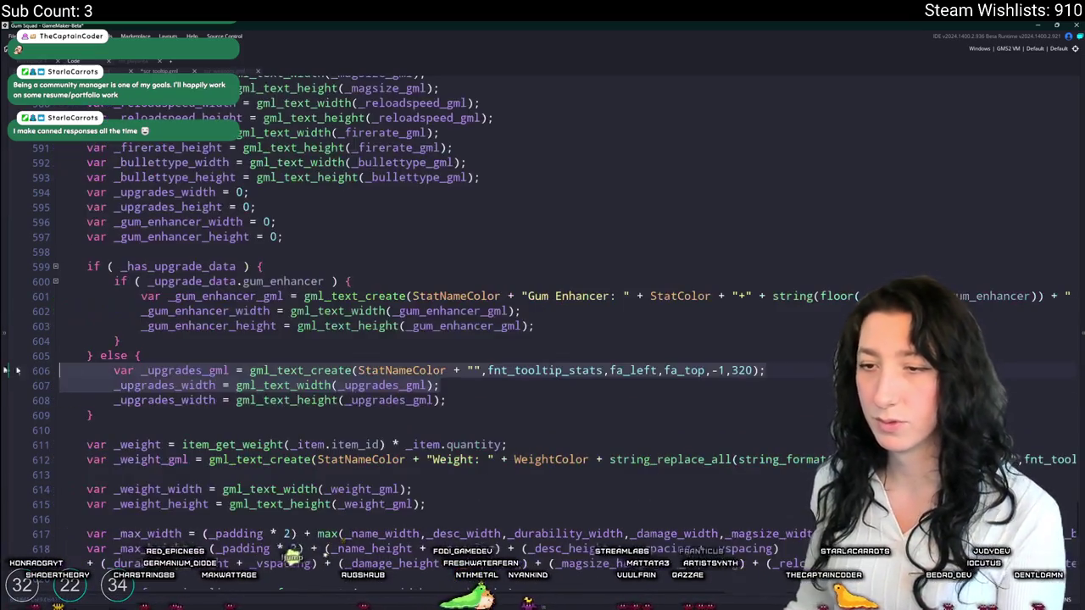
text(No Upgradesk)
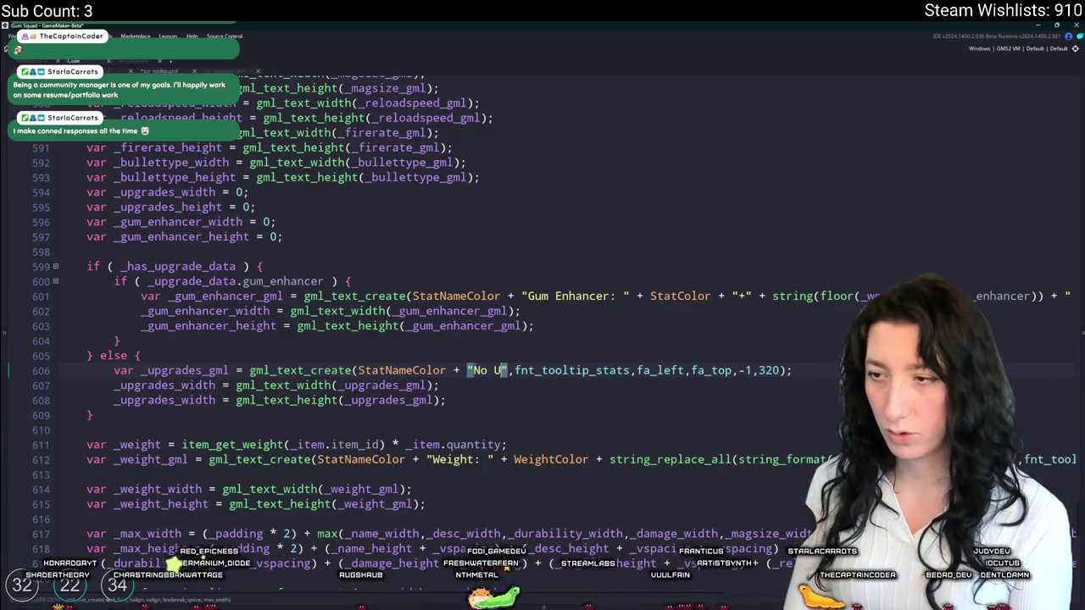
key(BackSpace)
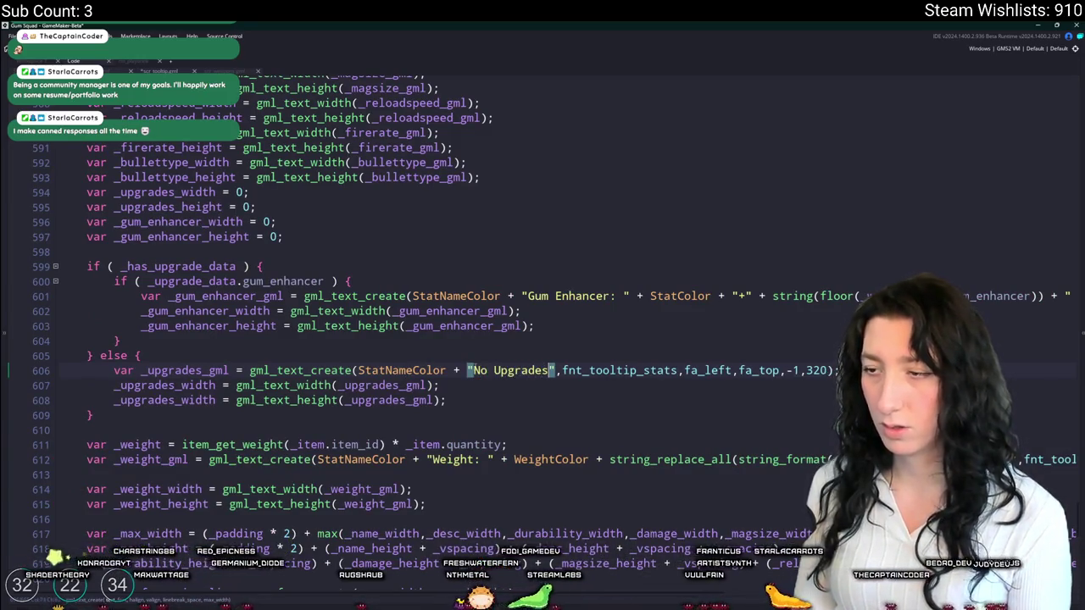
click(182, 370)
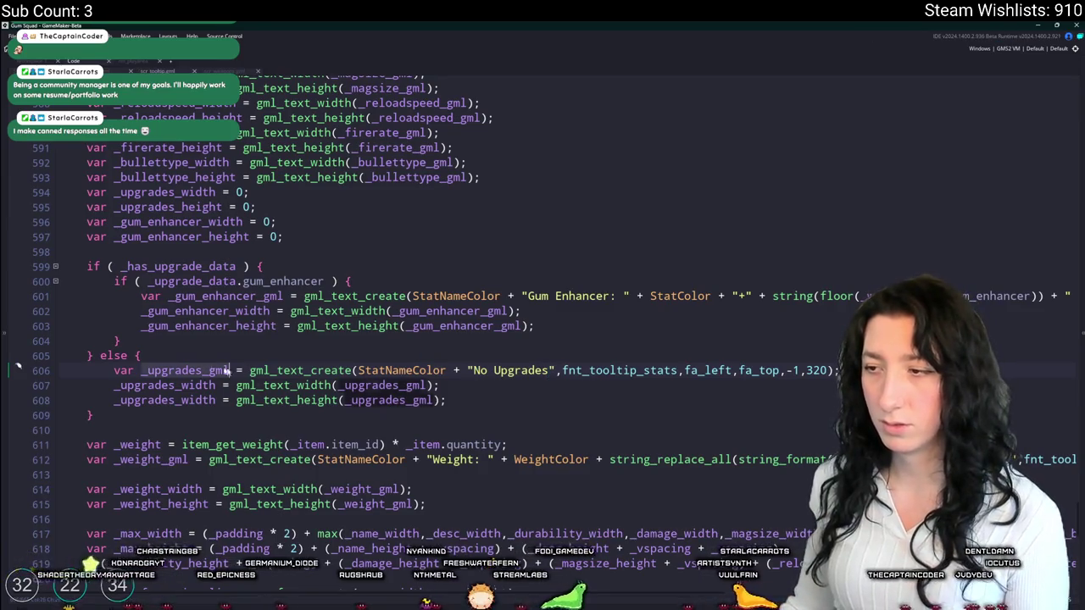
scroll(286, 373, down, 5)
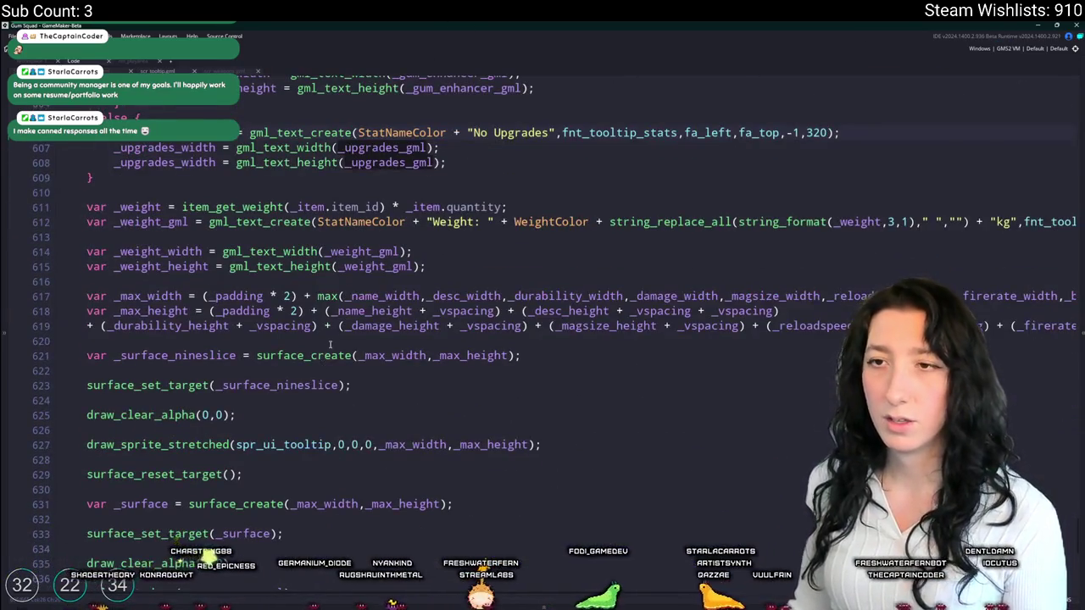
scroll(329, 346, down, 10)
drag(86, 355, 339, 370)
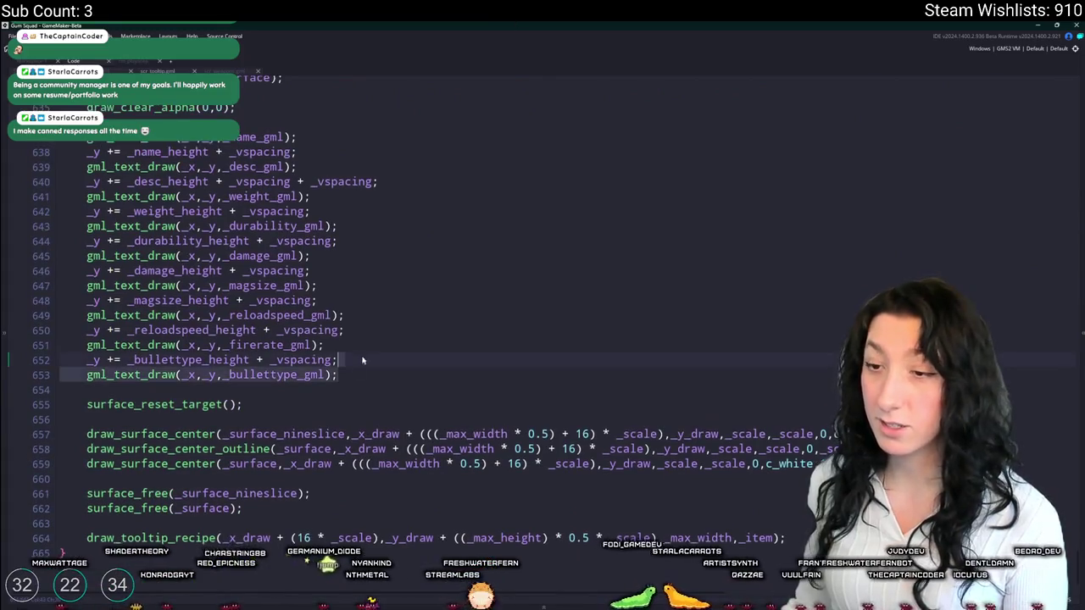
- Duplicate the bullet type spacing and draw lines and add an if ( _has_upgrade_data ) / else block
key(ctrl+d)
click(359, 368)
key(Return)
key(Return)
text(if ( _upgrades_gml)
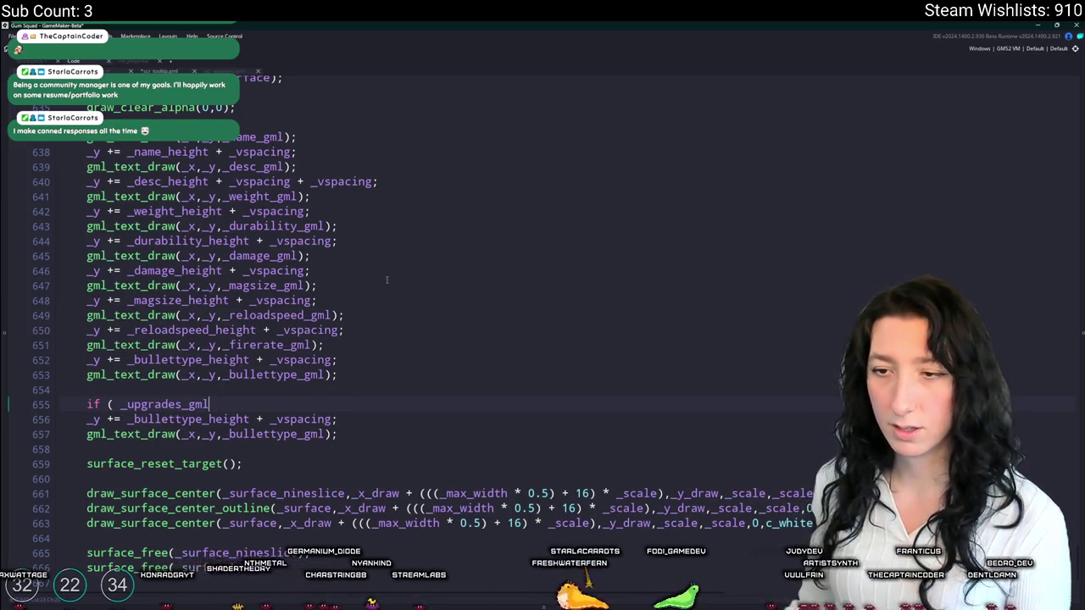
key(BackSpace)
key(BackSpace)
key(BackSpace)
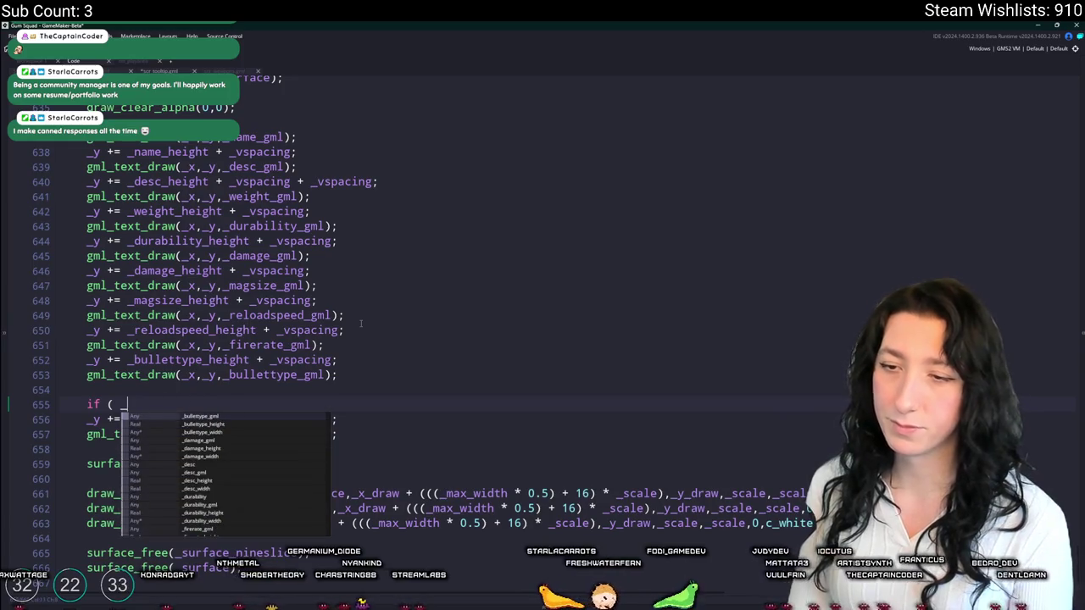
text(ha)
key(Return)
text() {)
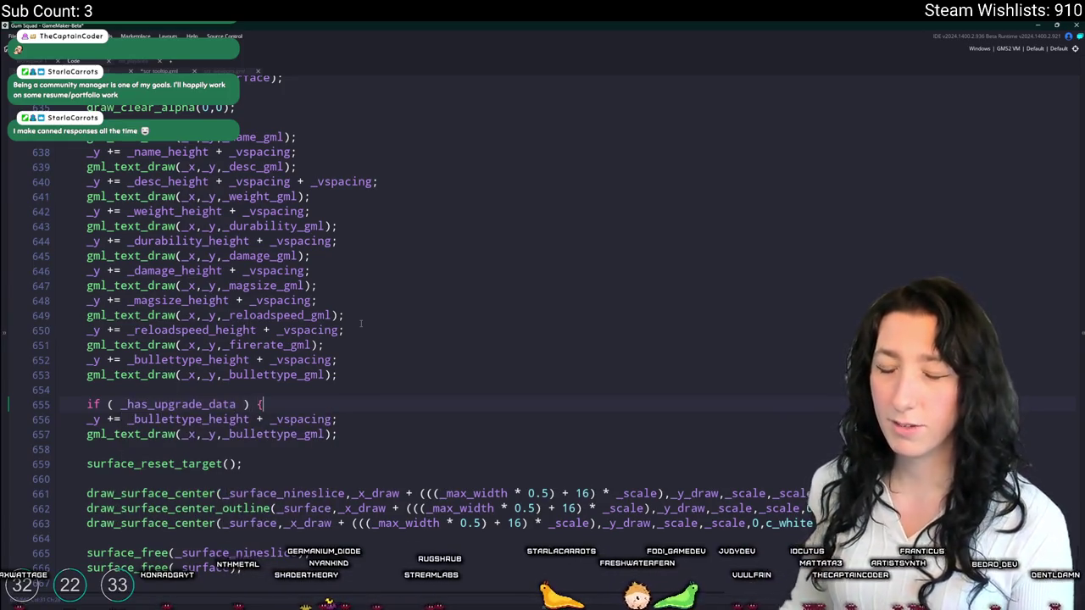
key(Return)
key(Down)
text(else {)
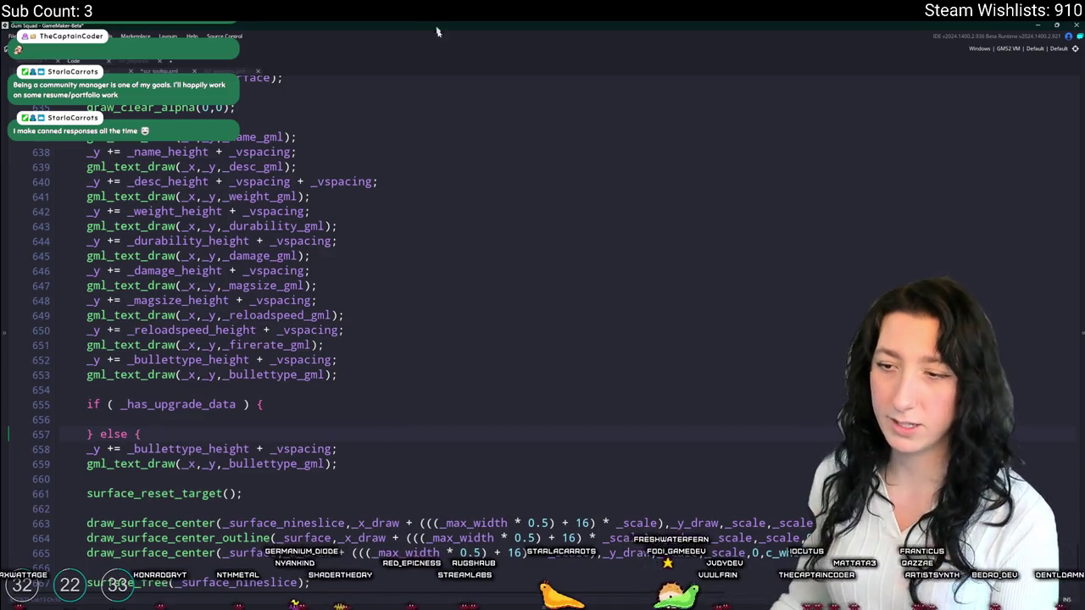
key(Return)
text(})
- Indent the duplicated lines into the else branch and switch them to _upgrades_gml and _upgrades_height
drag(365, 462, 87, 448)
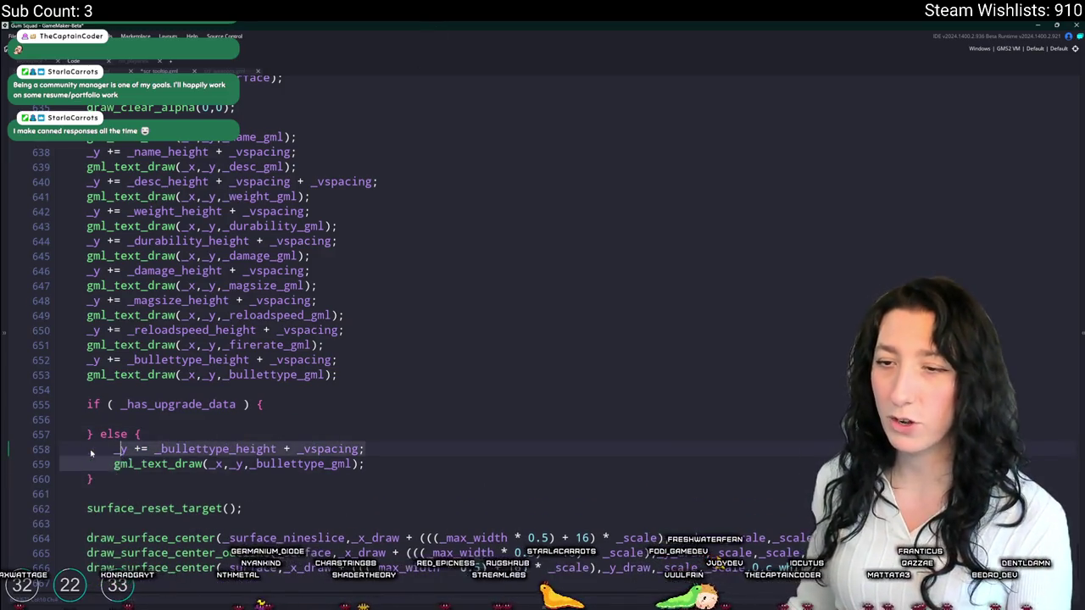
key(Tab)
scroll(256, 429, down, 1)
click(257, 413)
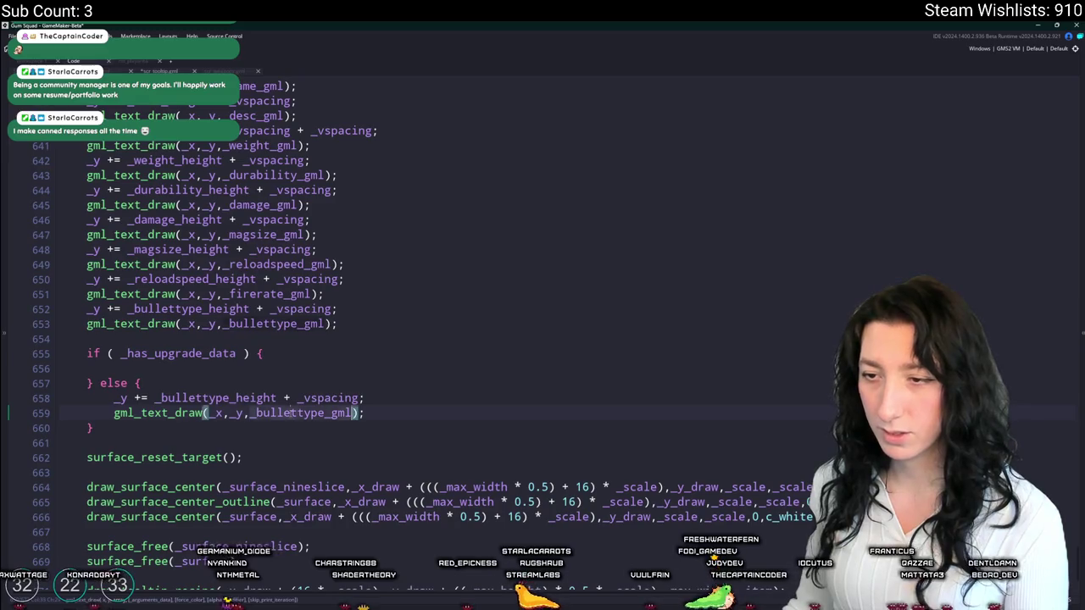
drag(256, 413, 327, 415)
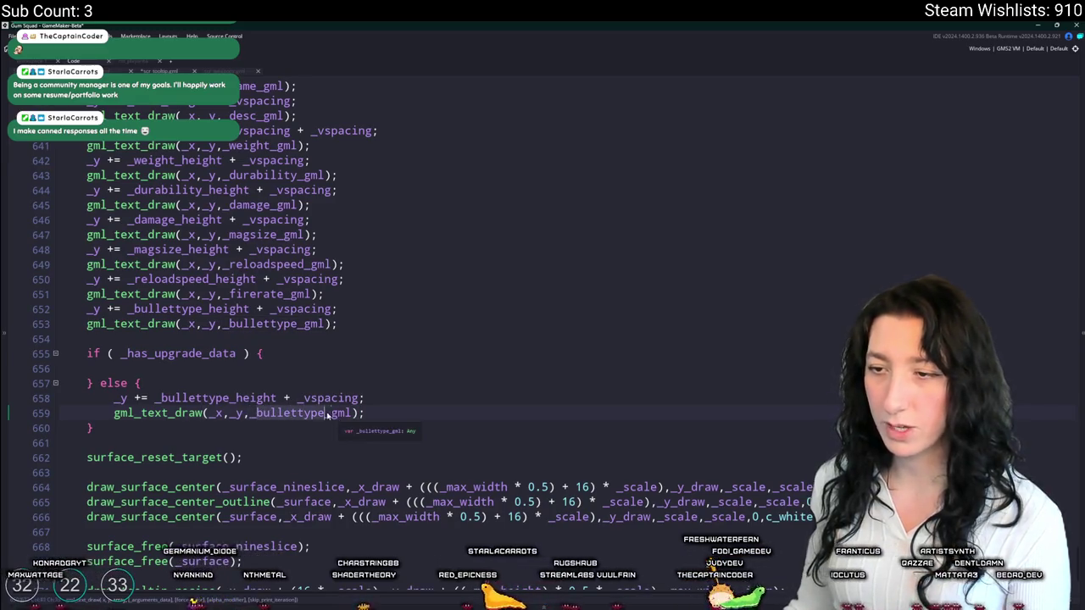
text(upgrades)
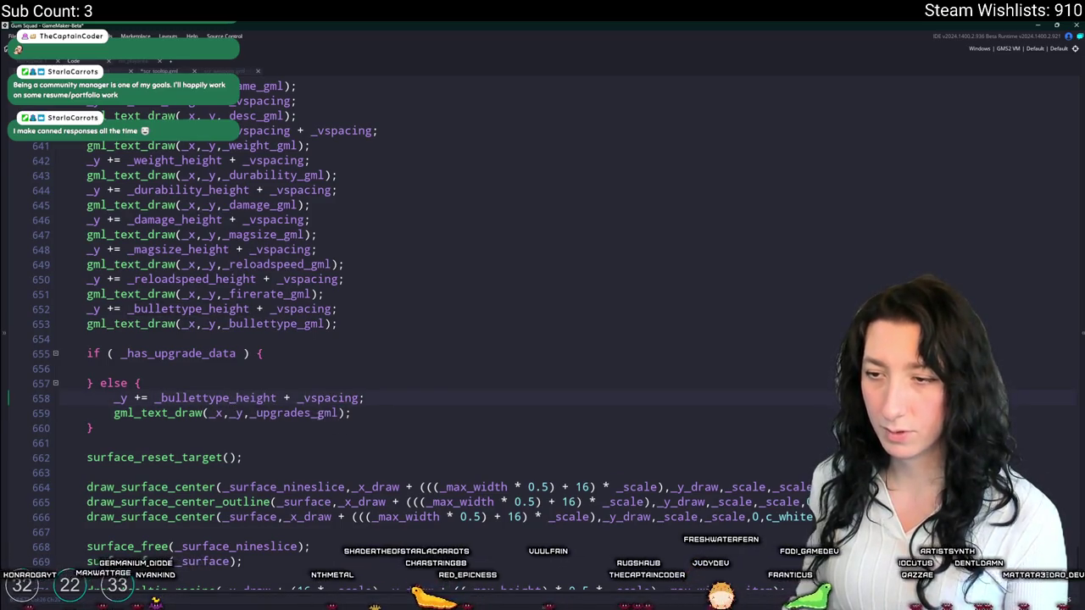
click(222, 428)
drag(230, 398, 166, 400)
text(upgrades)
scroll(350, 376, up, 2)
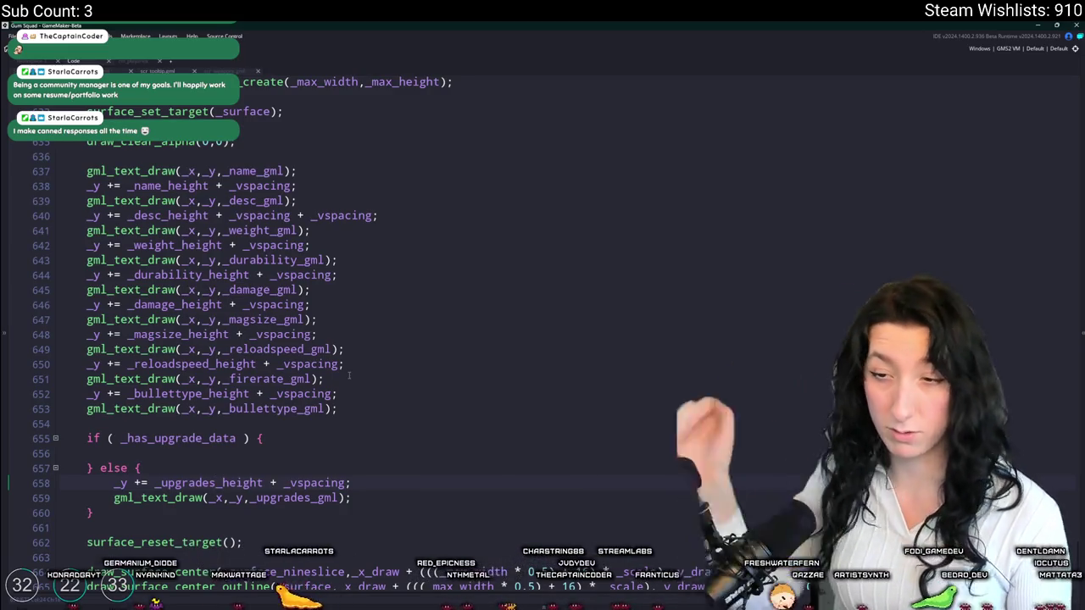
- Copy the else branch's upgrades spacing and draw lines into the empty if block
drag(351, 498, 116, 483)
key(ctrl+c)
click(136, 453)
key(ctrl+v)
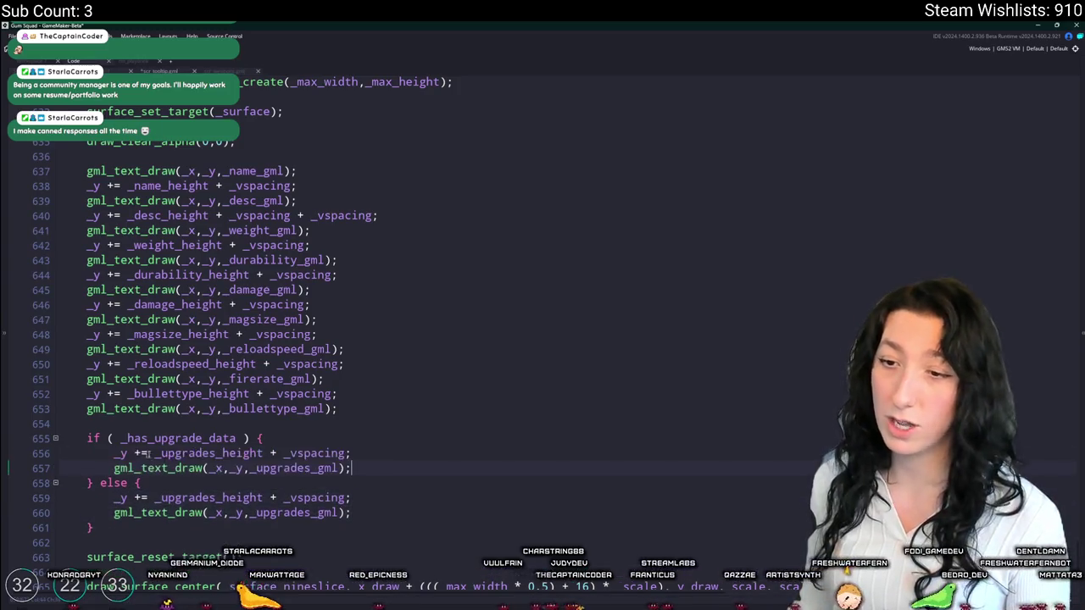
- Rename the pasted lines to use _gum_enhancer_height and _gum_enhancer_gml
drag(217, 453, 162, 453)
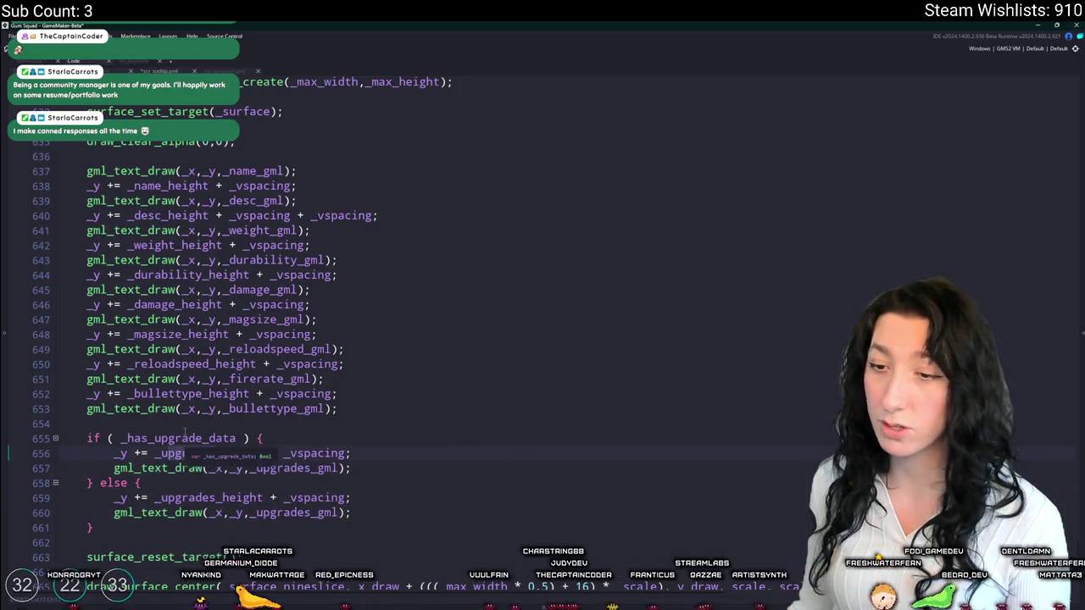
key(BackSpace)
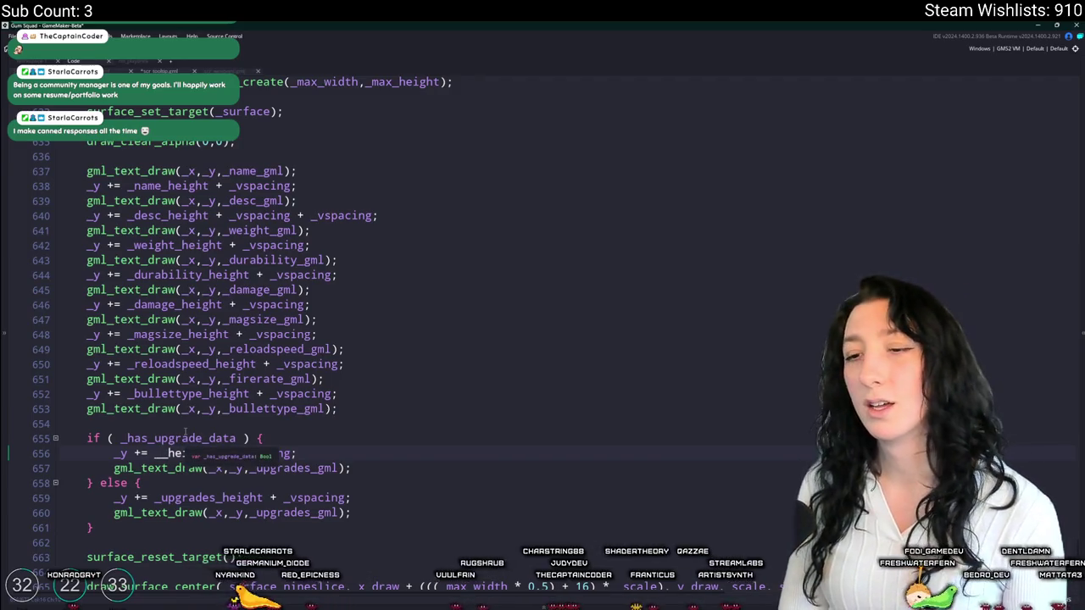
text(gumenahncer)
scroll(253, 330, up, 5)
scroll(254, 330, up, 5)
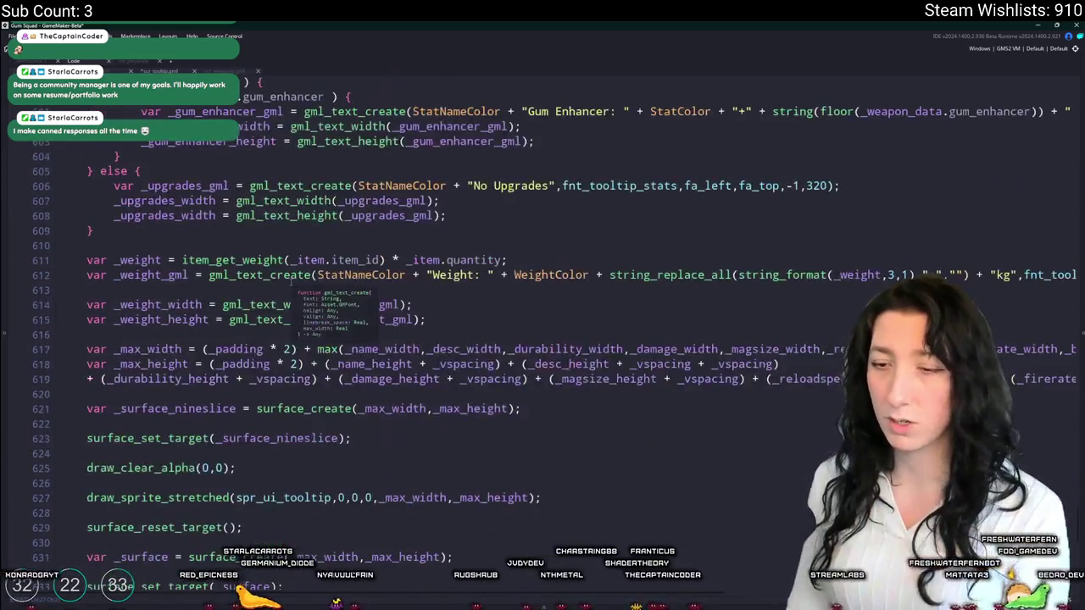
scroll(291, 282, down, 8)
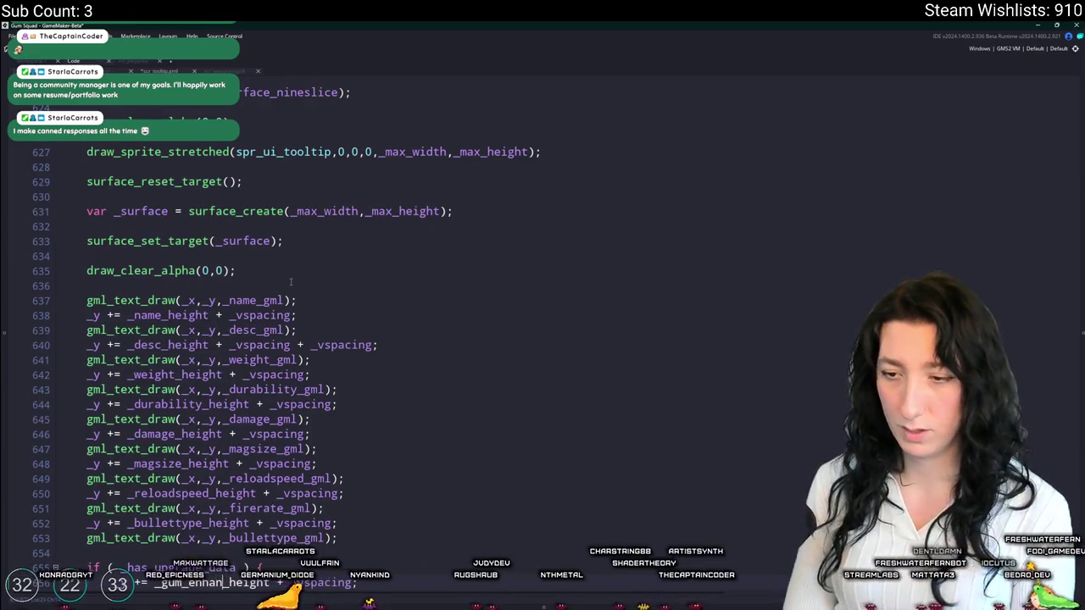
scroll(291, 283, down, 3)
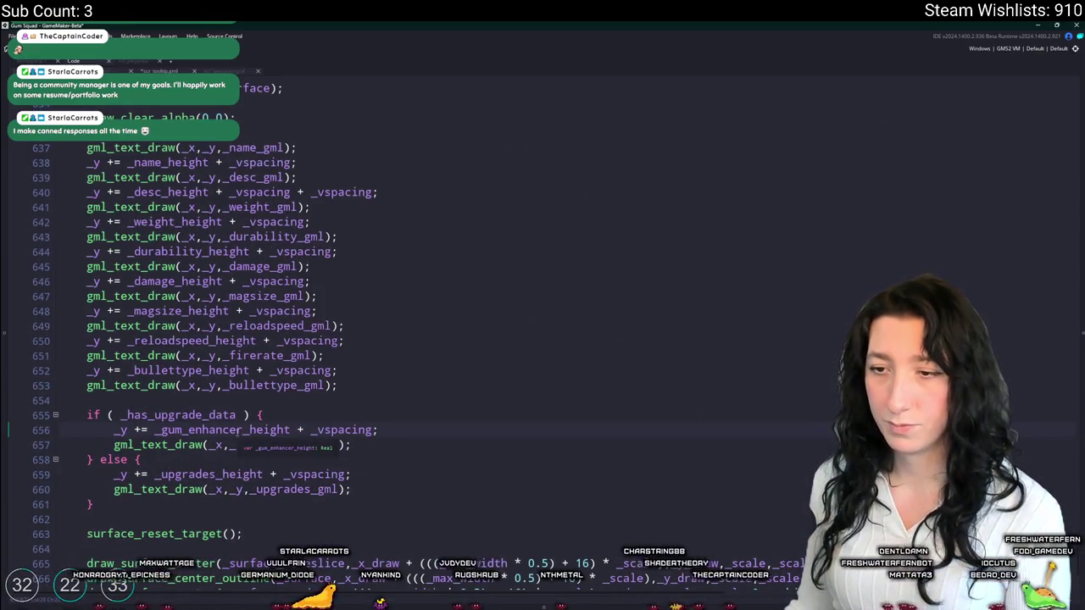
key(ctrl+shift+Left)
key(ctrl+c)
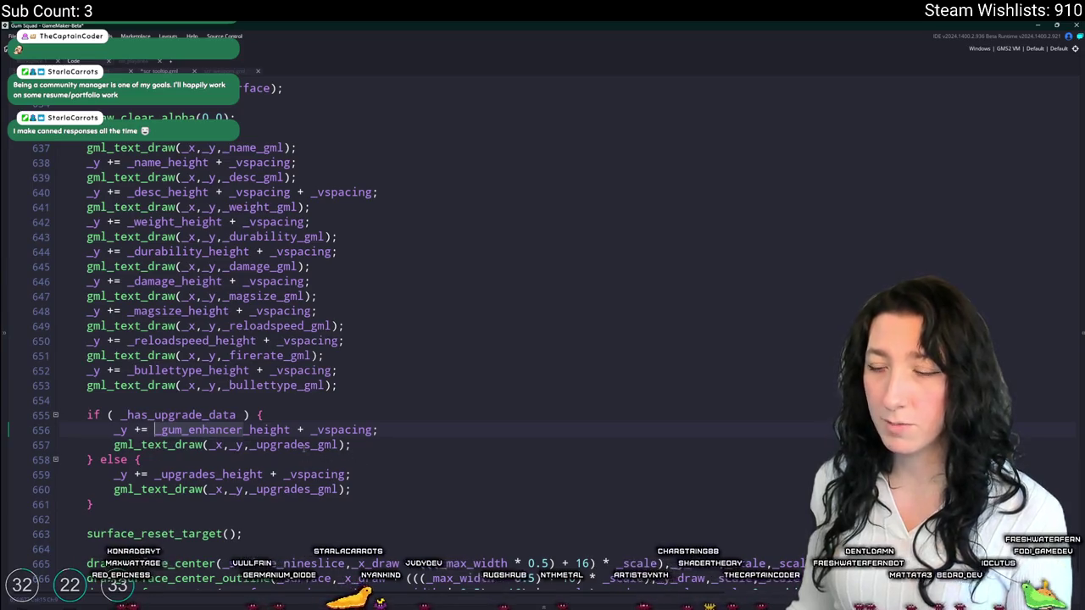
drag(258, 446, 312, 445)
key(ctrl+v)
click(378, 445)
scroll(389, 426, down, 2)
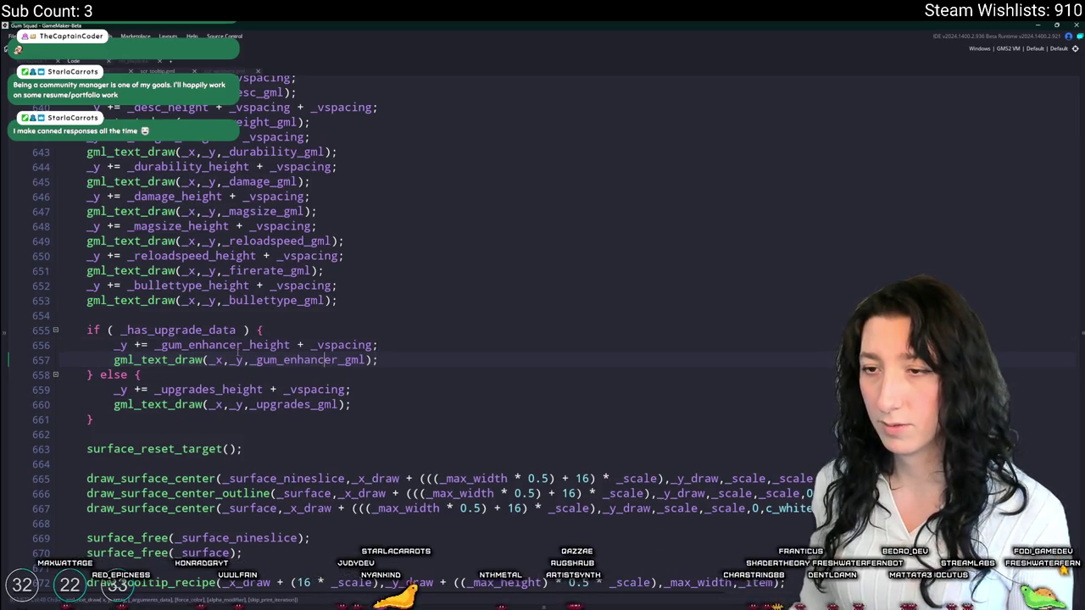
- Wrap the gum enhancer lines in if ( _gum_enhancer_height > 0 ) { } and duplicate that check
double_click(222, 345)
click(307, 330)
key(Return)
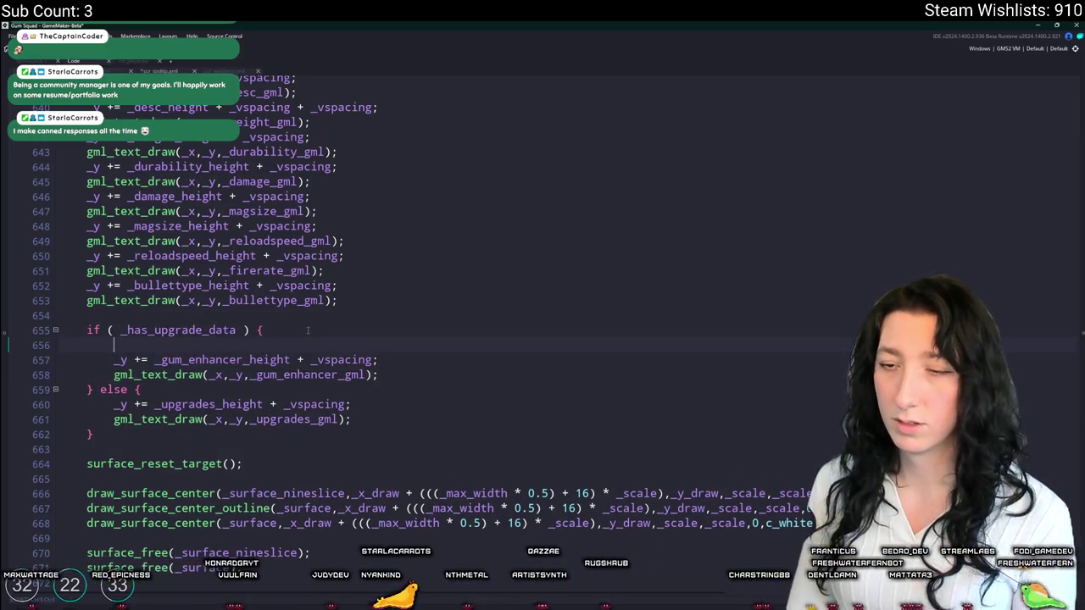
text(if ()
key(ctrl+v)
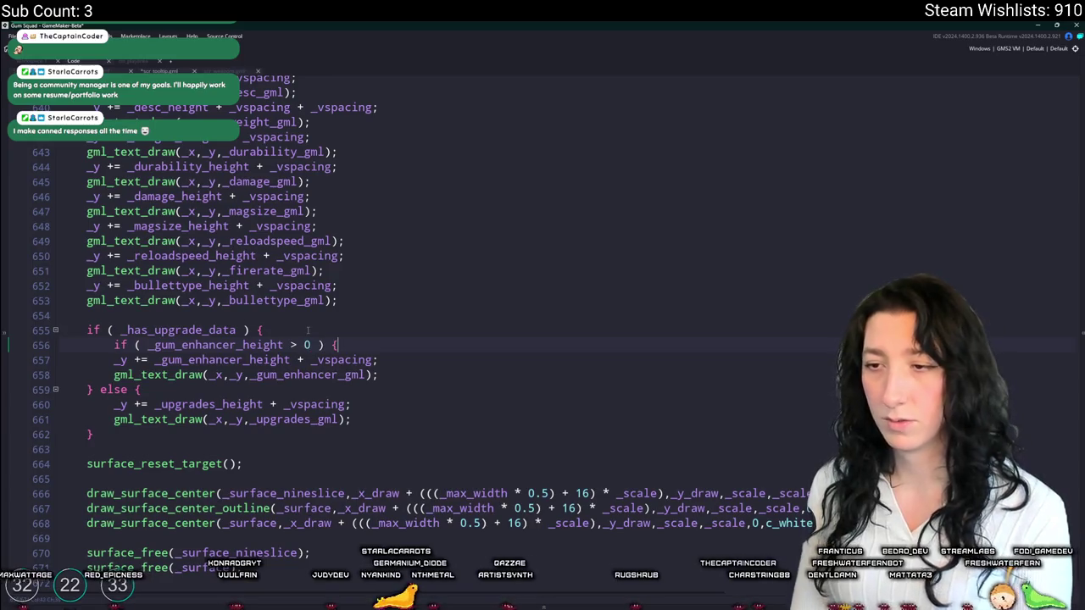
key(Return)
text(})
drag(120, 389, 112, 344)
key(Tab)
key(ctrl+d)
click(127, 390)
key(Return)
scroll(145, 388, up, 10)
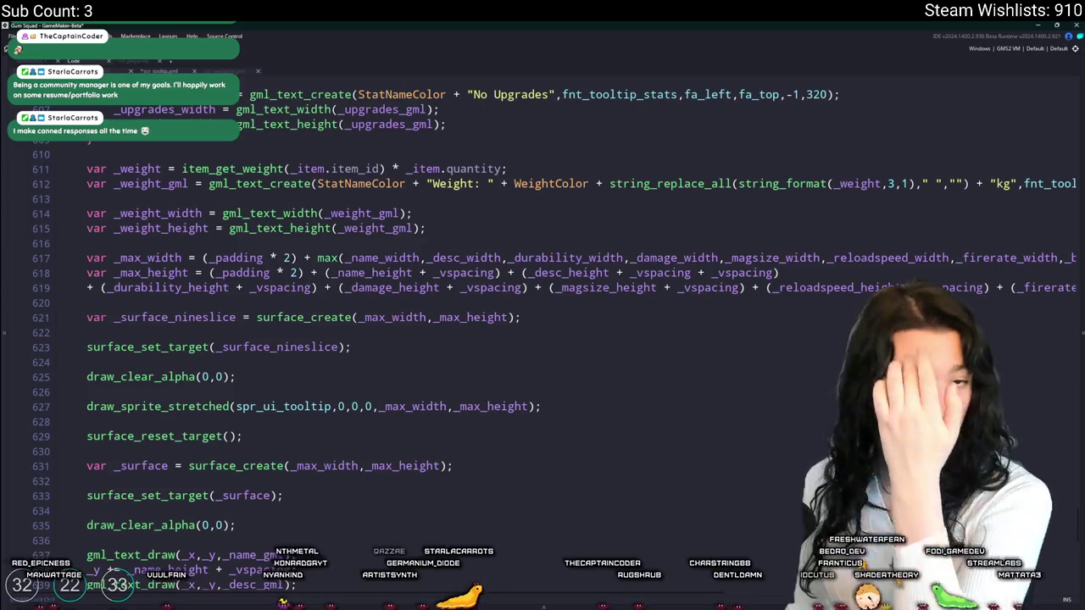
scroll(475, 298, up, 5)
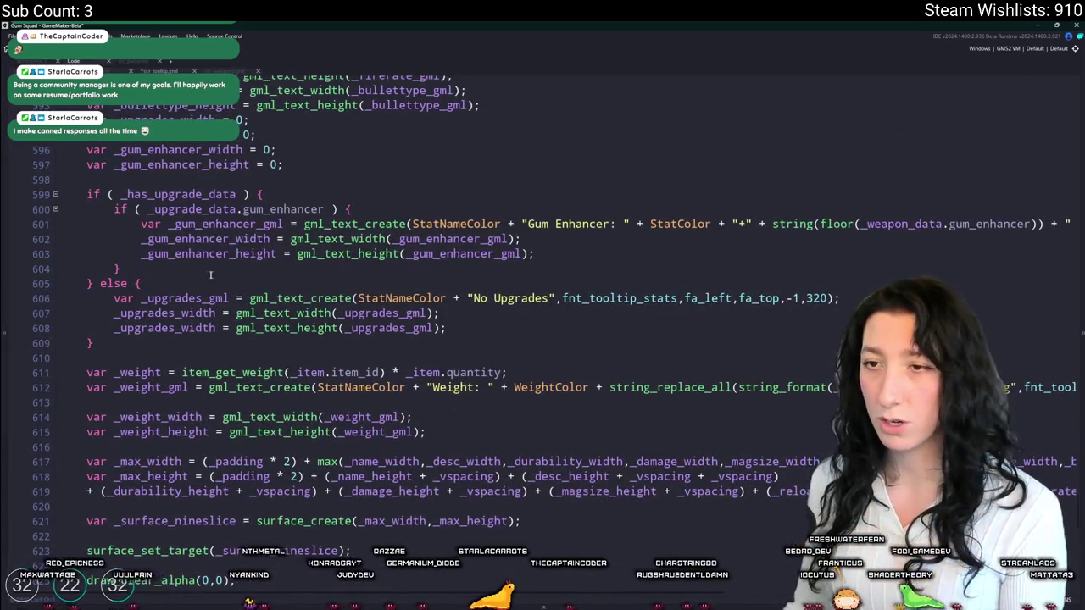
- Duplicate the gum enhancer text block, changing its condition to ammo_drum and label to "Ammo Drum: "
drag(214, 276, 147, 239)
scroll(208, 65, up, 5)
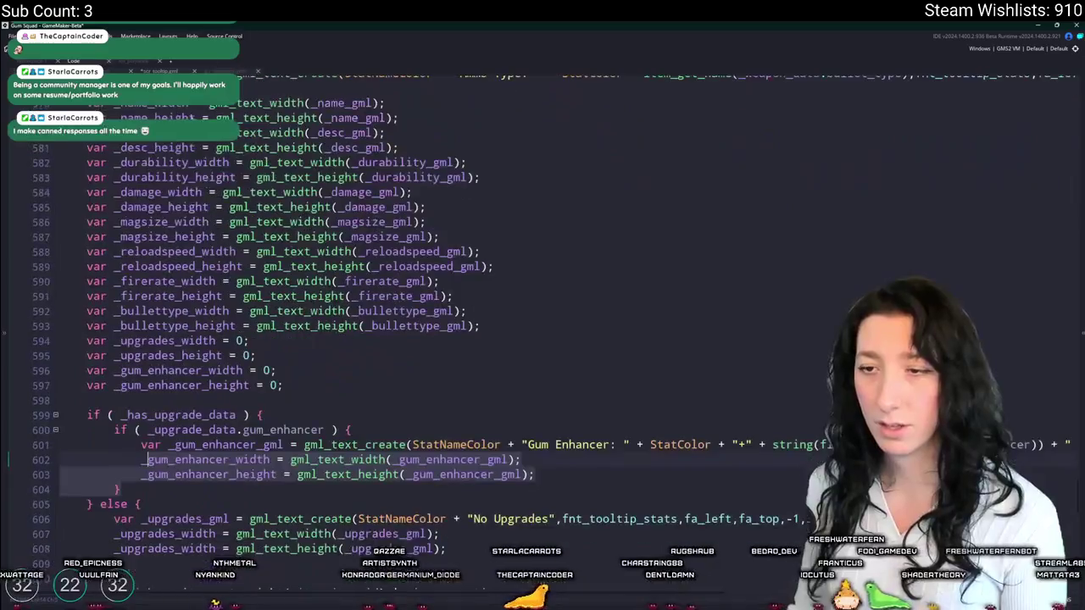
scroll(170, 254, down, 2)
click(133, 419)
key(ctrl+d)
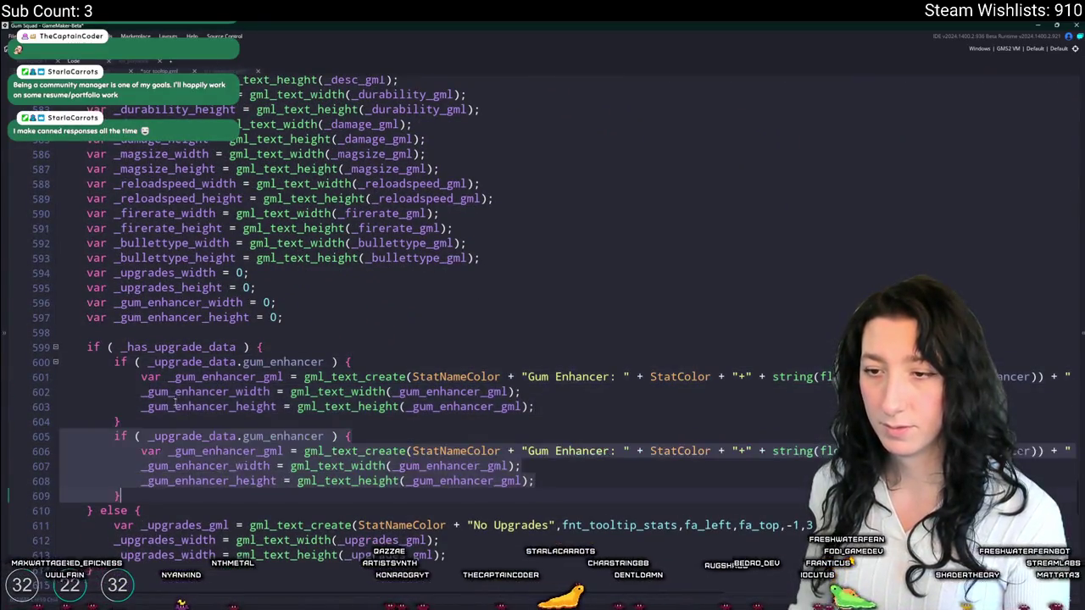
key(Return)
double_click(310, 451)
text(ammo_drum)
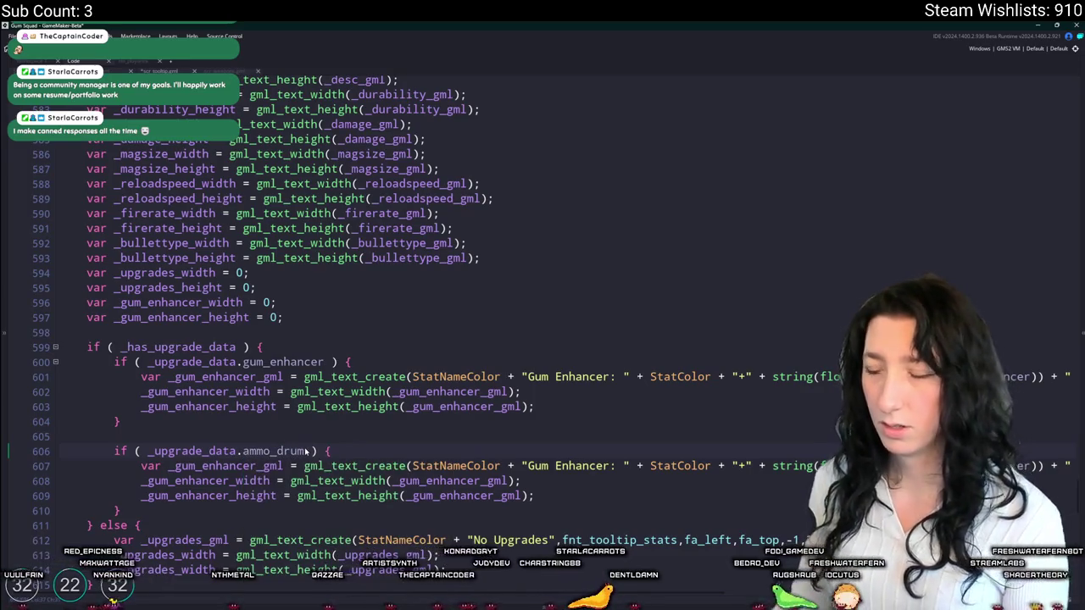
drag(608, 466, 529, 466)
text(Ammo Dru)
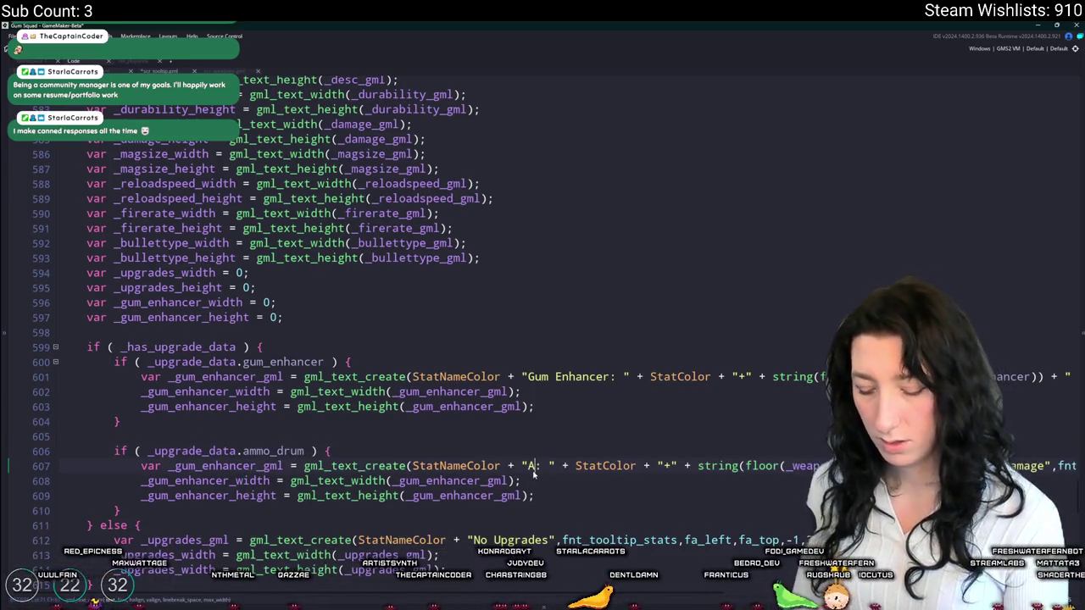
text(m)
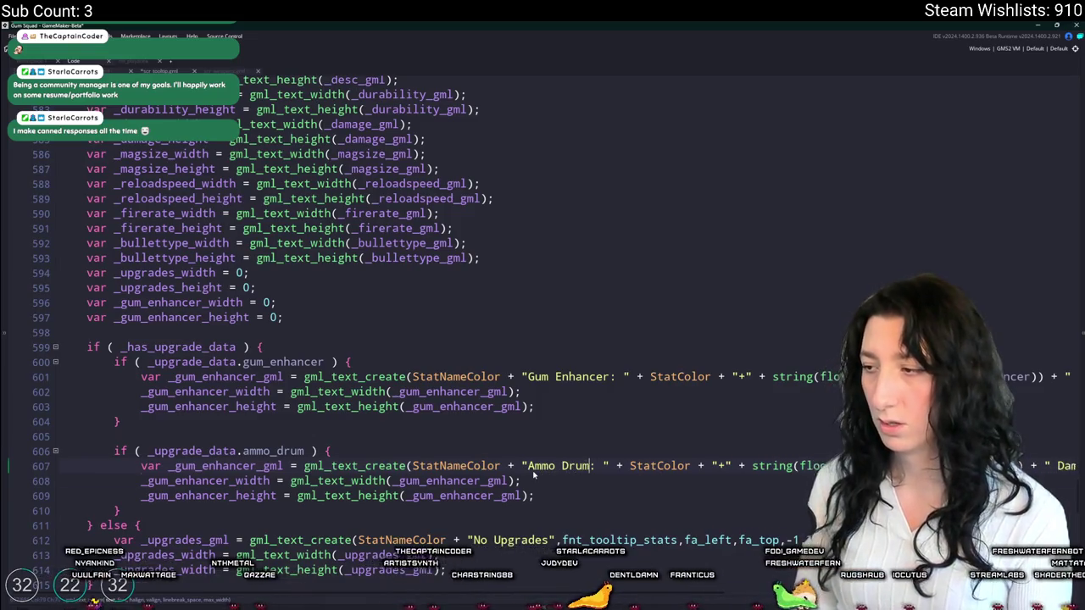
key(BackSpace)
key(BackSpace)
key(BackSpace)
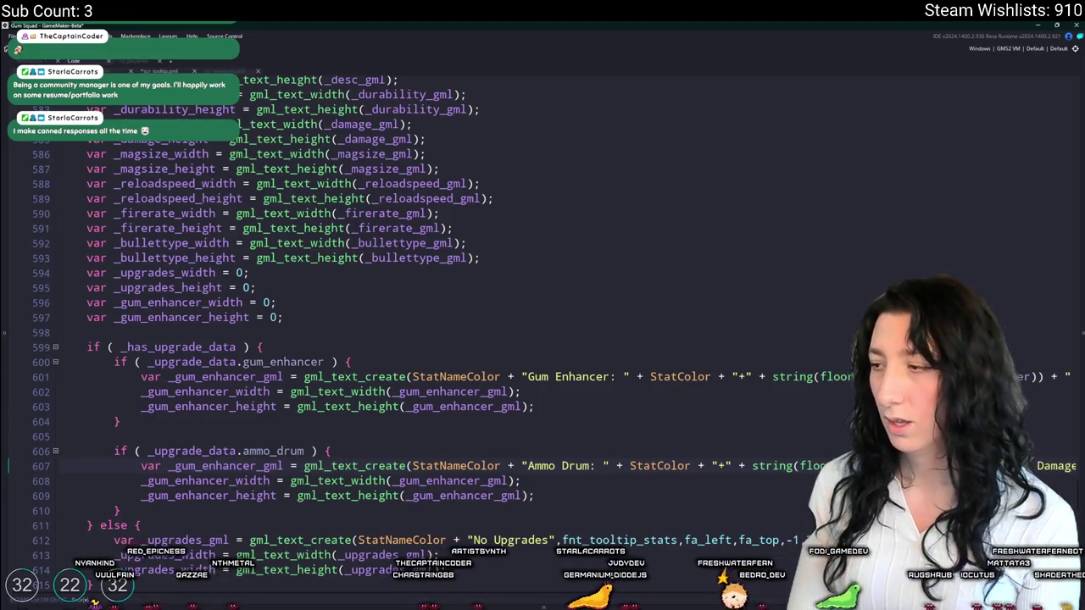
key(BackSpace)
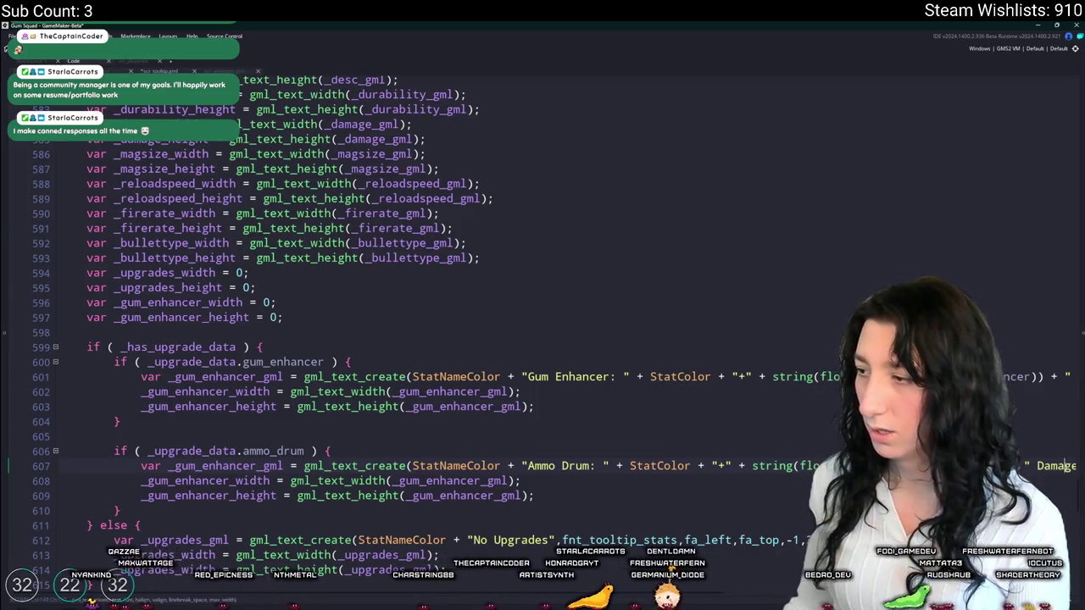
- Rename the copy's variables to _ammo_drum_gml, _ammo_drum_width and _ammo_drum_height
scroll(542, 339, right, 3)
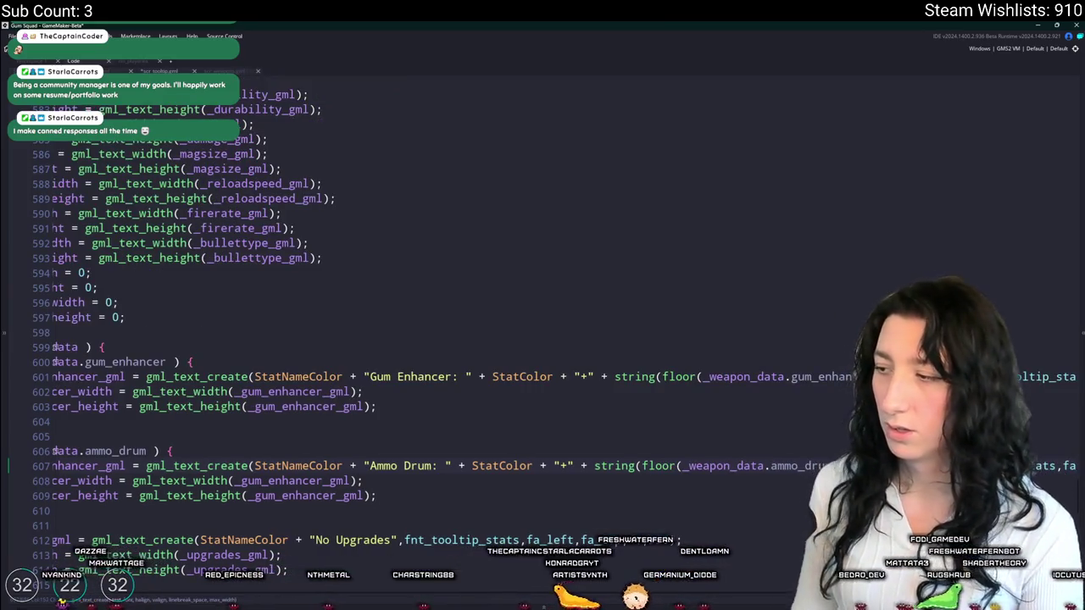
scroll(605, 308, left, 3)
scroll(424, 382, up, 5)
click(264, 480)
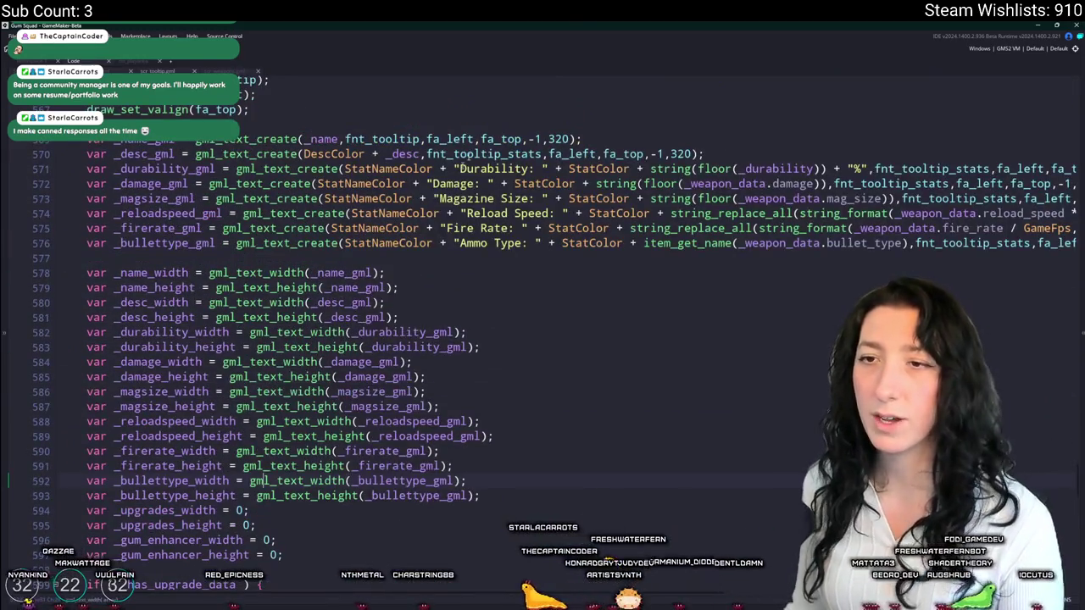
scroll(822, 370, right, 3)
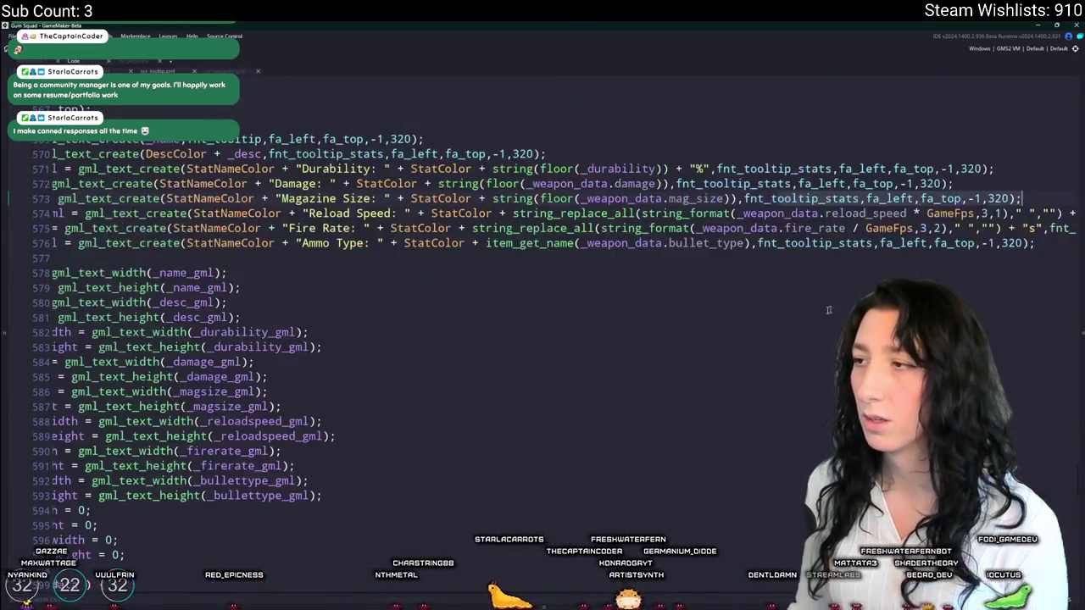
scroll(822, 371, down, 6)
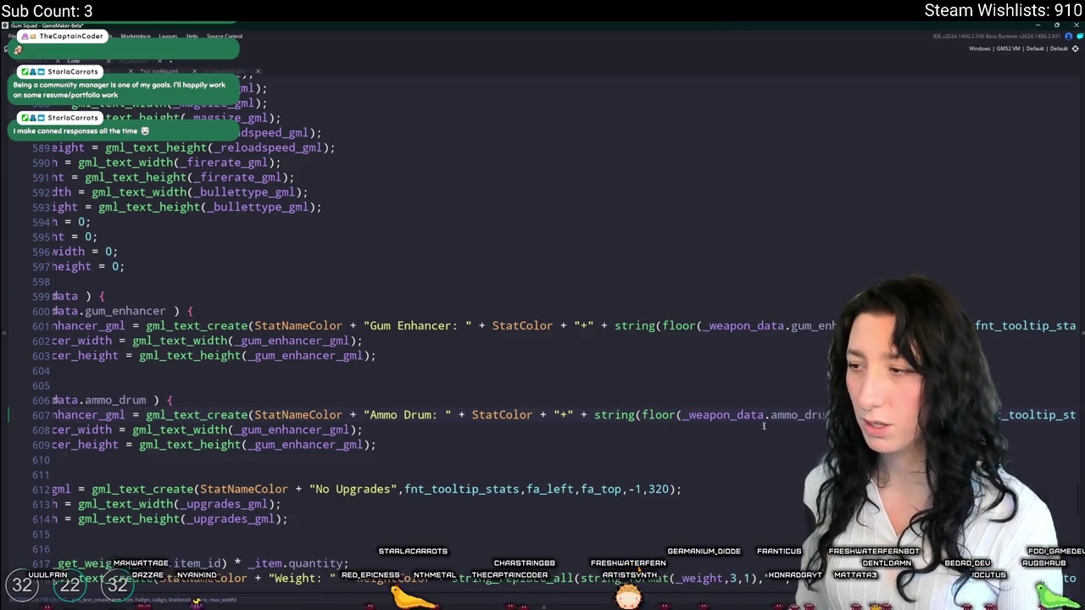
scroll(681, 408, down, 1)
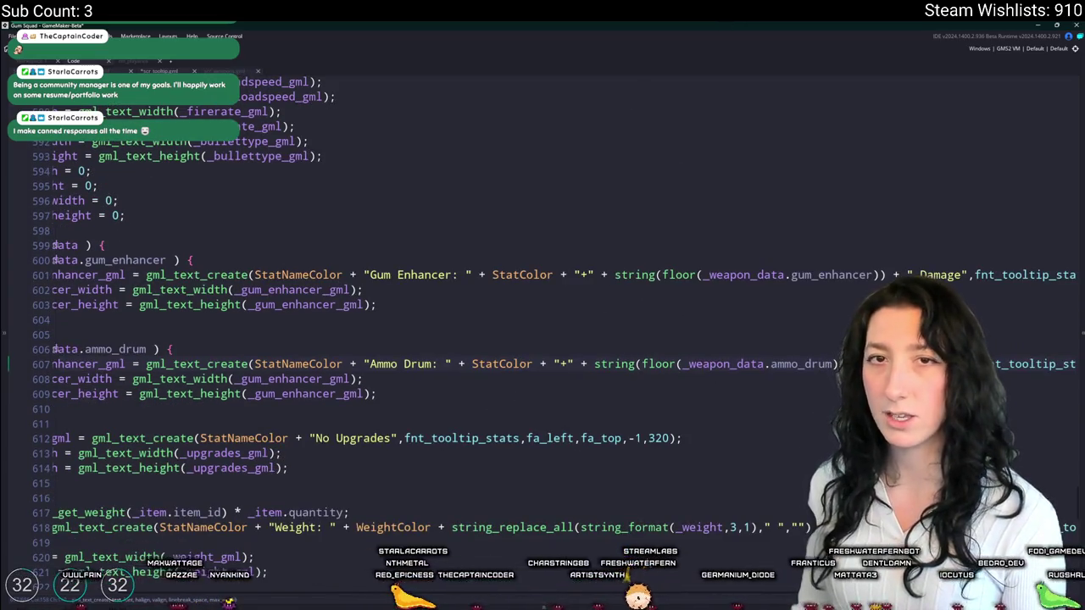
drag(17, 274, 17, 320)
scroll(17, 204, up, 1)
click(273, 281)
double_click(273, 280)
key(ctrl+c)
mouse_move(256, 296)
mouse_down()
mouse_move(174, 296)
mouse_move(147, 331)
mouse_up()
key(ctrl+v)
click(231, 312)
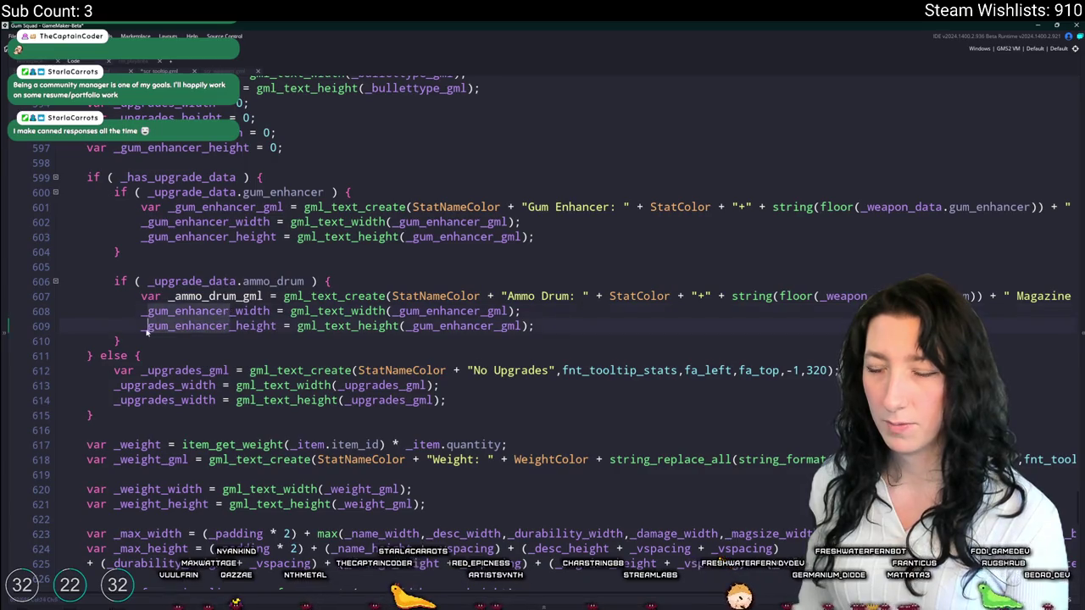
key(ctrl+v)
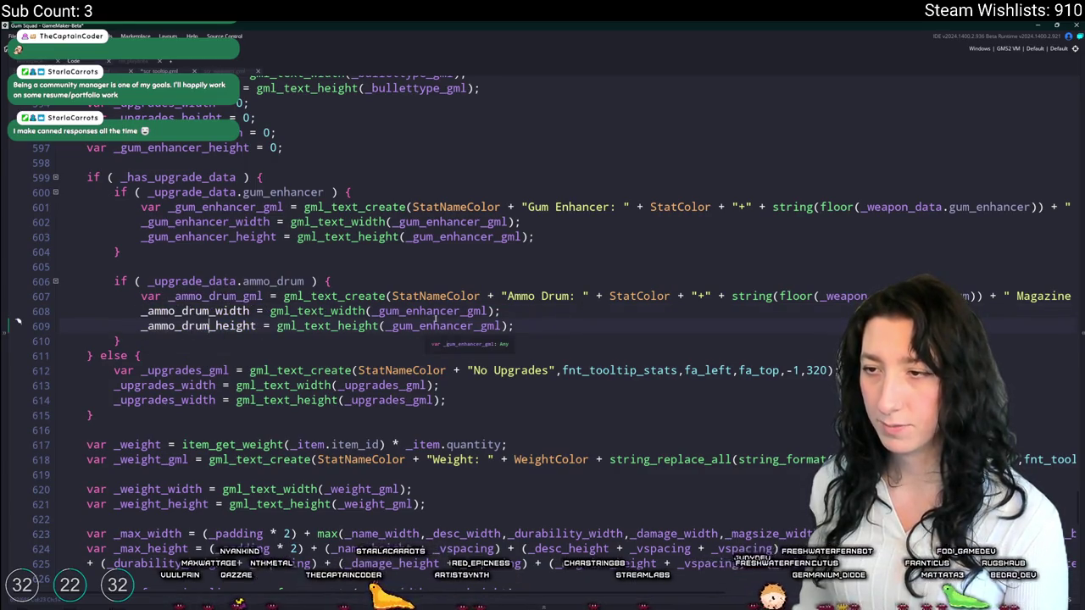
mouse_move(459, 311)
mouse_down()
mouse_move(379, 311)
mouse_move(464, 329)
mouse_up()
key(ctrl+v)
key(ctrl+v)
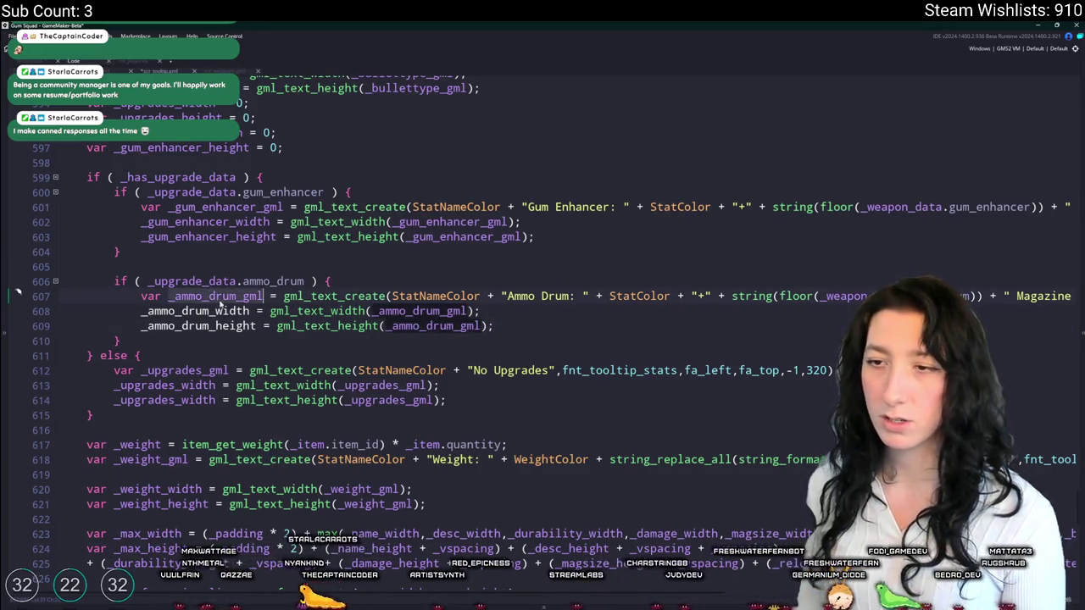
- Make the second draw check test _ammo_drum_height and draw _ammo_drum_gml
scroll(238, 314, down, 7)
scroll(238, 314, down, 9)
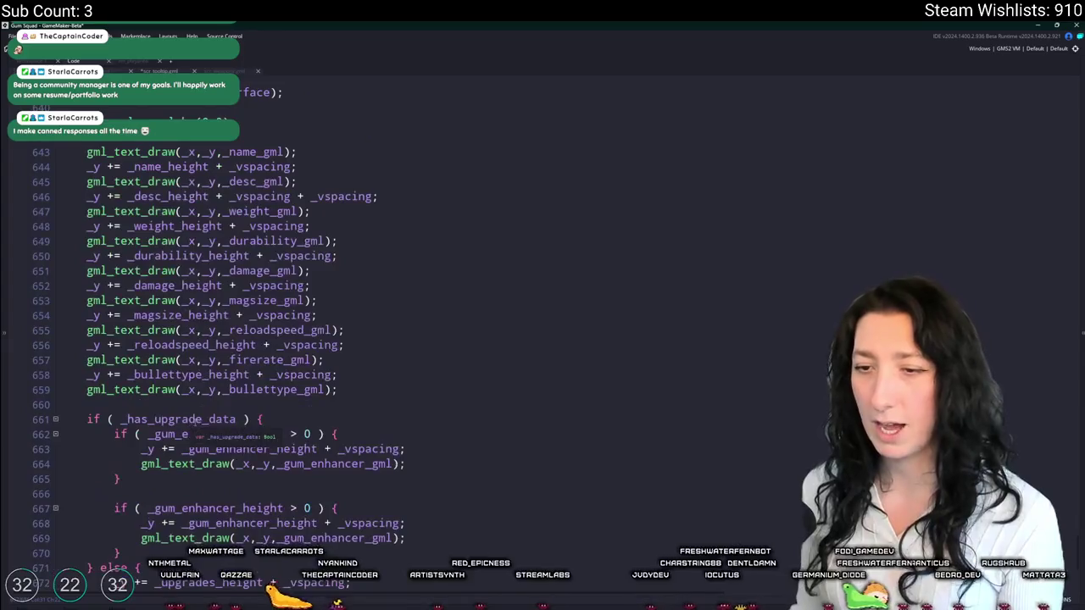
drag(286, 453, 359, 454)
key(ctrl+v)
click(311, 454)
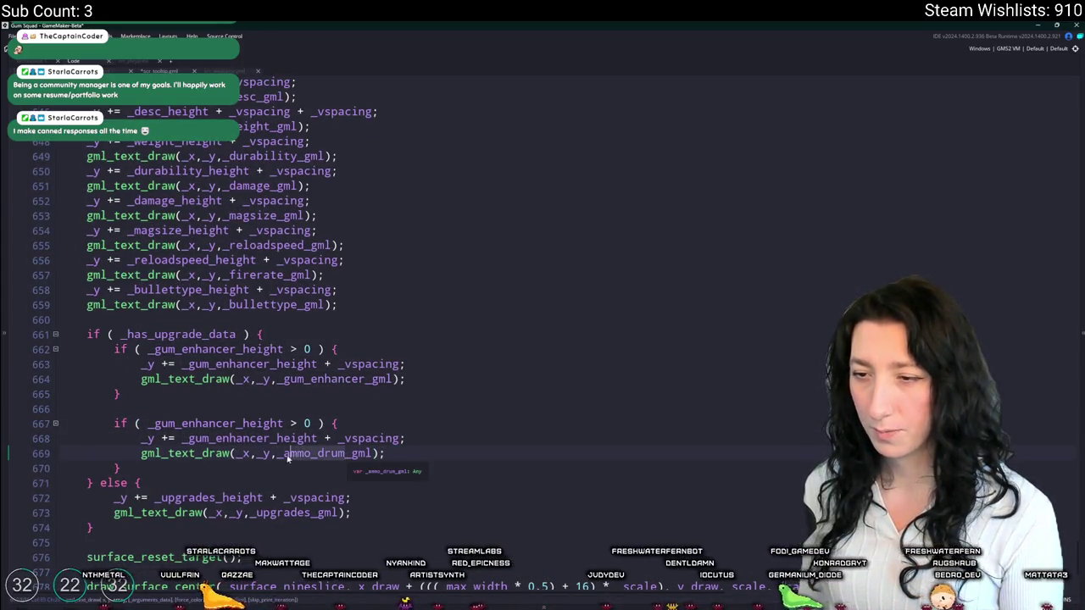
drag(188, 439, 273, 438)
key(ctrl+v)
click(175, 424)
drag(155, 424, 236, 424)
key(ctrl+v)
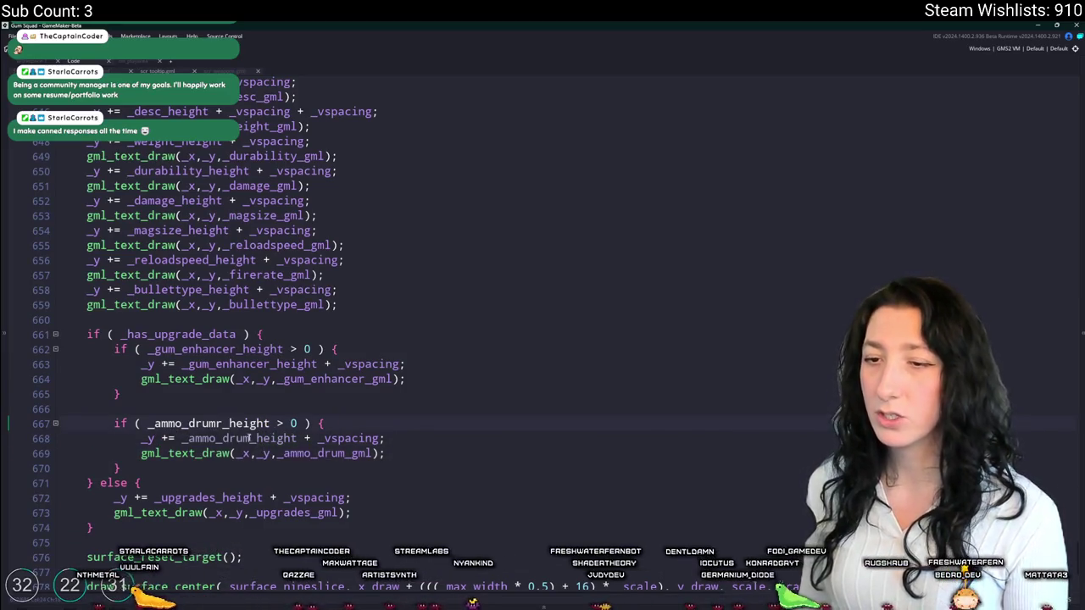
- Declare _ammo_drum_width and _ammo_drum_height as 0 beside the gum enhancer declarations
scroll(361, 299, up, 5)
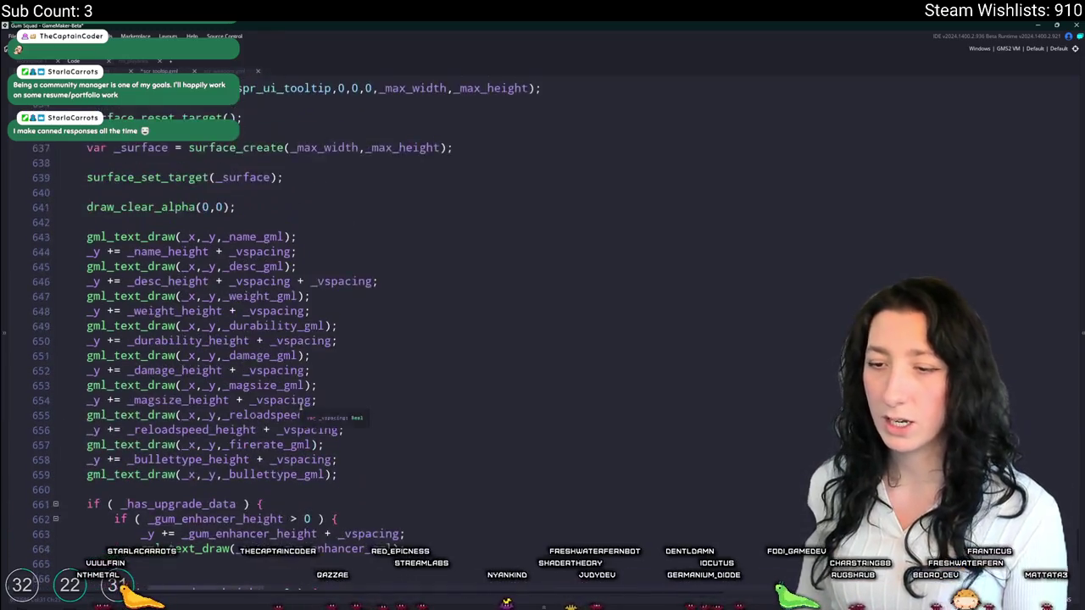
scroll(362, 298, up, 13)
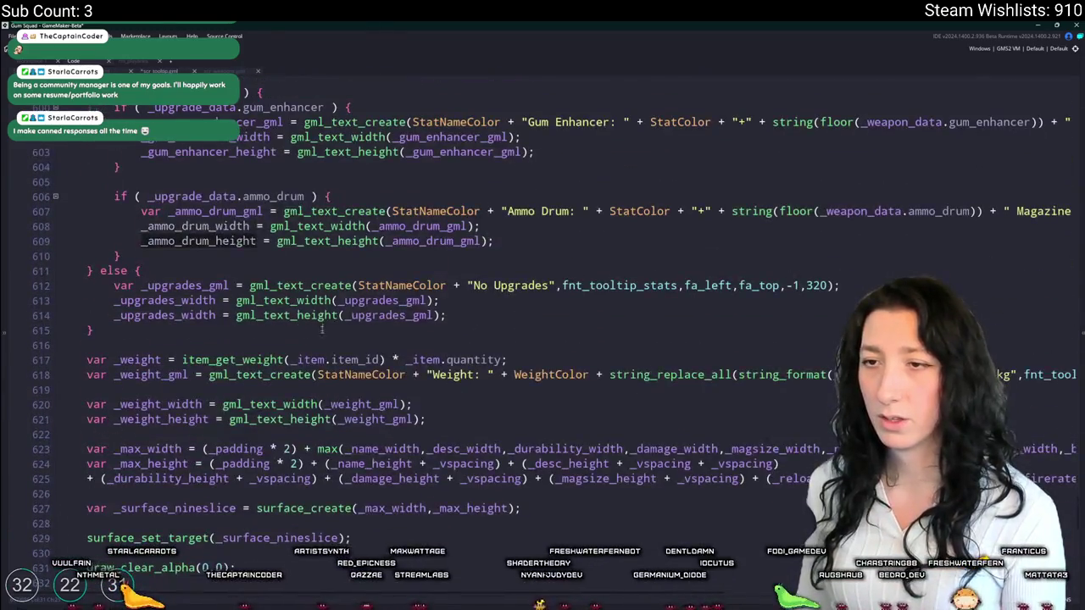
drag(87, 167, 282, 181)
key(ctrl+d)
click(207, 196)
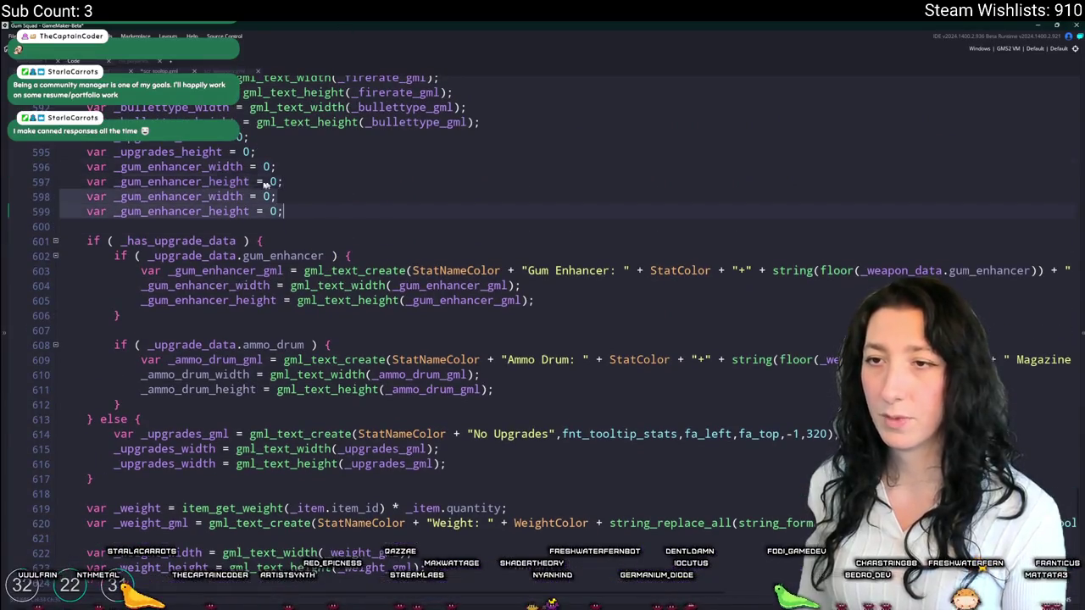
drag(208, 196, 121, 211)
text(ammo_drum)
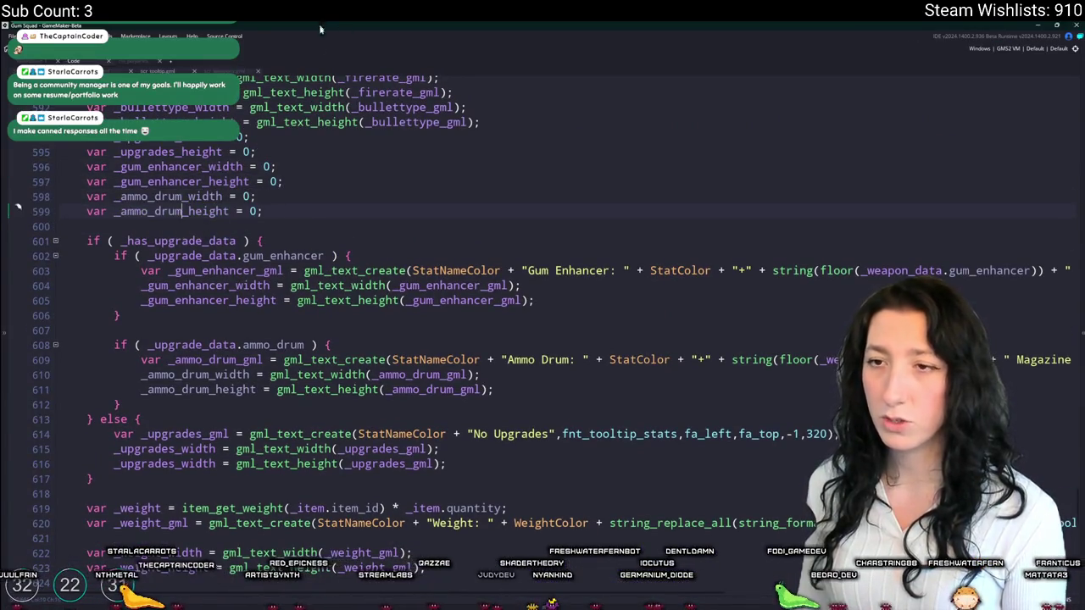
scroll(539, 332, down, 1)
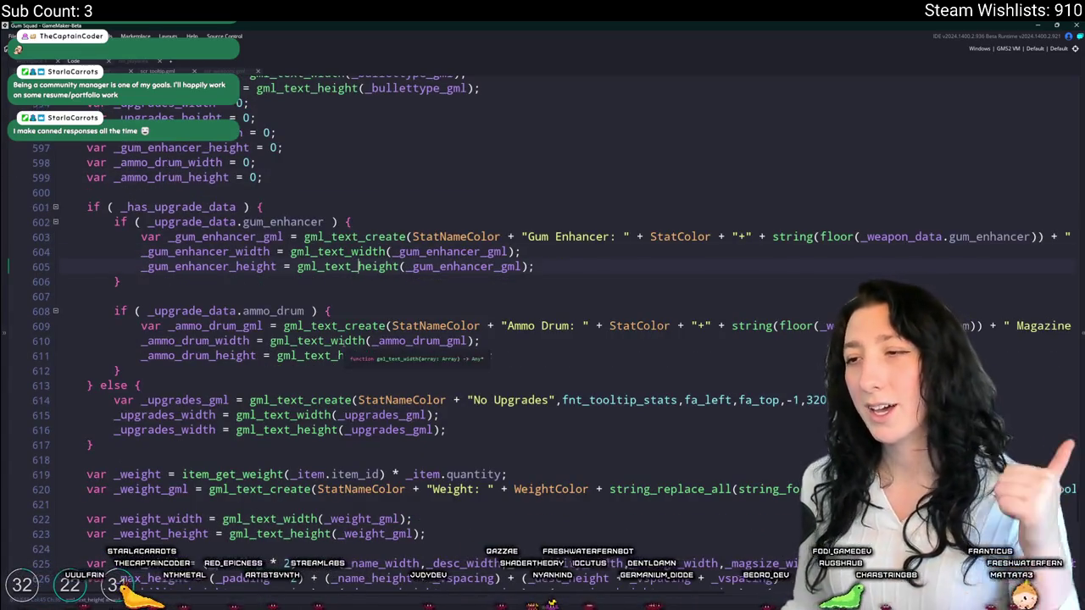
drag(172, 371, 127, 284)
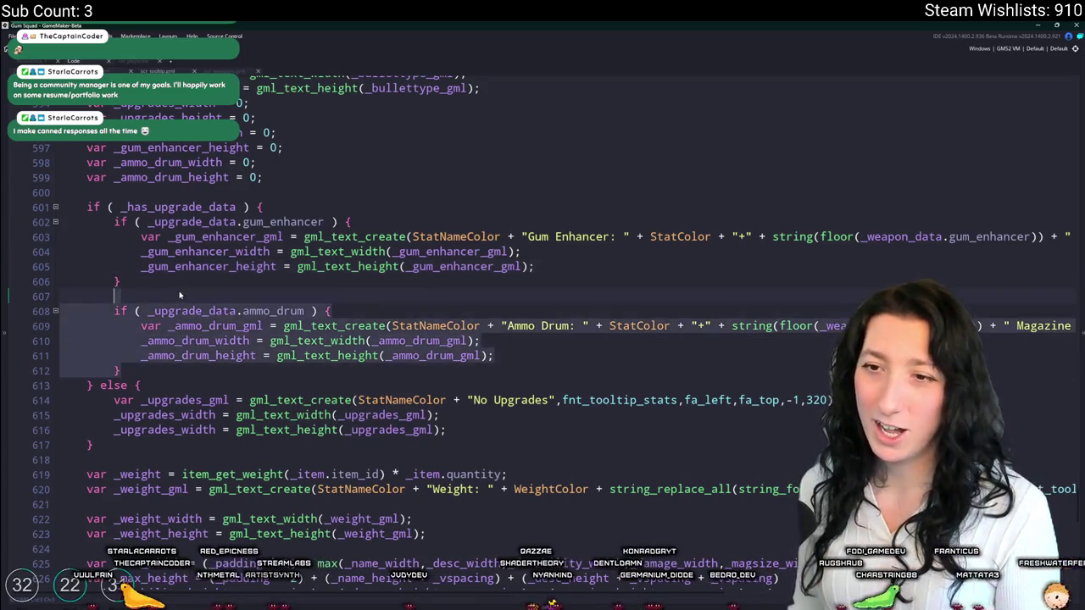
- Duplicate the ammo_drum block and relabel it 'Speed Reloader', stat speed_reloader, suffix '% Reload Speed'
key(ctrl+d)
click(481, 416)
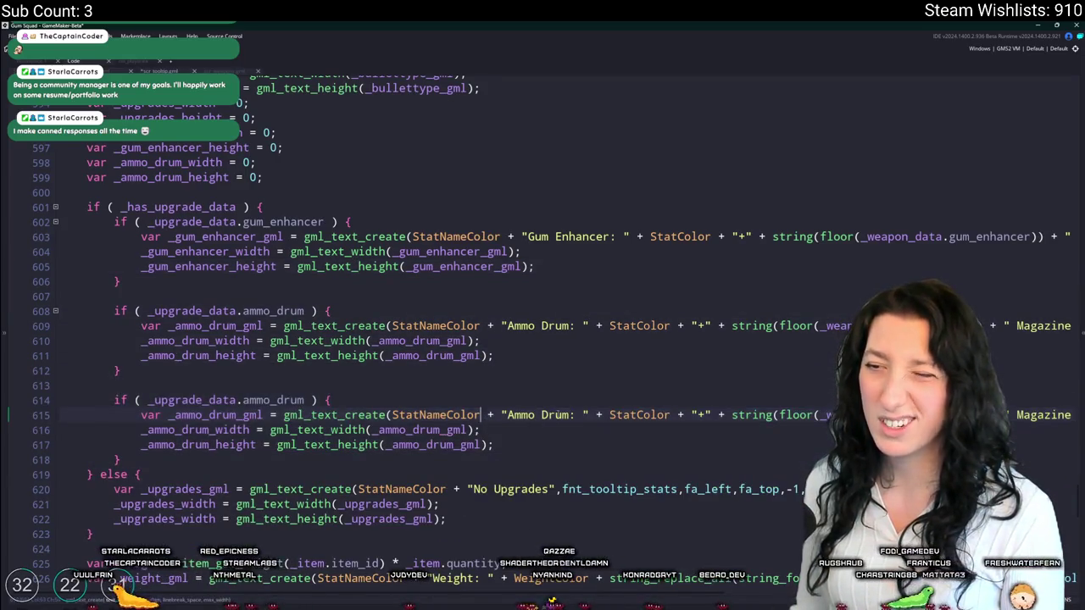
click(507, 416)
key(ctrl+shift+Right)
key(ctrl+shift+Right)
text(Speed Reloa)
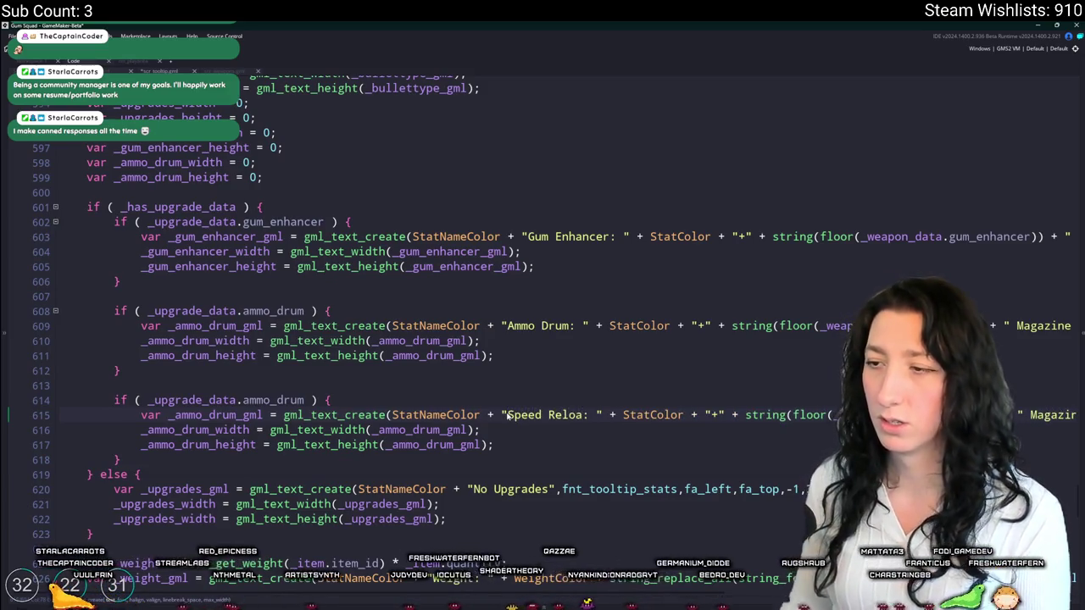
text(der)
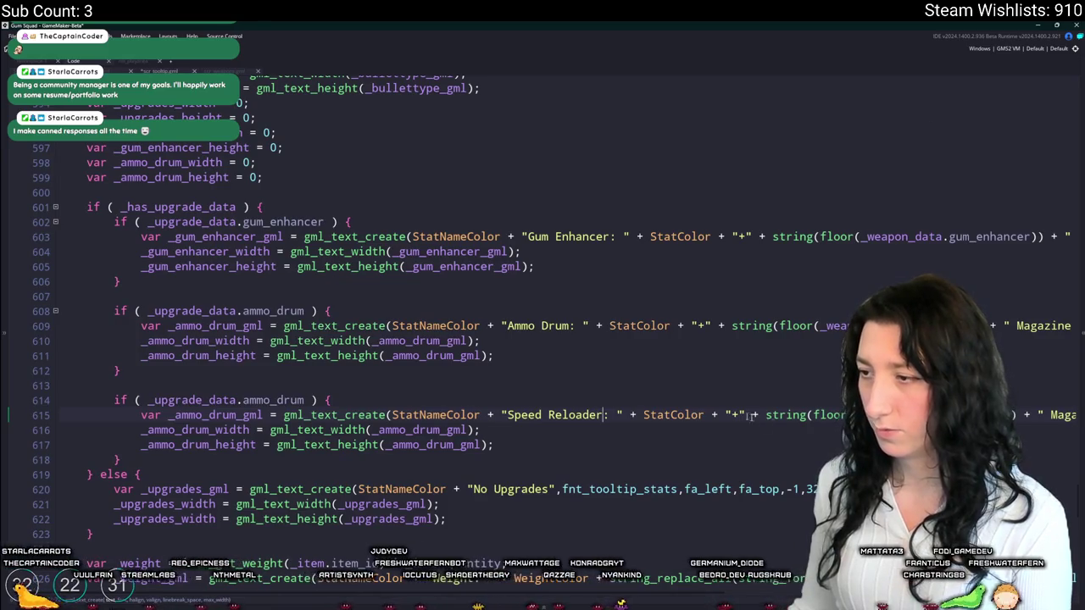
key(ctrl+Right)
key(ctrl+Right)
key(ctrl+Right)
key(ctrl+Right)
key(ctrl+Right)
key(ctrl+Right)
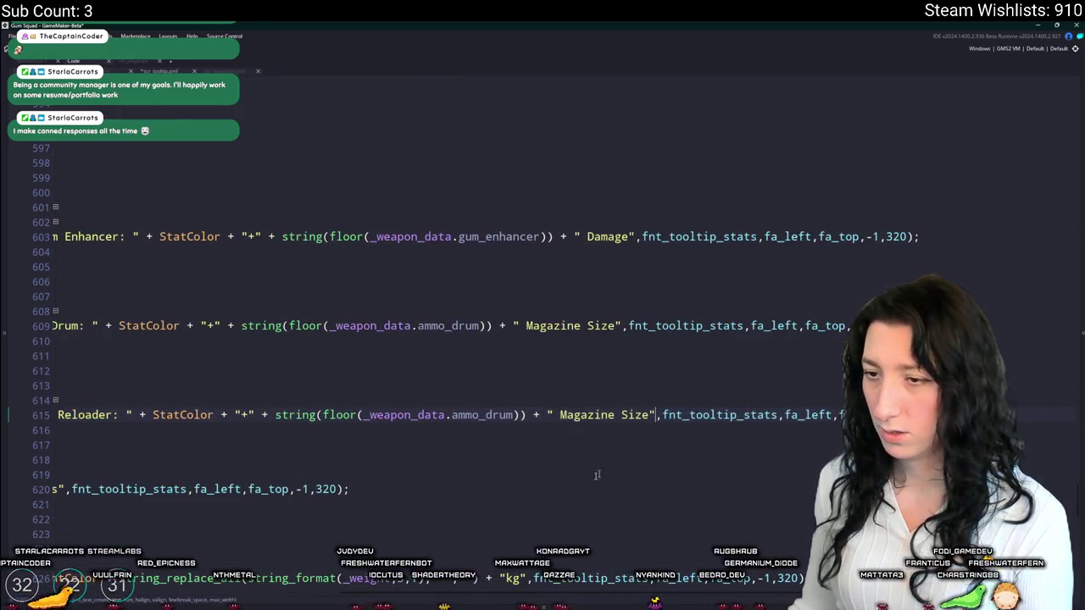
double_click(482, 415)
text(speed_re)
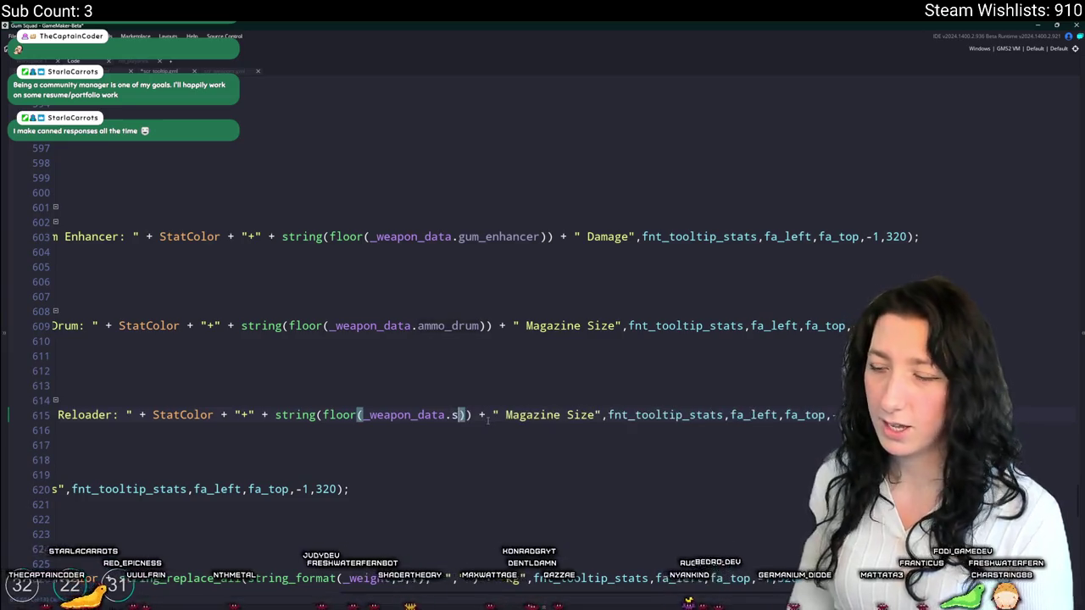
text(loader)
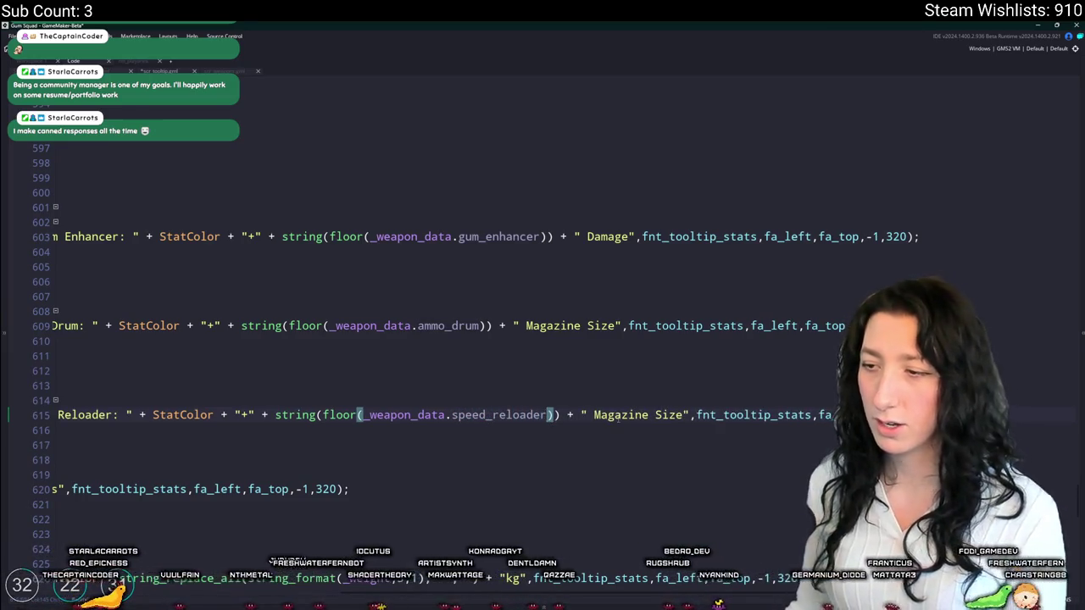
drag(688, 416, 587, 416)
text(% R)
text(eload Speed)
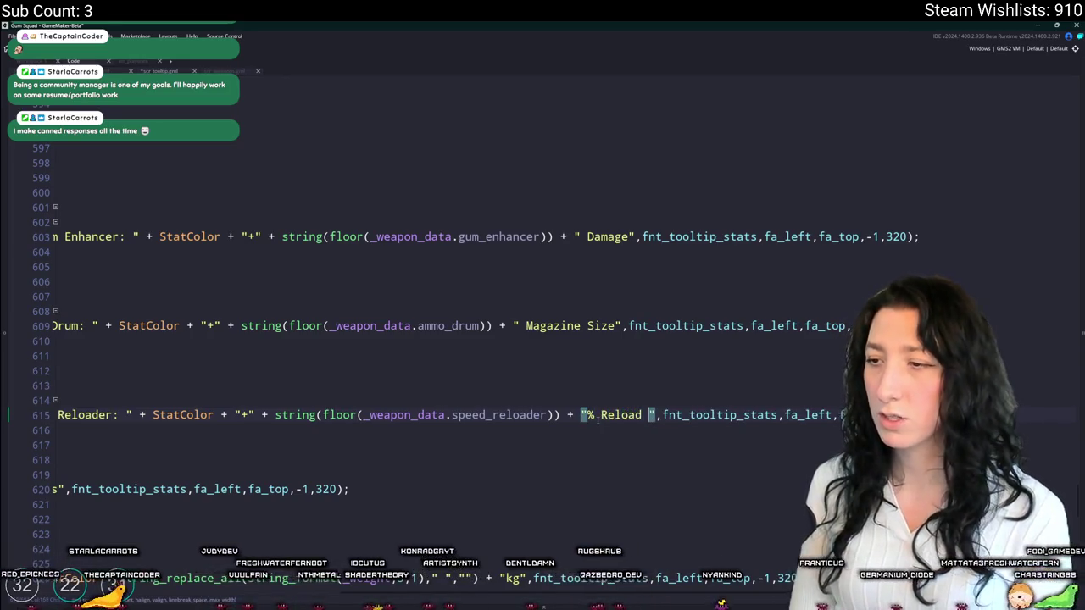
- Rename the copy's text variable to _speed_reloader_gml and measure its width and height
drag(599, 415, 59, 416)
click(343, 414)
scroll(599, 354, down, 2)
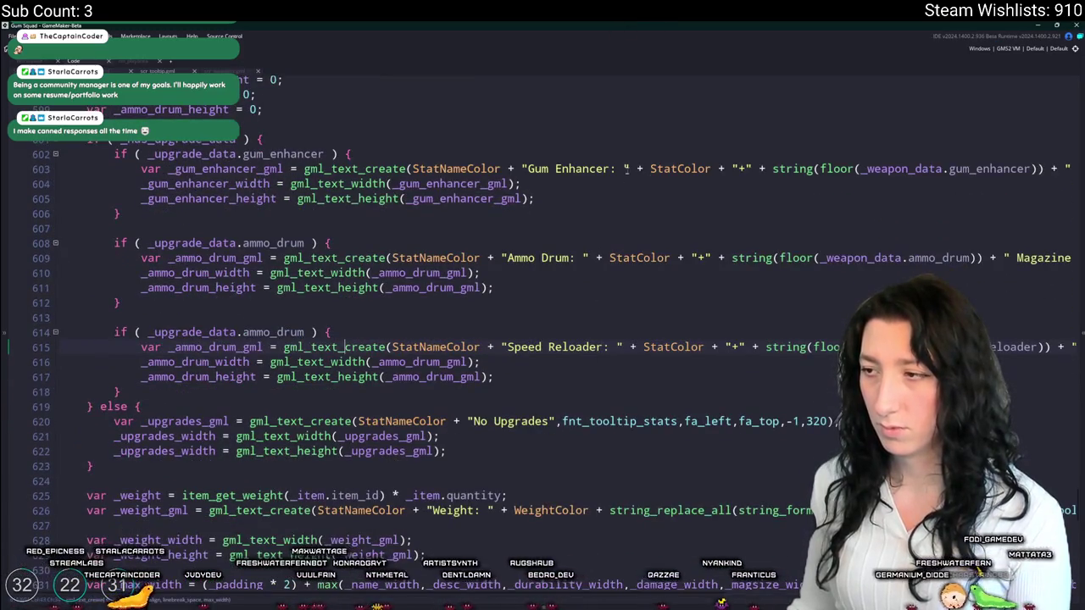
scroll(219, 304, down, 1)
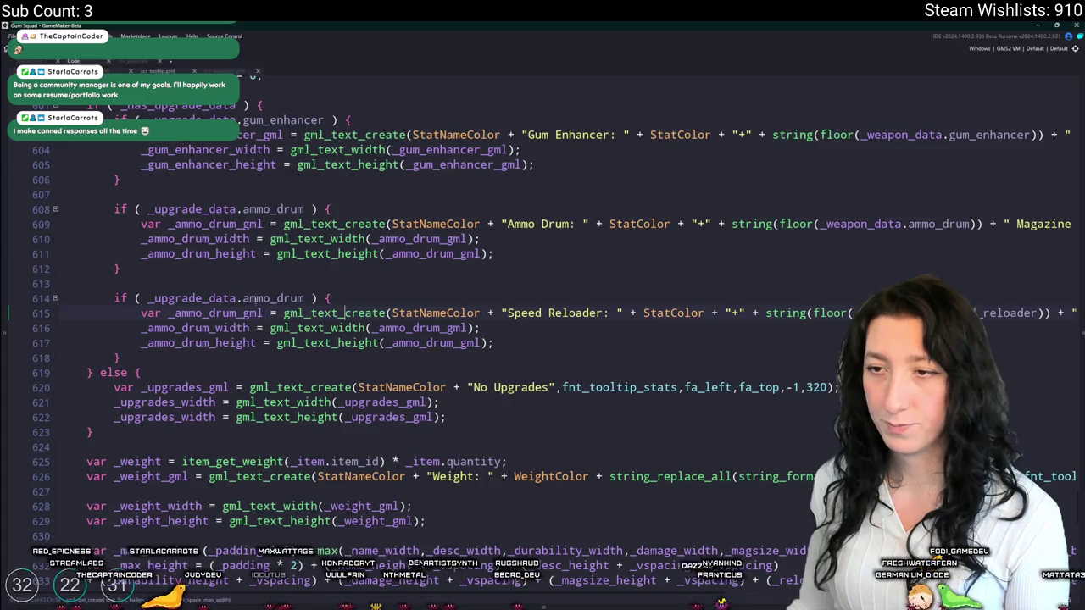
drag(232, 312, 174, 313)
text(speed_reloader)
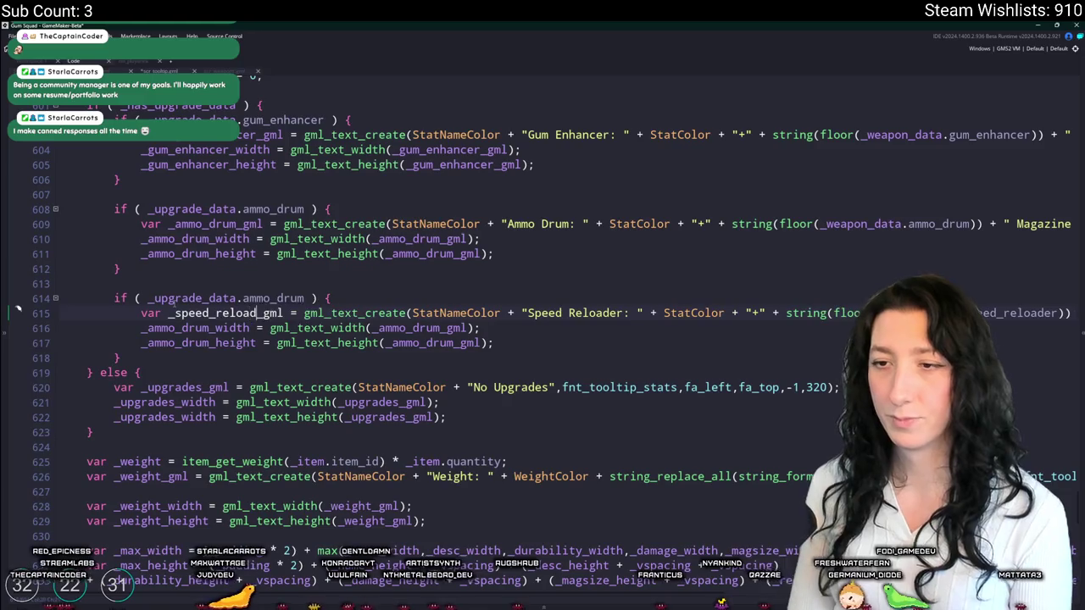
double_click(229, 312)
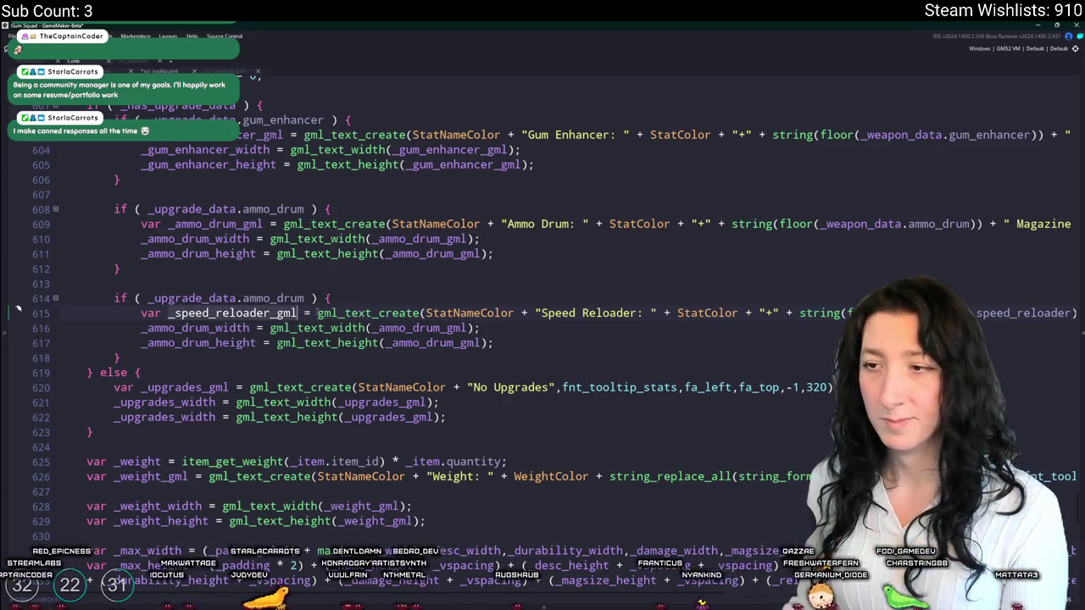
key(ctrl+c)
double_click(437, 328)
key(ctrl+v)
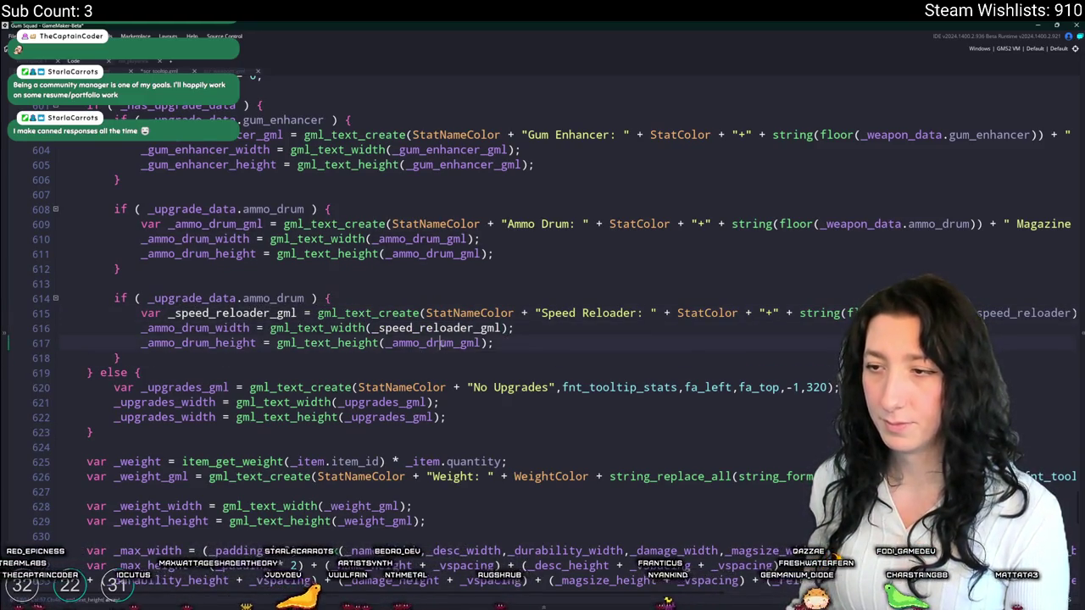
double_click(435, 342)
key(ctrl+v)
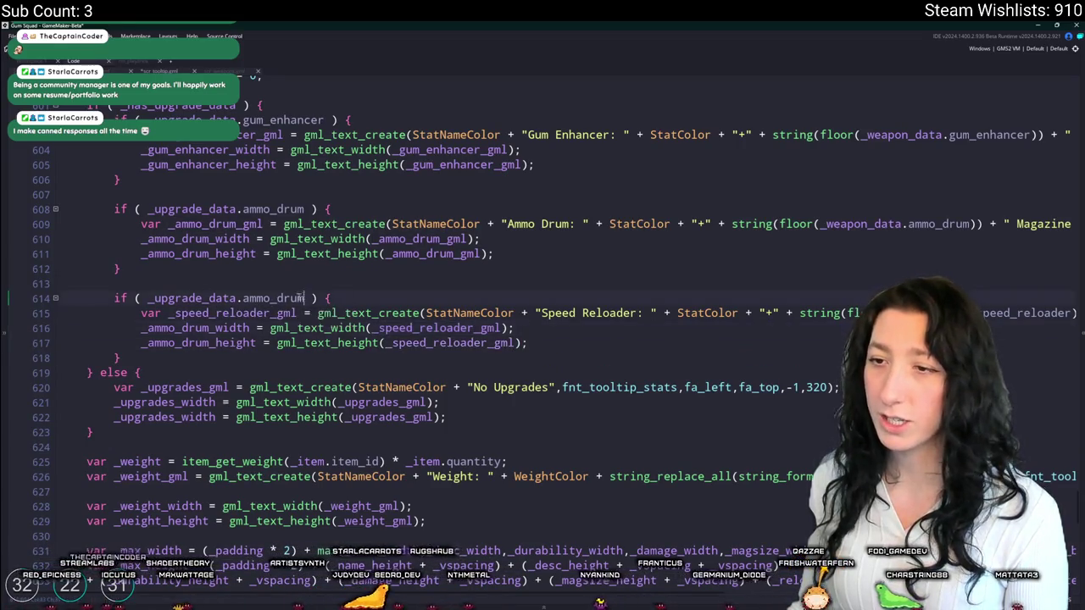
- Change the copied condition and size variables from ammo_drum to speed_reloader
double_click(272, 299)
text(speed_reloader)
mouse_move(213, 328)
mouse_down()
mouse_move(168, 329)
mouse_move(148, 343)
mouse_up()
text(speed_reloader)
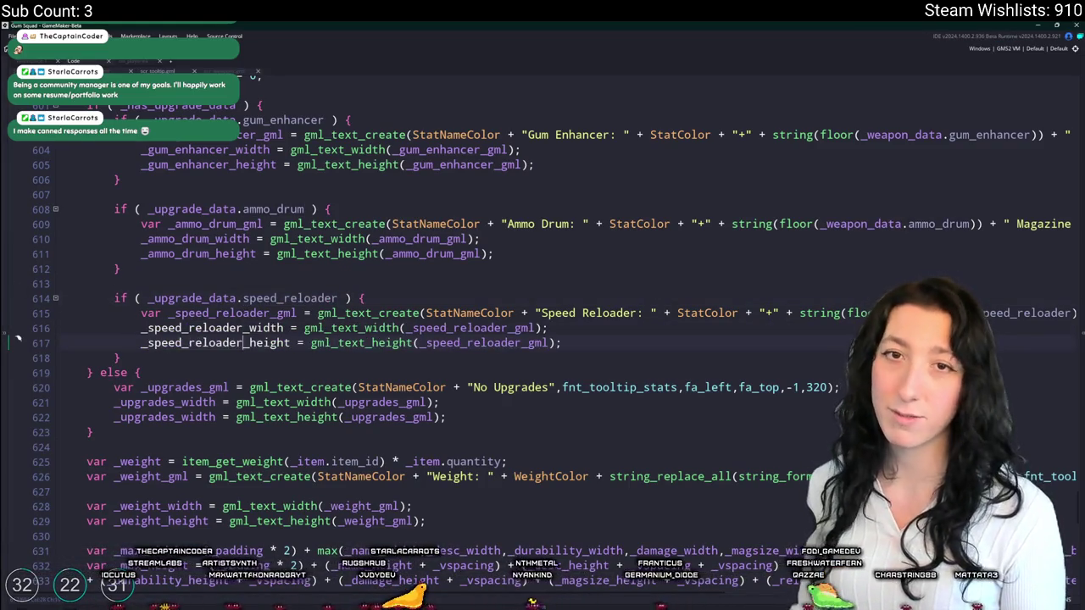
scroll(456, 316, down, 1)
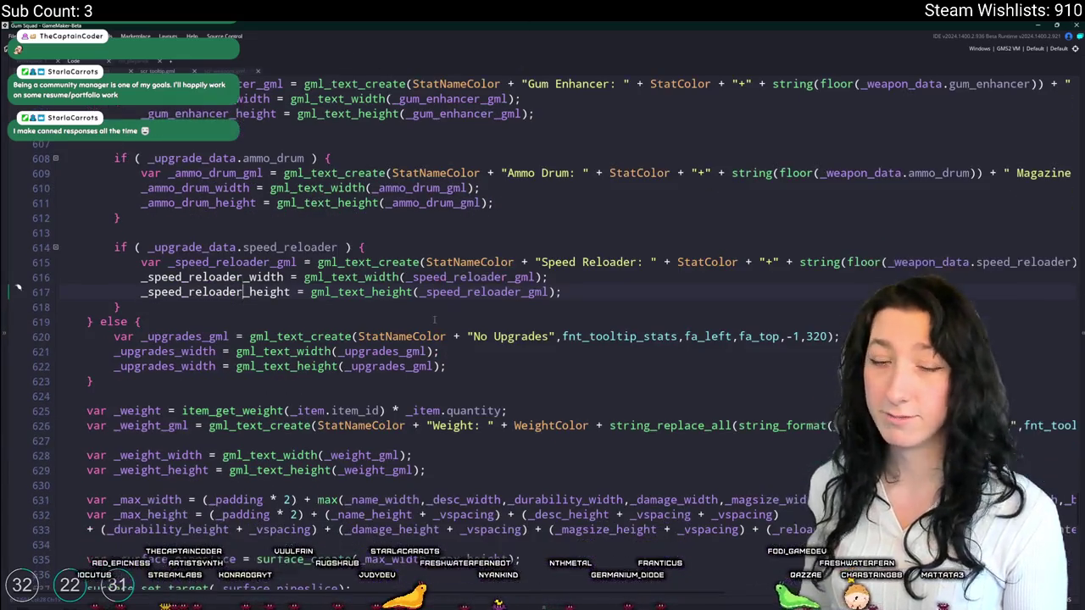
- Duplicate the ammo drum width and height declarations as speed_reloader declarations
scroll(246, 276, up, 3)
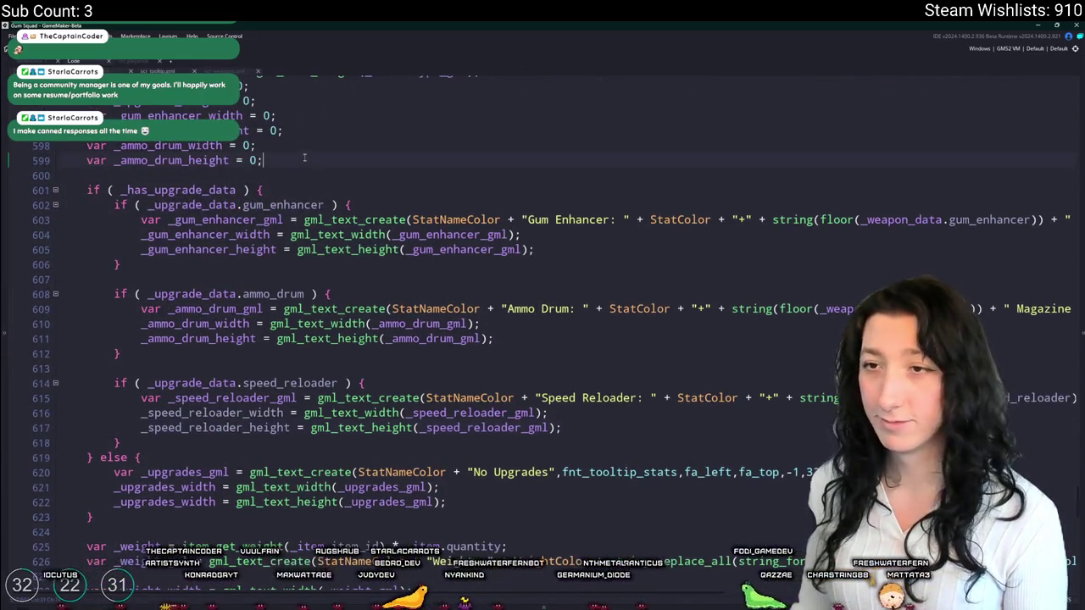
drag(304, 159, 86, 145)
key(ctrl+d)
click(120, 190)
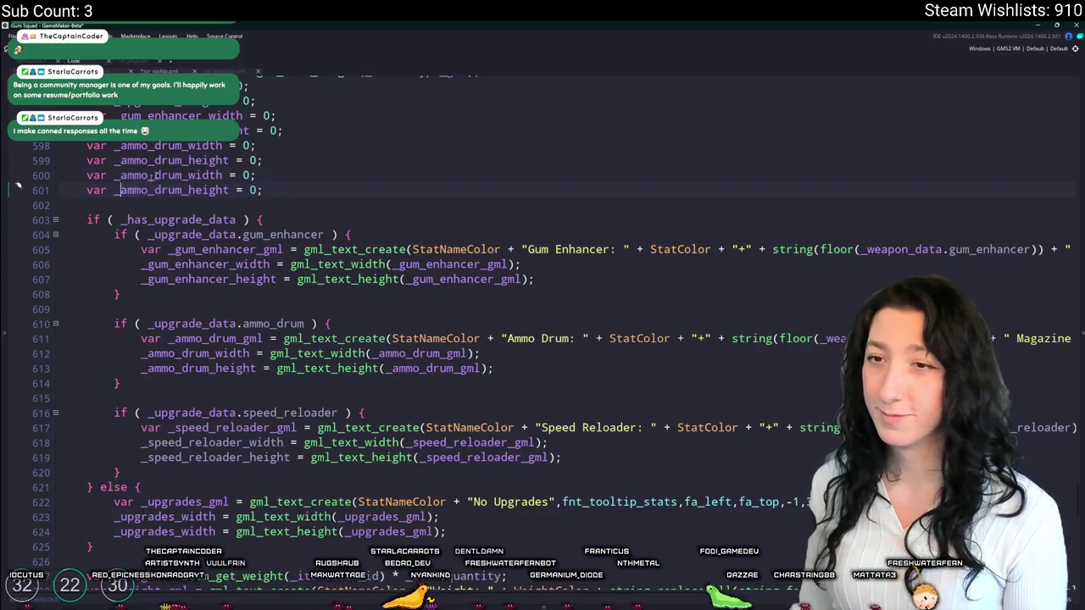
text(speed_reloader)
scroll(258, 343, down, 5)
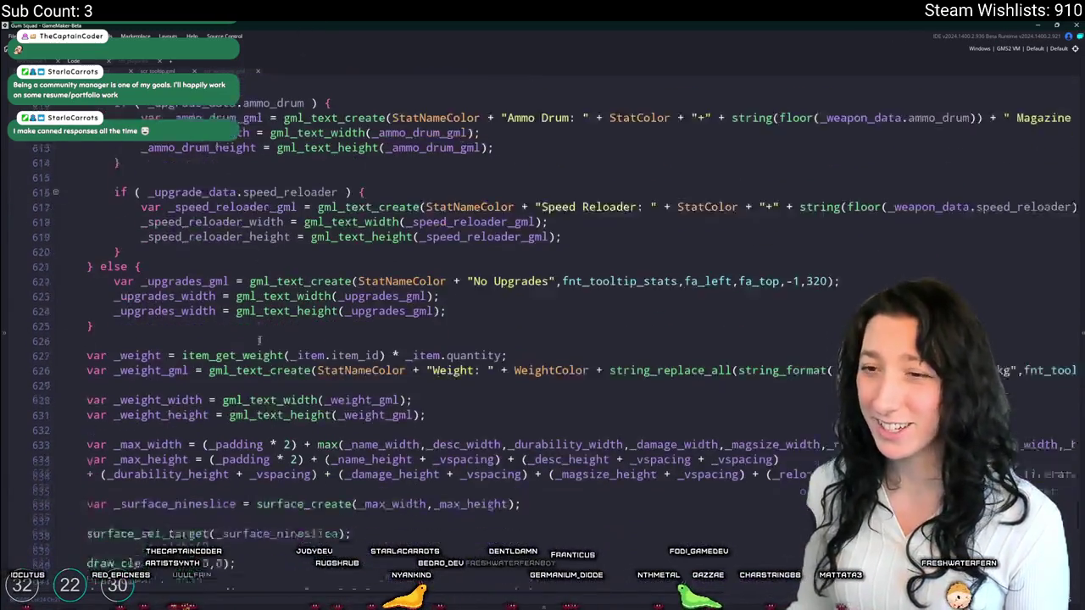
scroll(263, 306, up, 1)
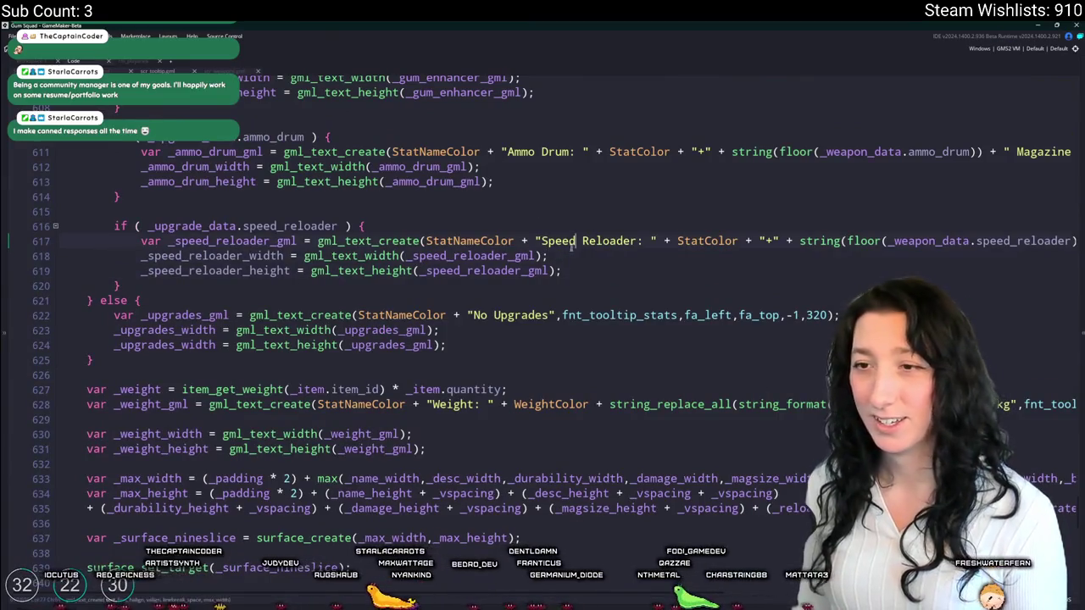
- Duplicate the ammo drum draw block, checking _speed_reloader_height and drawing _speed_reloader_gml
double_click(233, 241)
scroll(258, 305, down, 2)
scroll(258, 305, down, 13)
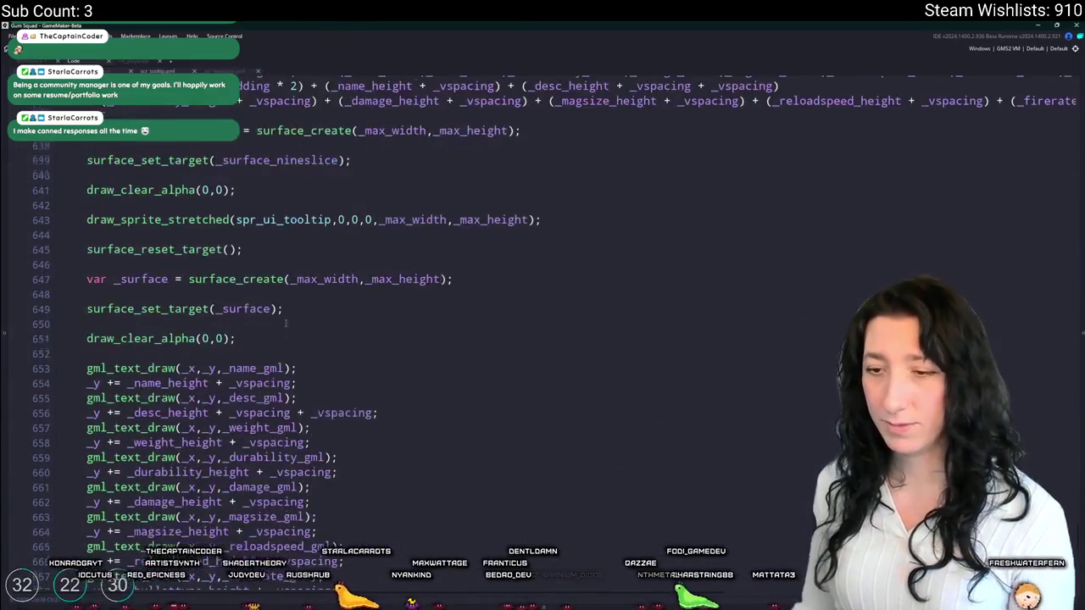
drag(156, 447, 157, 391)
key(ctrl+d)
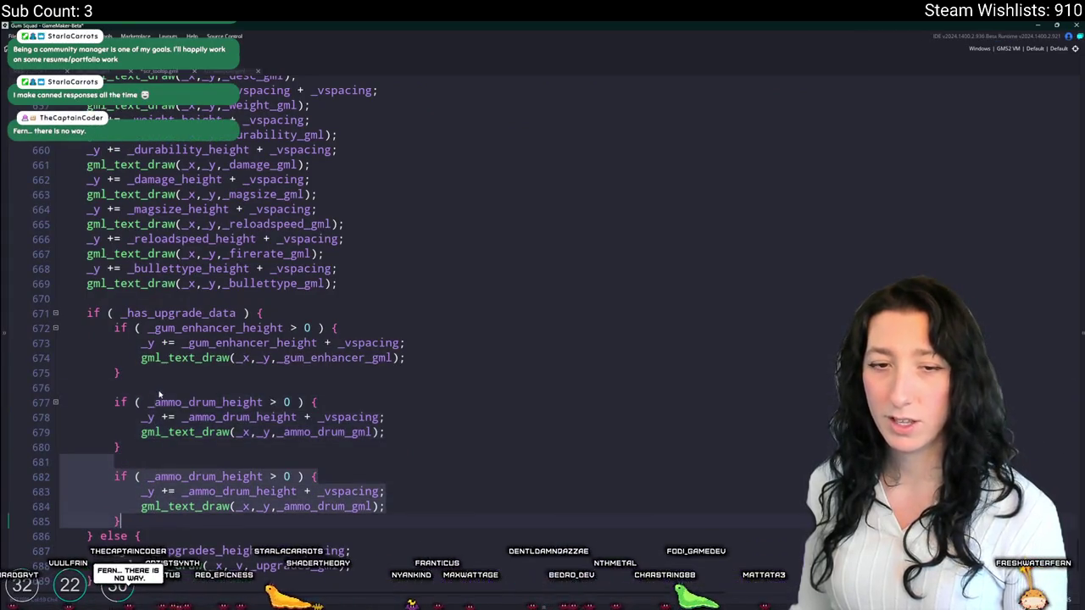
scroll(195, 388, down, 2)
click(238, 380)
click(222, 409)
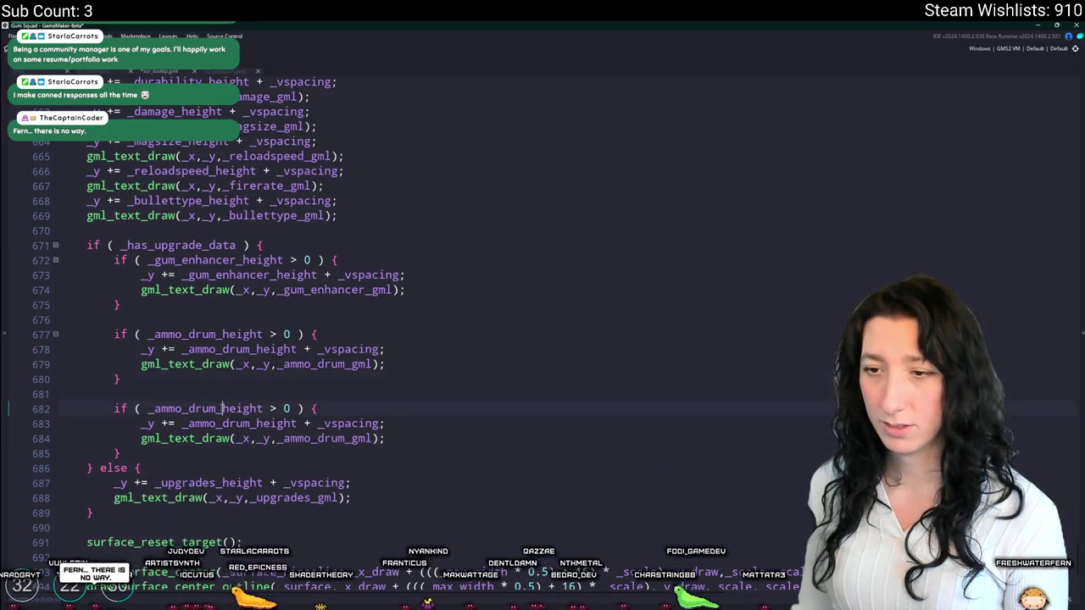
drag(148, 409, 218, 409)
text(_speed_reloader)
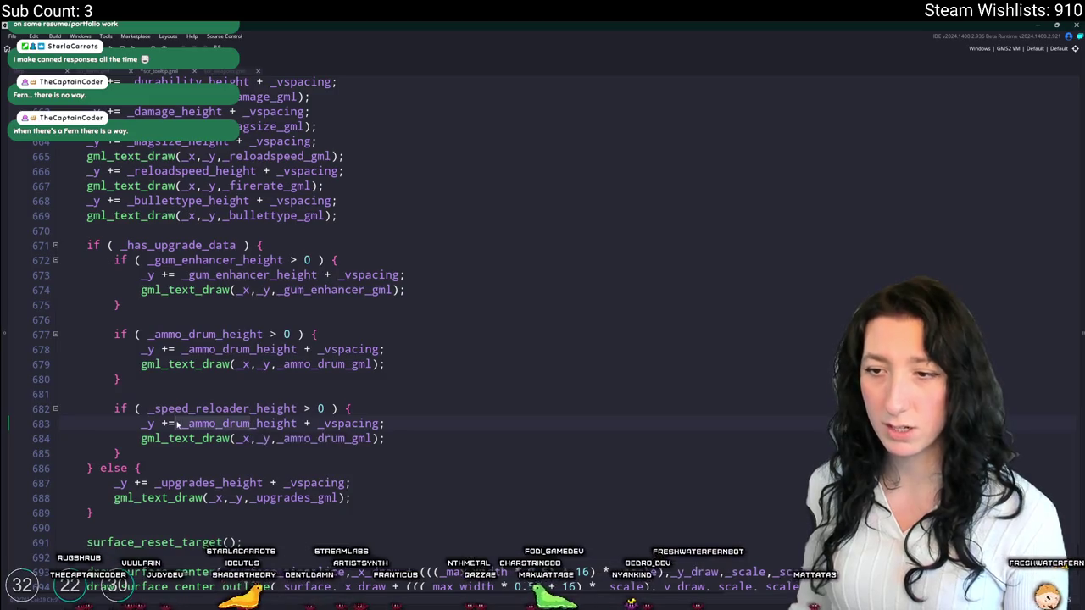
double_click(188, 424)
key(ctrl+v)
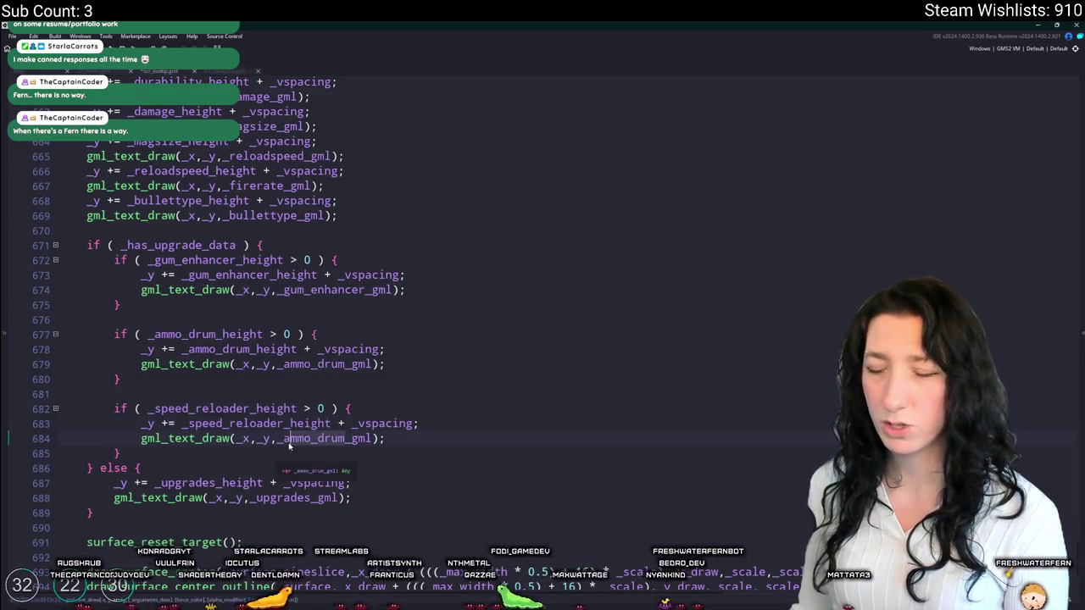
key(ctrl+v)
click(450, 425)
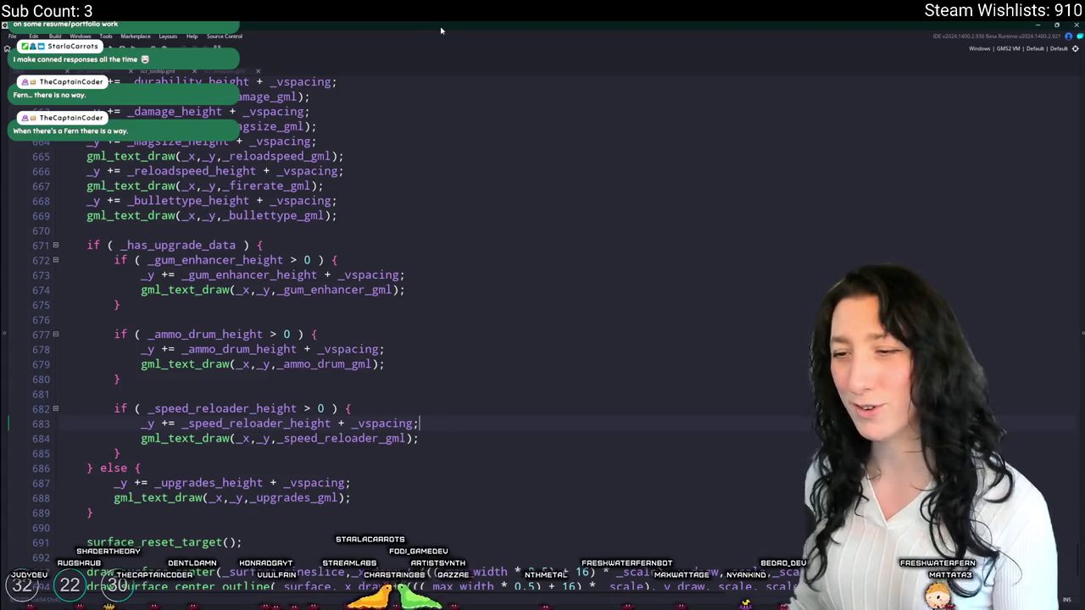
drag(122, 454, 140, 402)
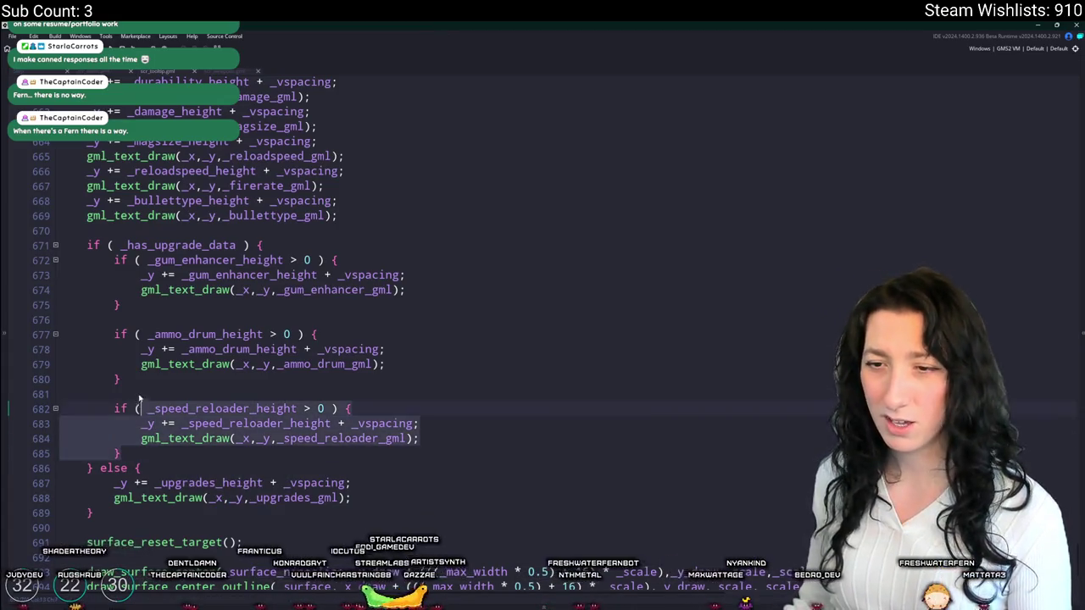
- Duplicate the speed reloader draw block, switching its height and draw variables to barrel_extender
key(ctrl+d)
scroll(326, 467, down, 2)
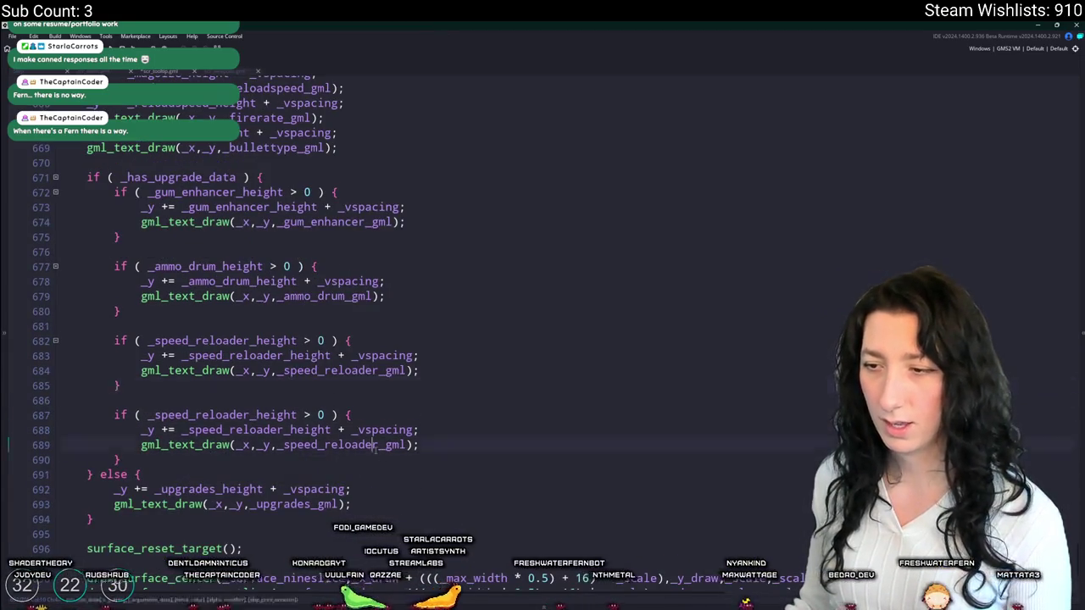
drag(354, 445, 285, 447)
text(ba)
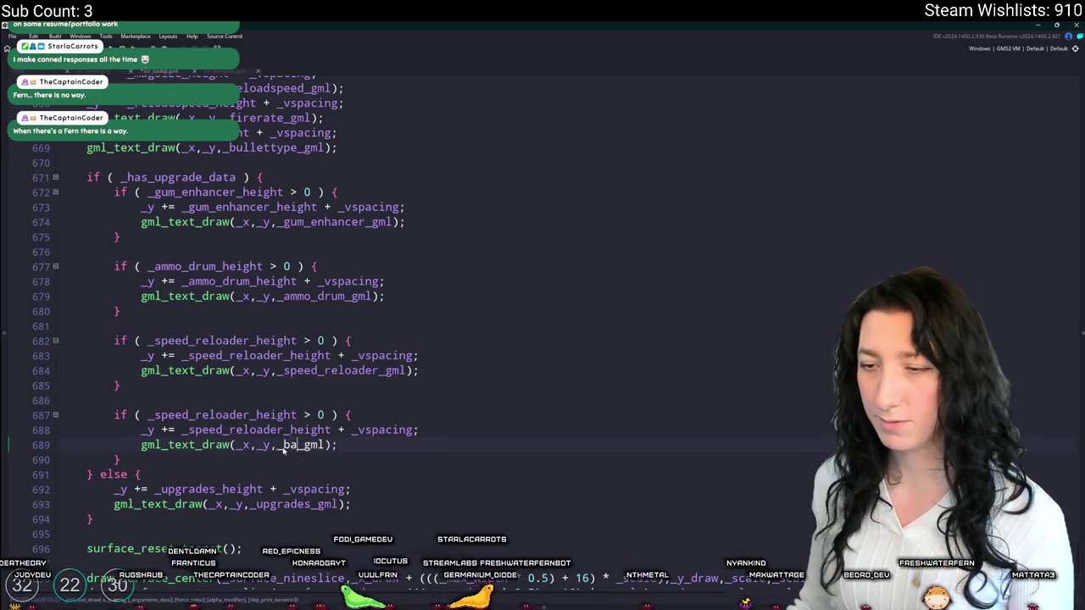
text(rrel_exte)
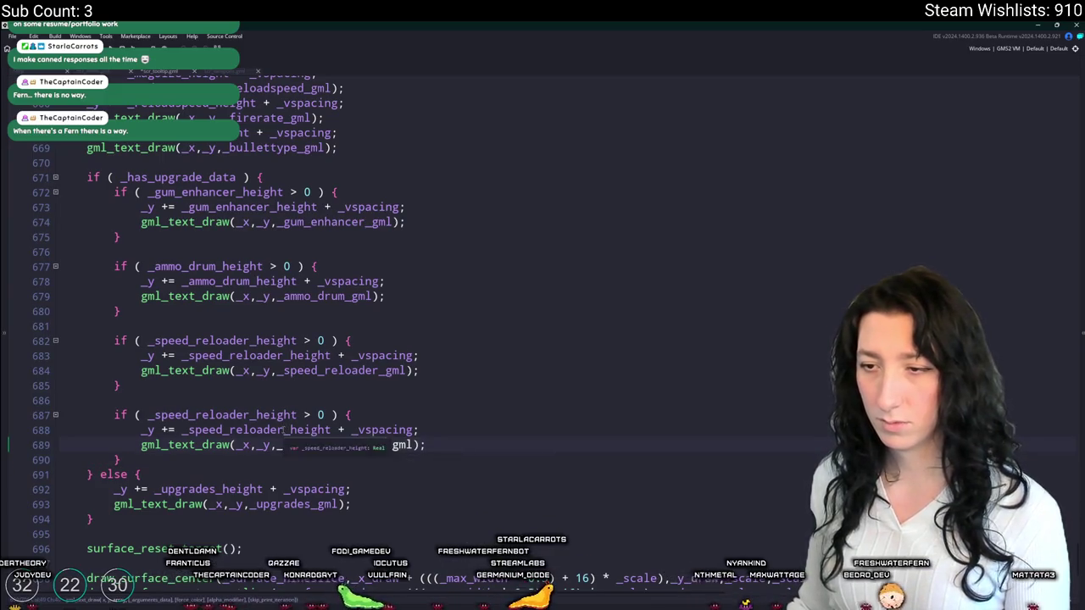
click(209, 430)
text(barrel_extender)
drag(154, 415, 255, 415)
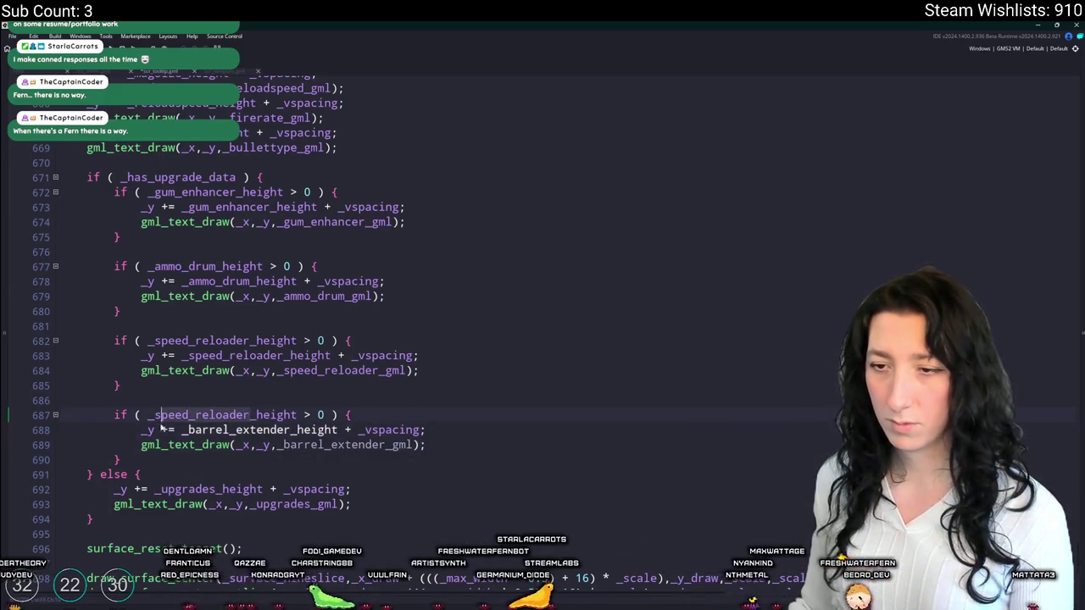
text(barrel_extender)
- Scroll back up through the code to the stat text-creation lines
scroll(347, 458, up, 6)
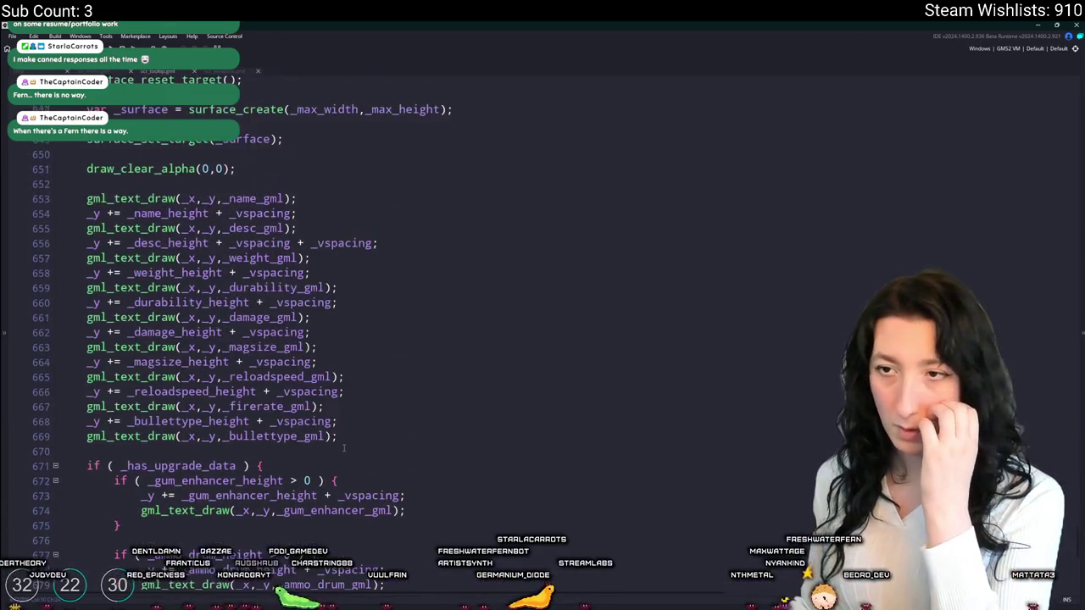
click(346, 448)
click(357, 433)
scroll(357, 433, down, 6)
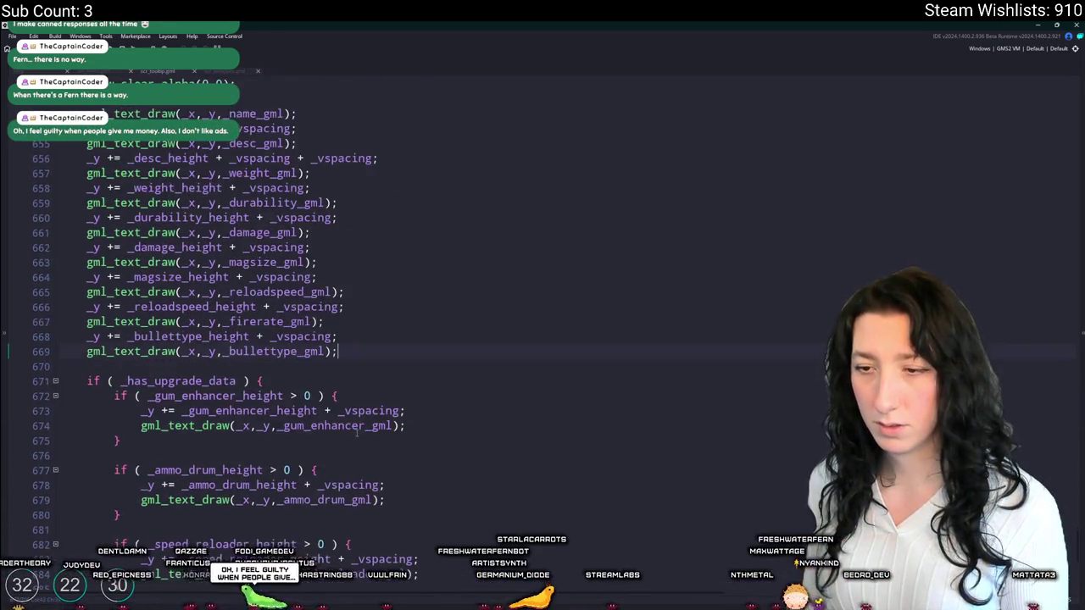
scroll(433, 351, up, 5)
scroll(433, 352, up, 5)
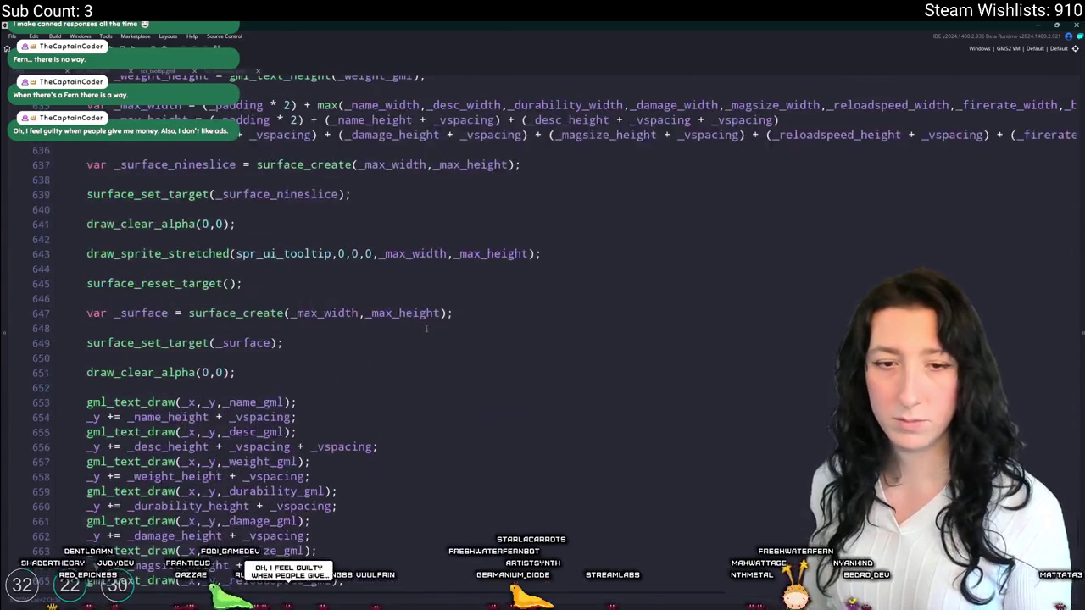
scroll(426, 329, up, 2)
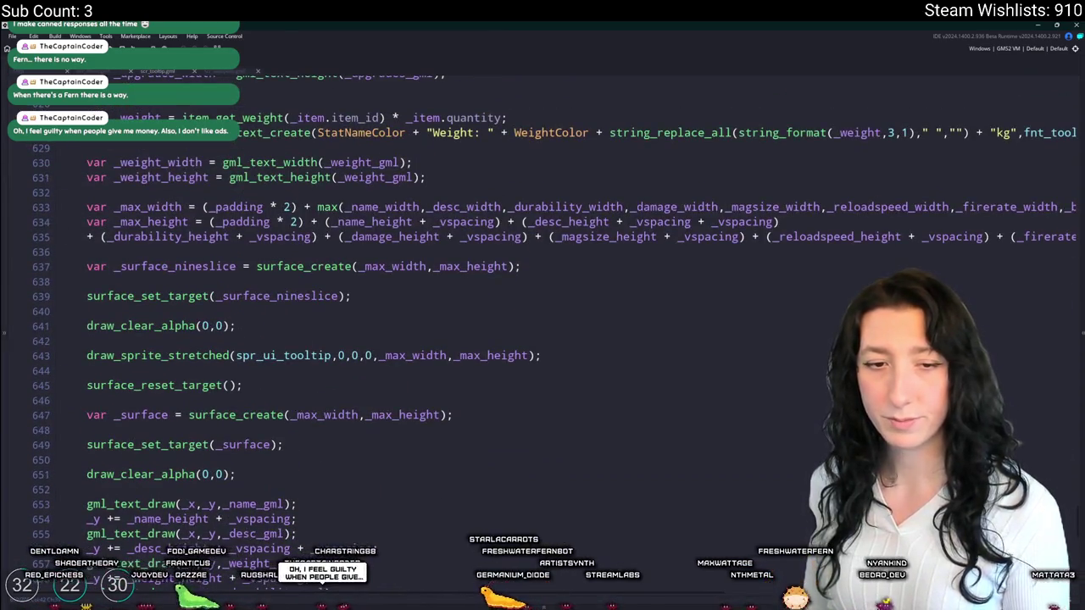
scroll(521, 409, up, 4)
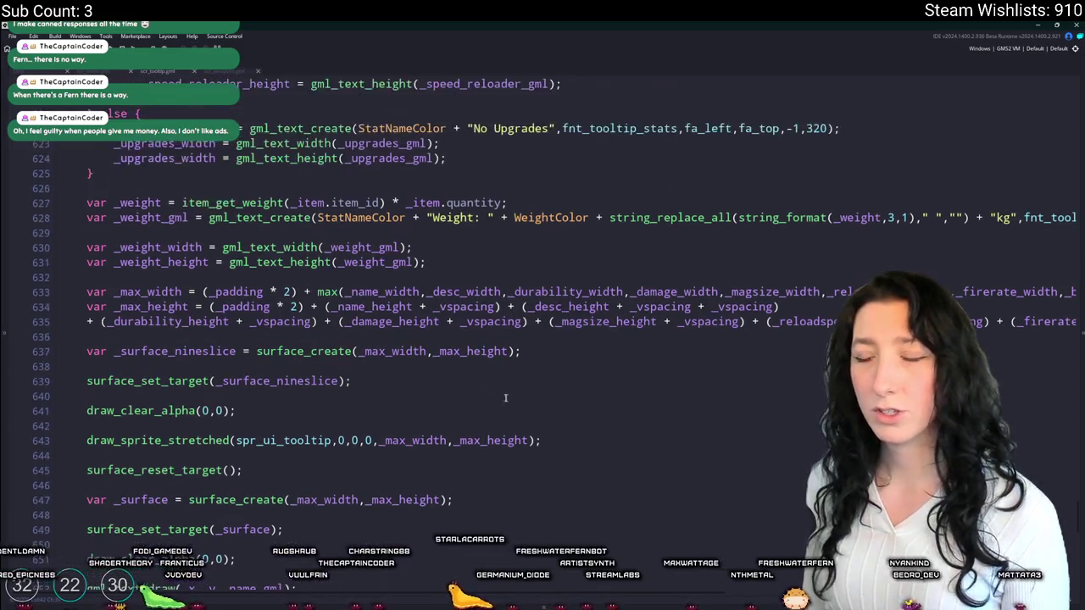
scroll(534, 360, up, 4)
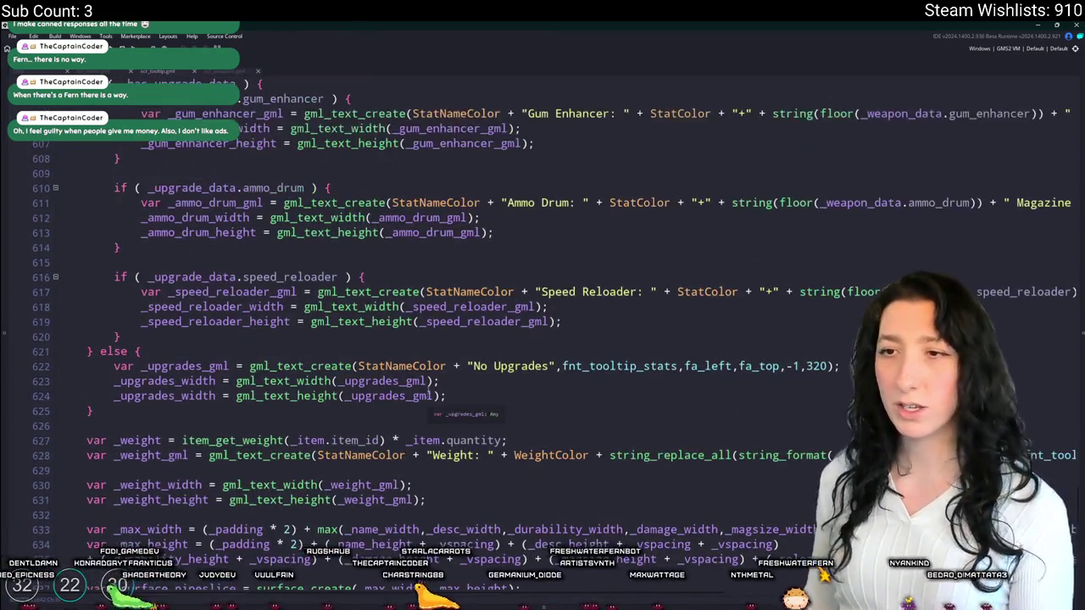
- Duplicate the speed reloader text-creation block and rename its variables to barrel_extender
key(shift+Up)
key(shift+Up)
key(shift+Up)
key(ctrl+d)
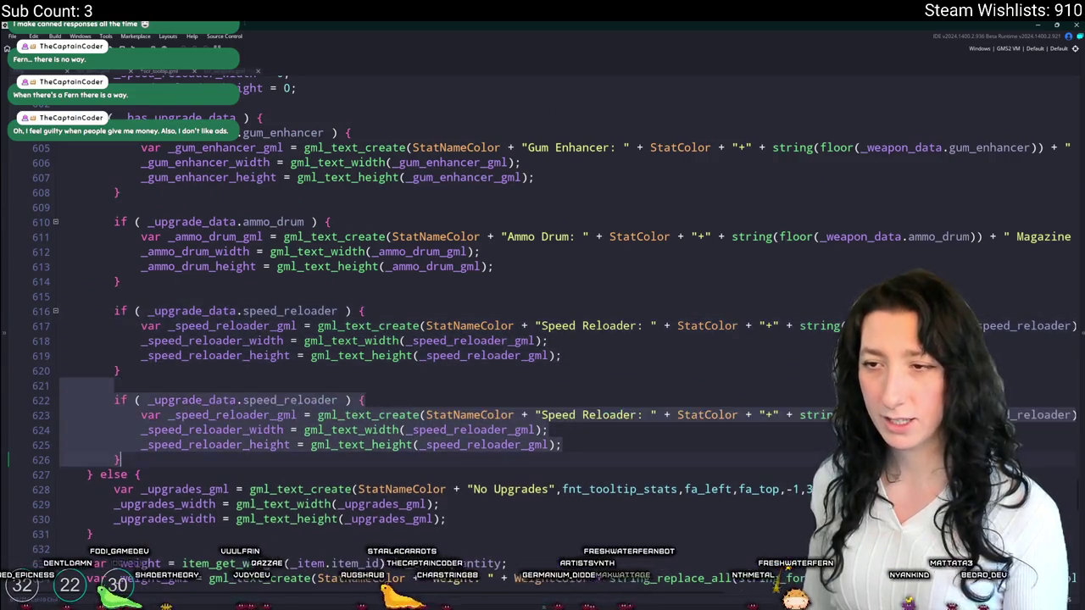
click(492, 397)
key(ctrl+shift+Left)
text(barrel_extender)
click(511, 430)
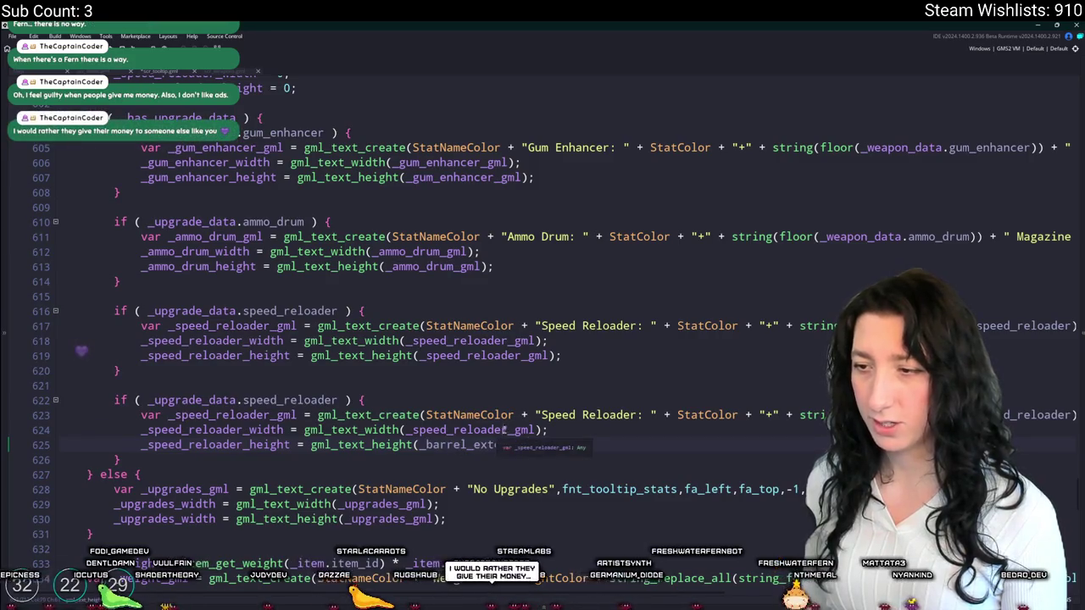
key(ctrl+shift+Left)
text(barrel_extender)
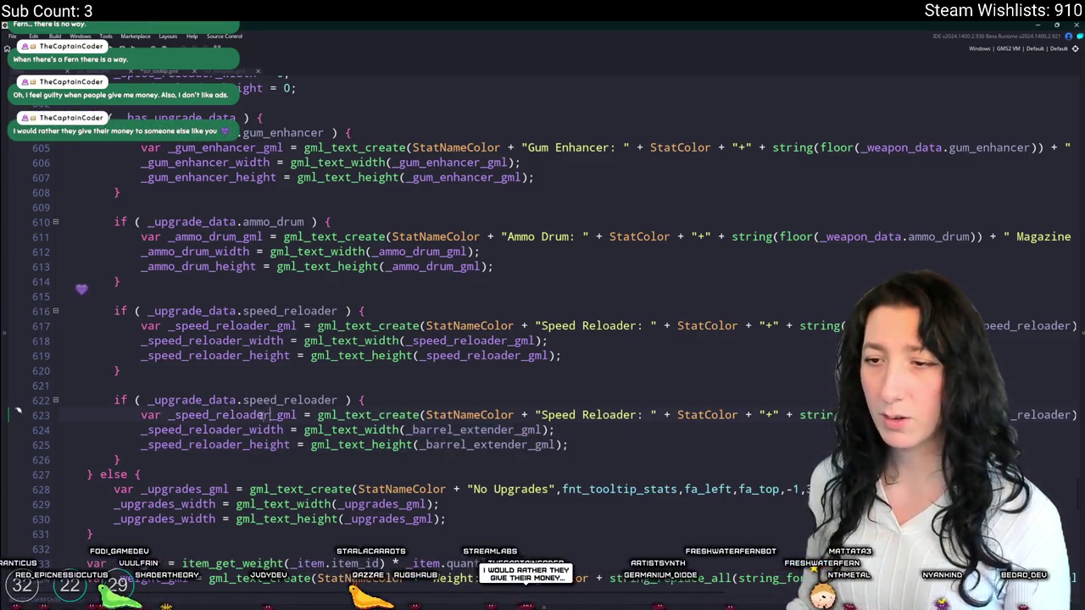
key(ctrl+shift+Left)
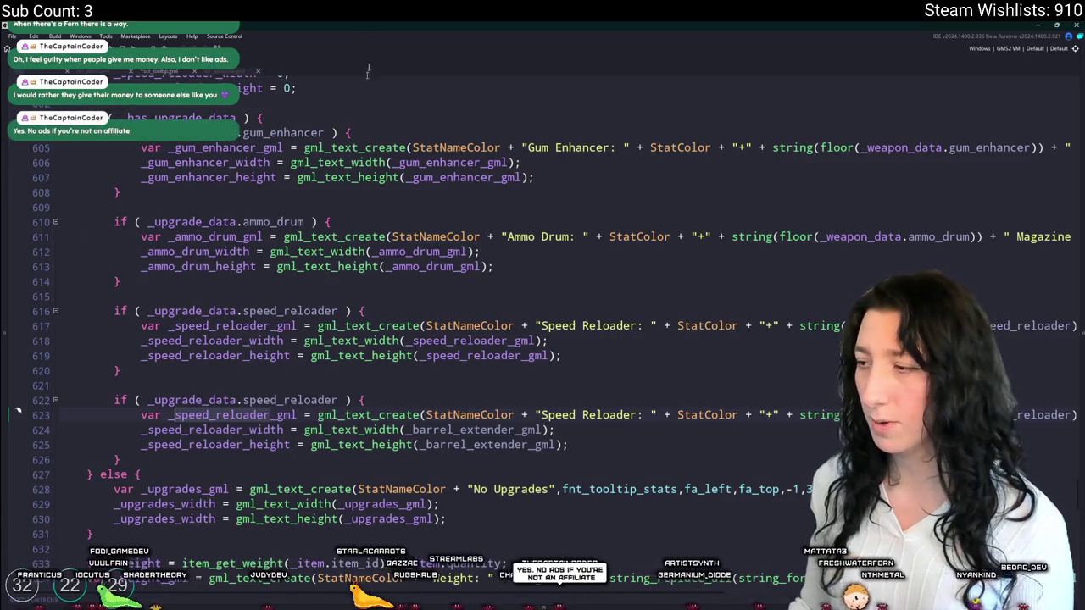
text(barrel_extender)
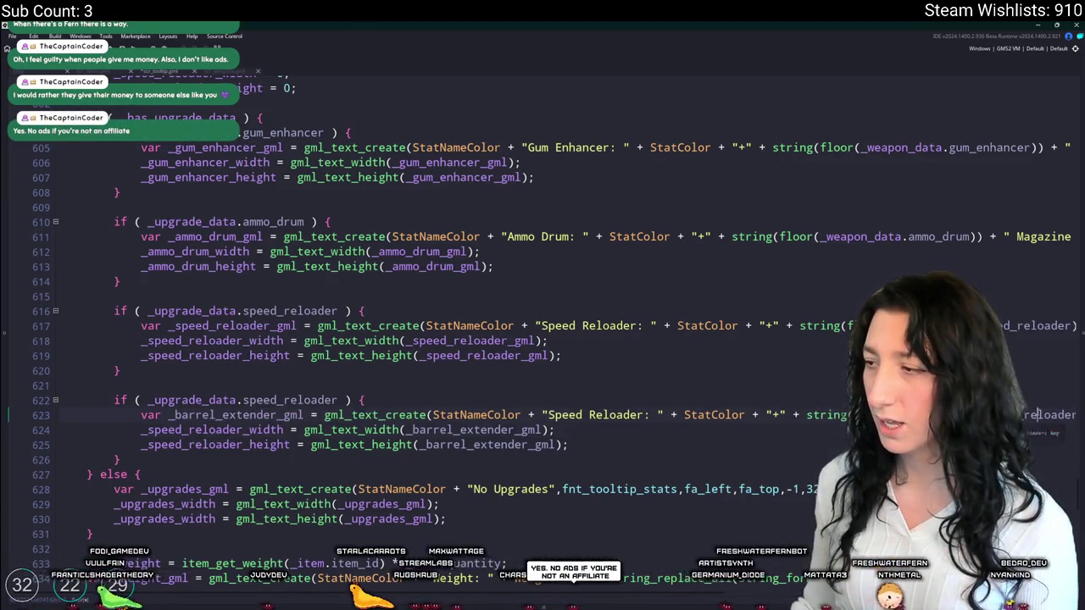
- Reword the copied stat label from Reload Speed to Spread
click(1038, 414)
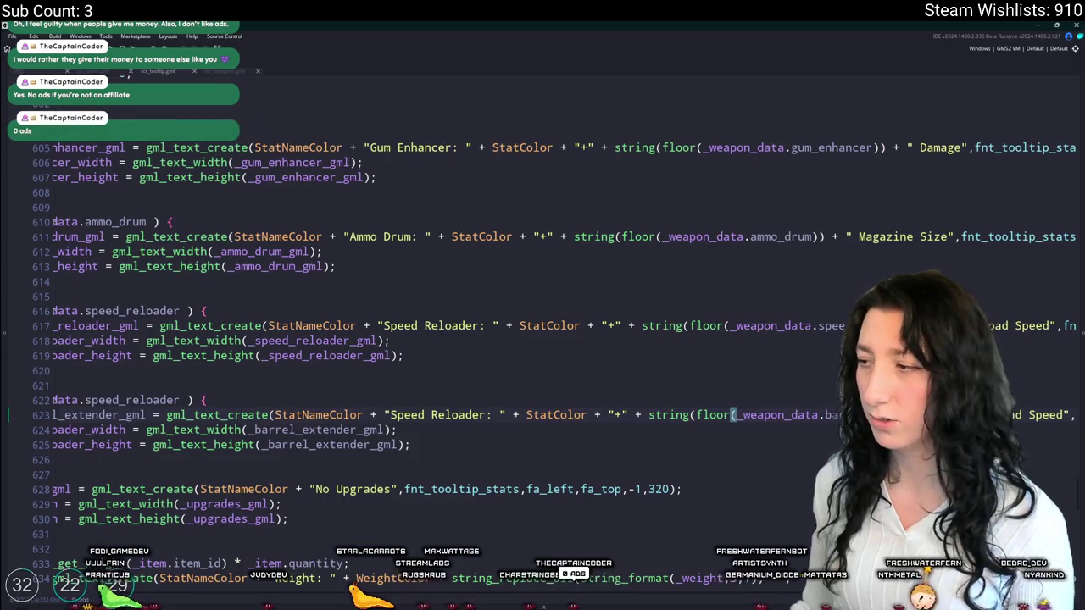
key(End)
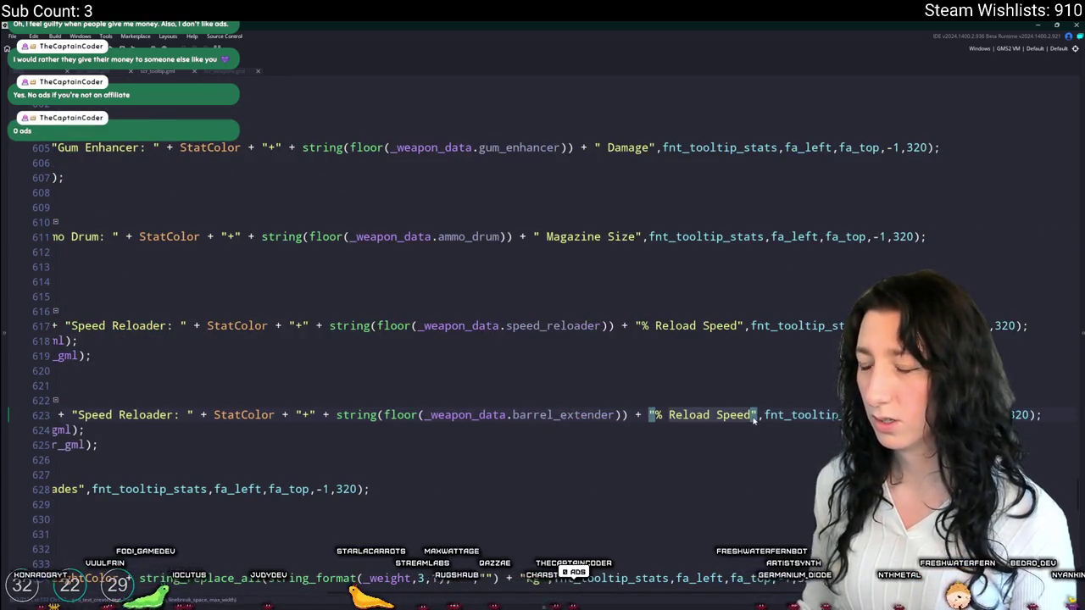
text(Accuracy)
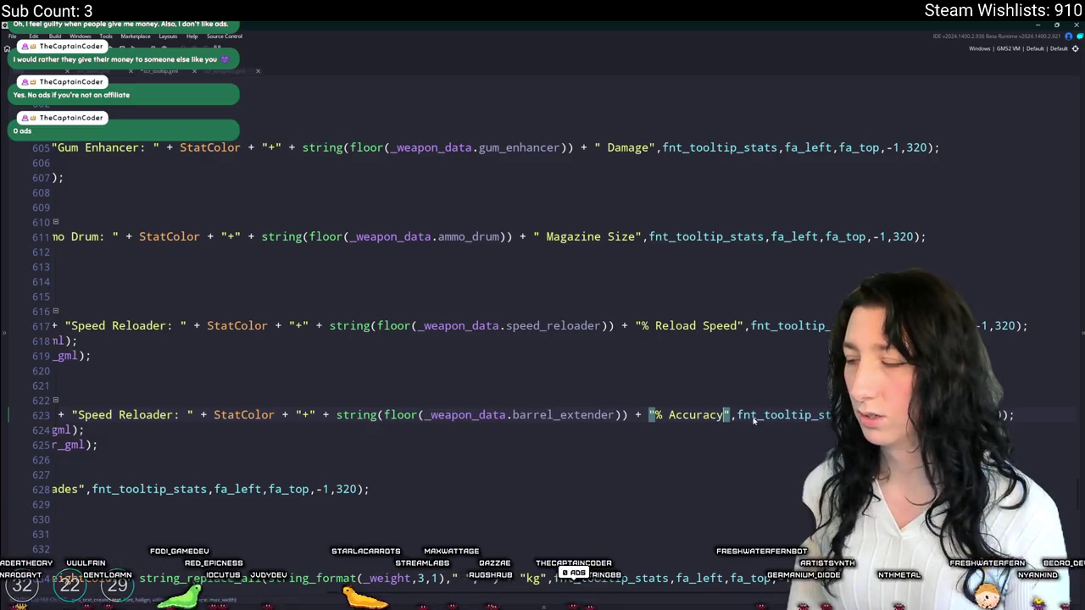
key(BackSpace)
key(BackSpace)
key(BackSpace)
text(Sprea)
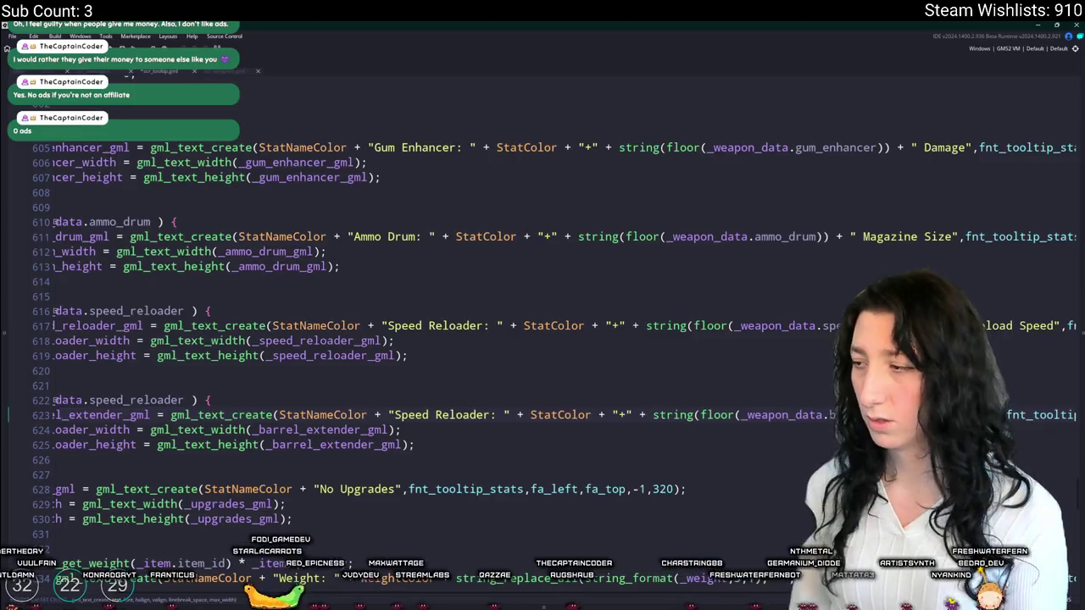
click(816, 414)
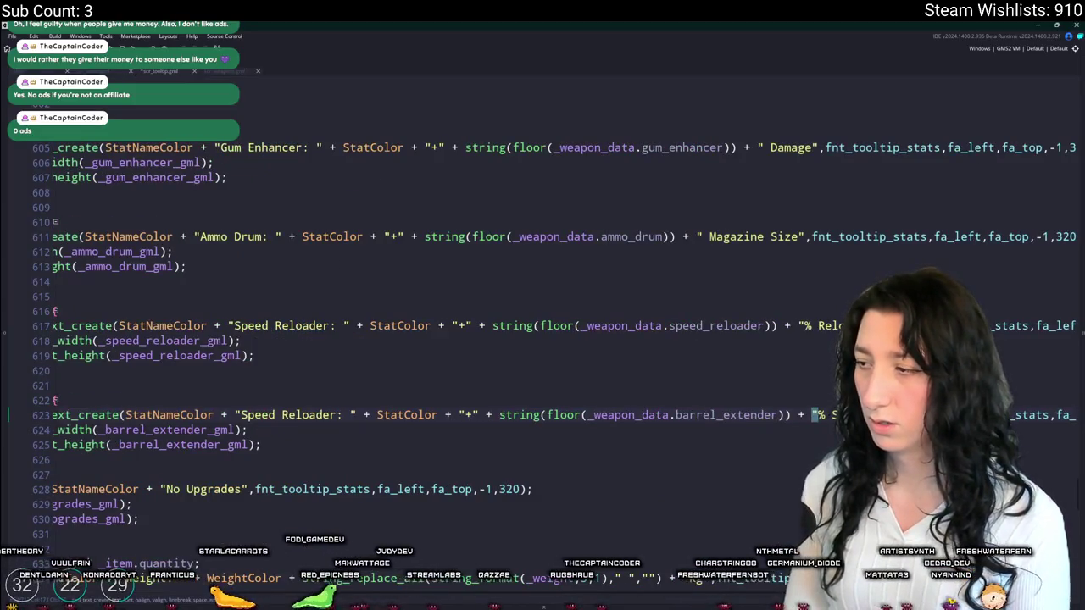
key(Down)
key(Down)
key(Home)
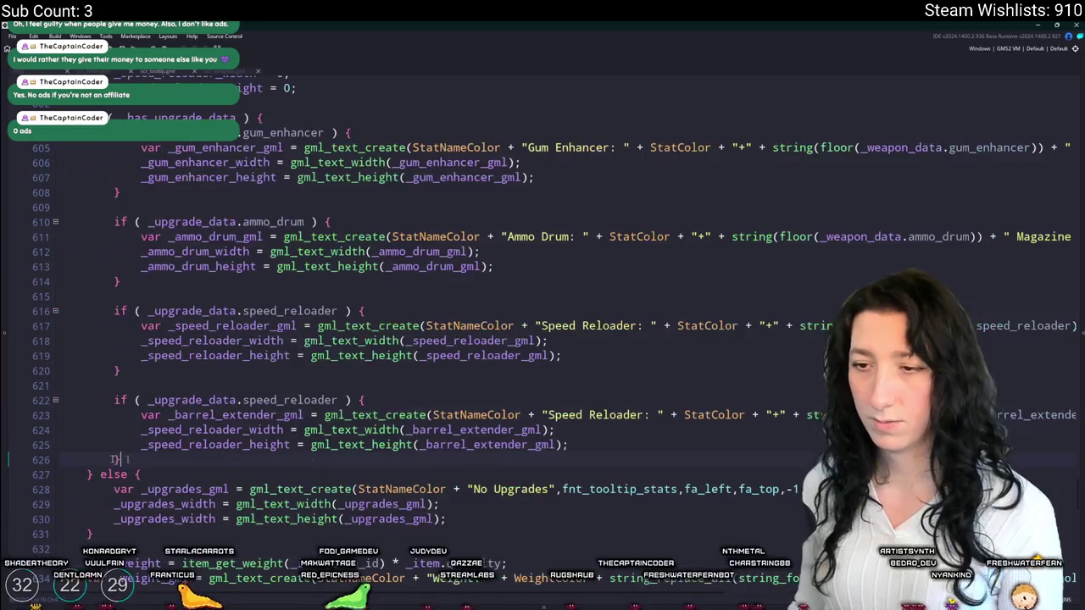
key(shift+Down)
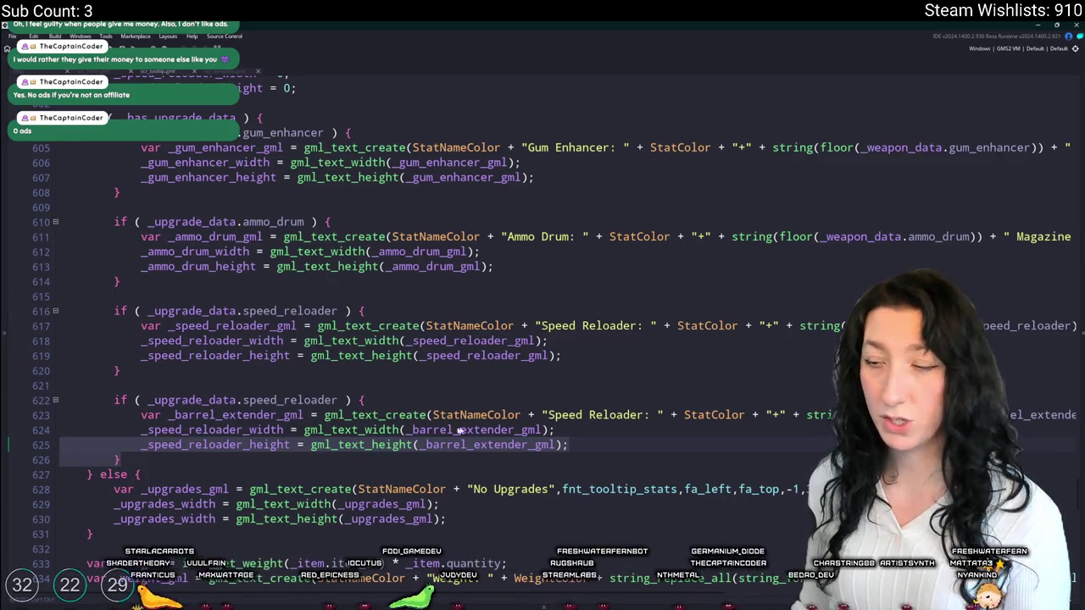
- Add _barrel_extender_width and _barrel_extender_height declarations and use them on the copied size lines
click(344, 444)
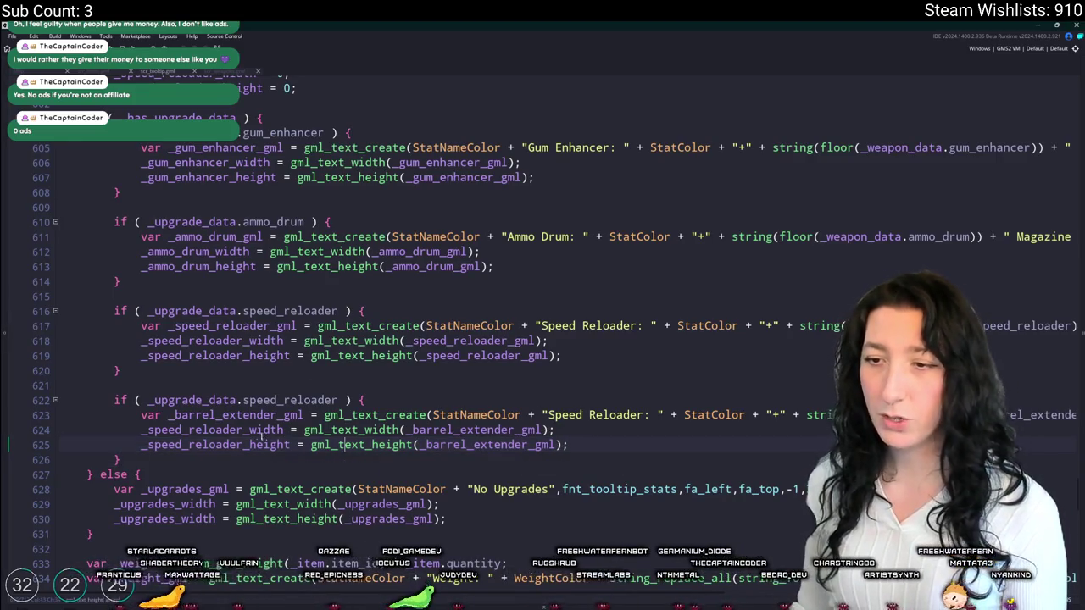
click(151, 445)
text(_barrel_extender)
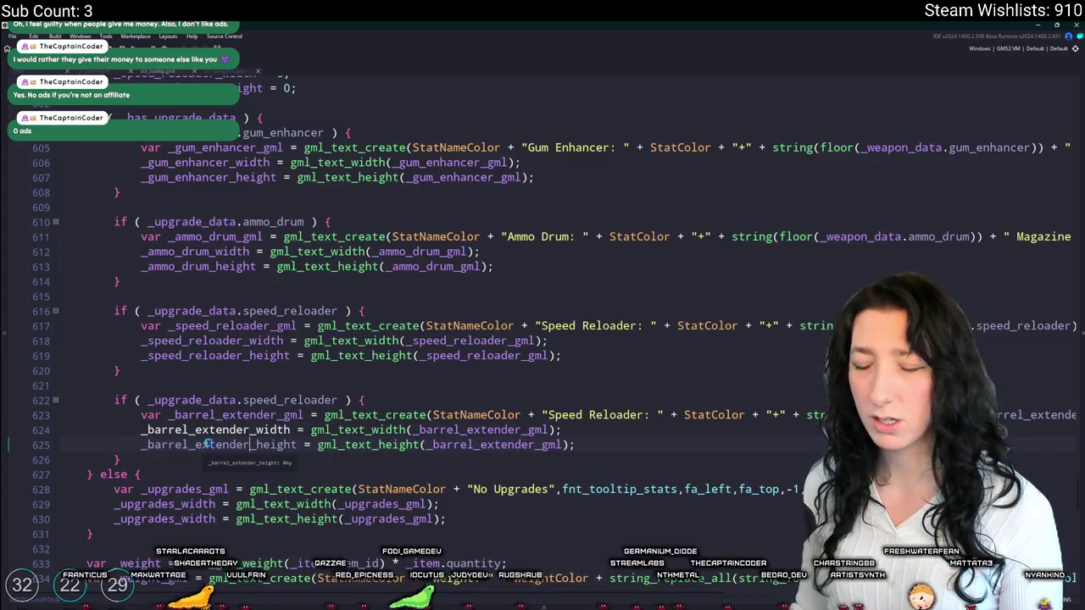
click(290, 429)
scroll(543, 340, up, 4)
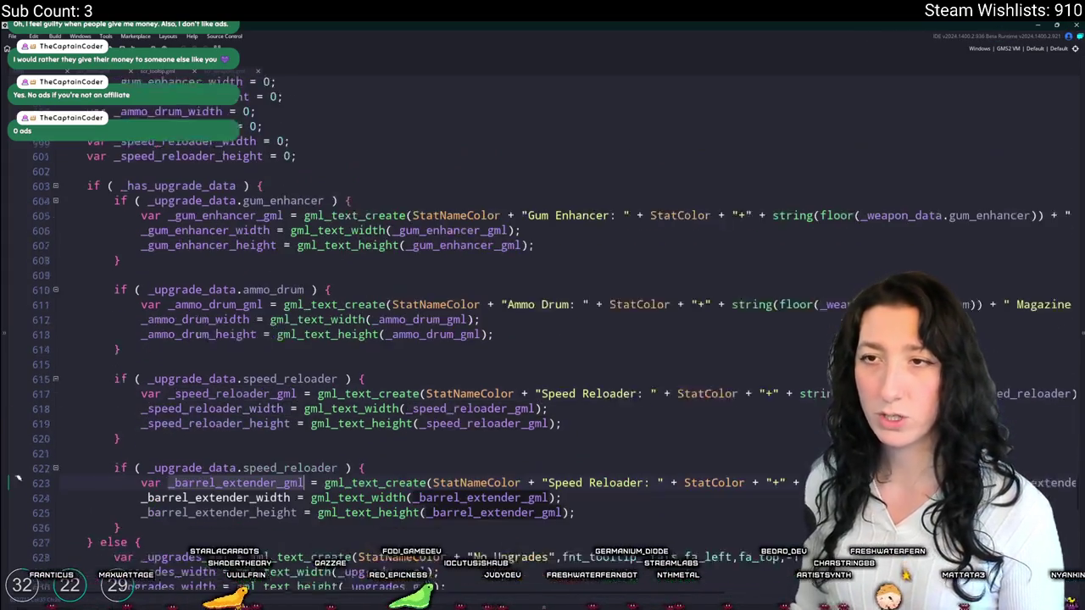
drag(317, 248, 87, 243)
key(ctrl+d)
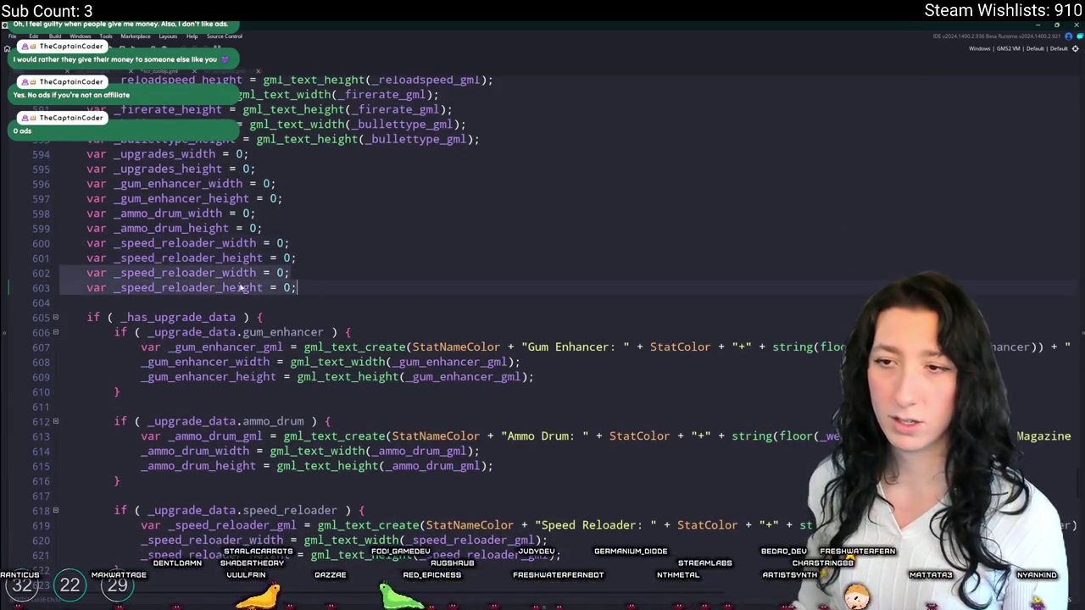
click(151, 287)
text(barrel_extender)
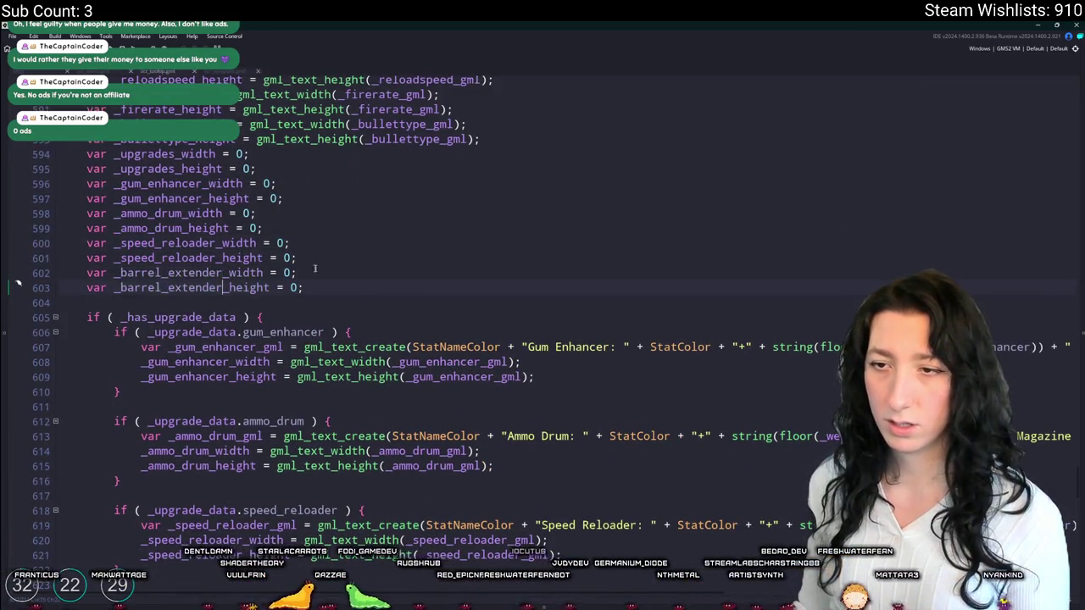
scroll(254, 305, down, 3)
scroll(307, 314, up, 10)
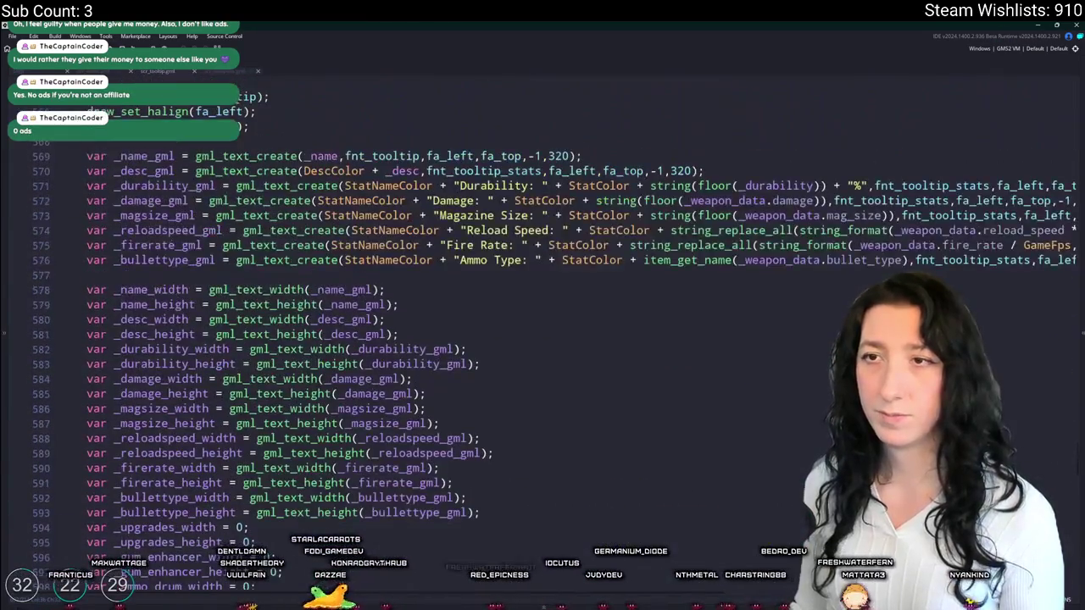
- Build and run the game to test the tooltip changes
key(F5)
click(108, 73)
click(223, 72)
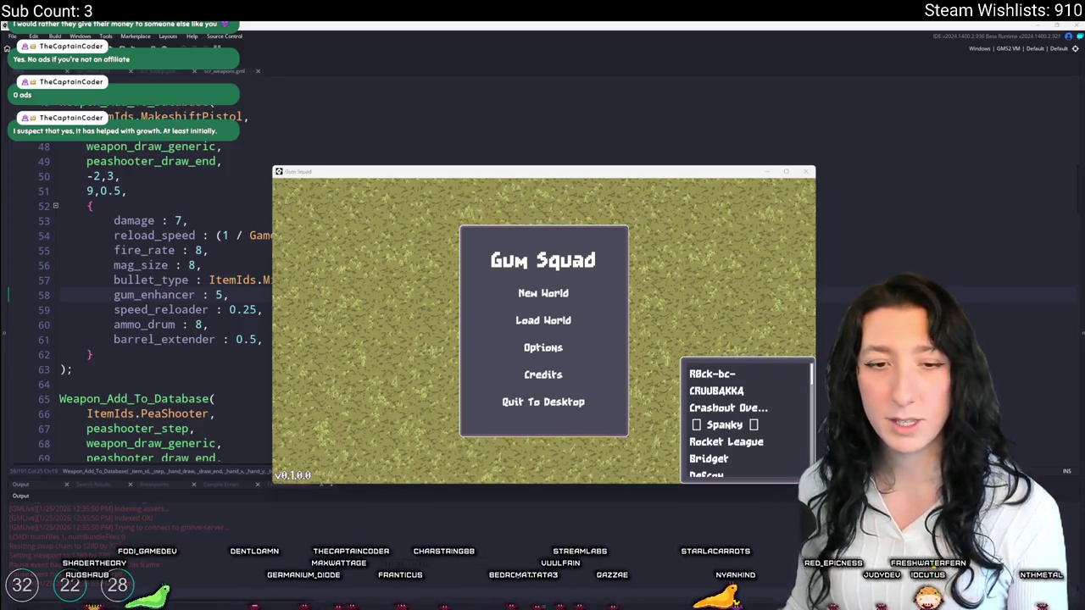
- Create a new world lobby and walk the character around with WASD
click(516, 303)
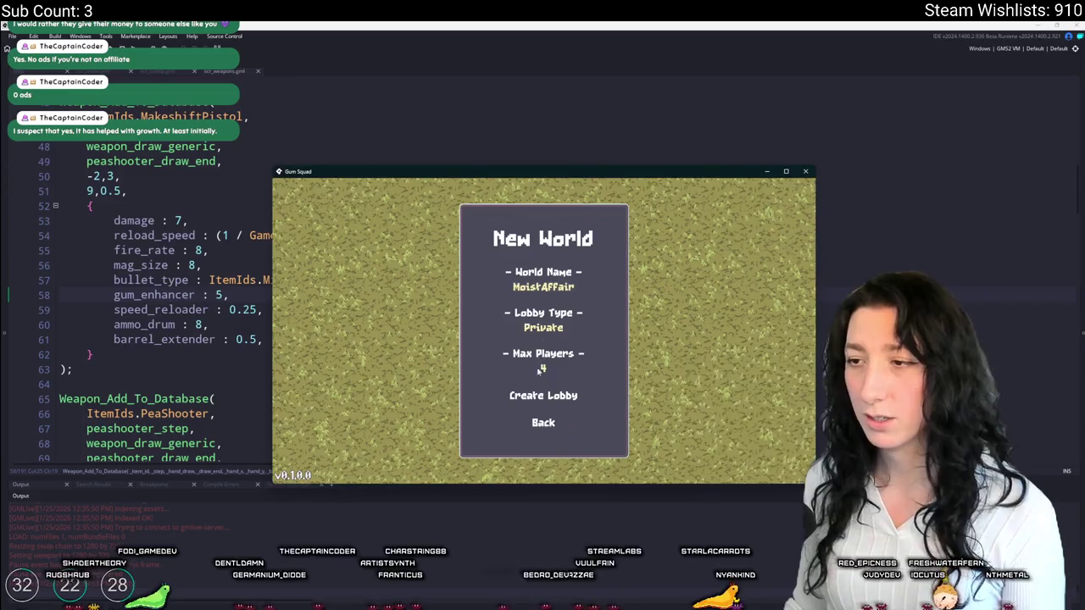
click(549, 404)
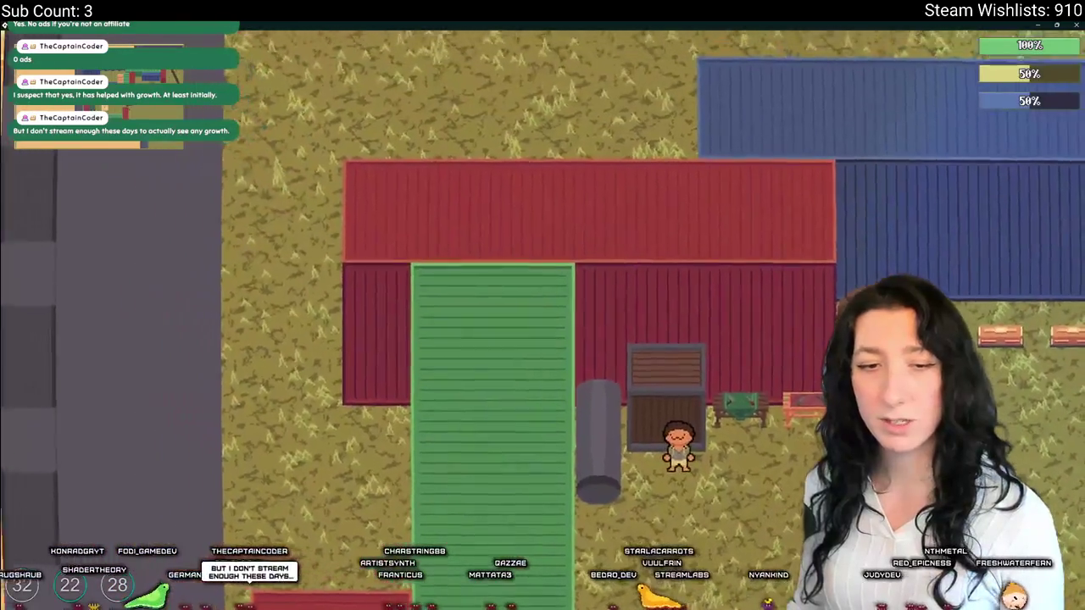
key(d)
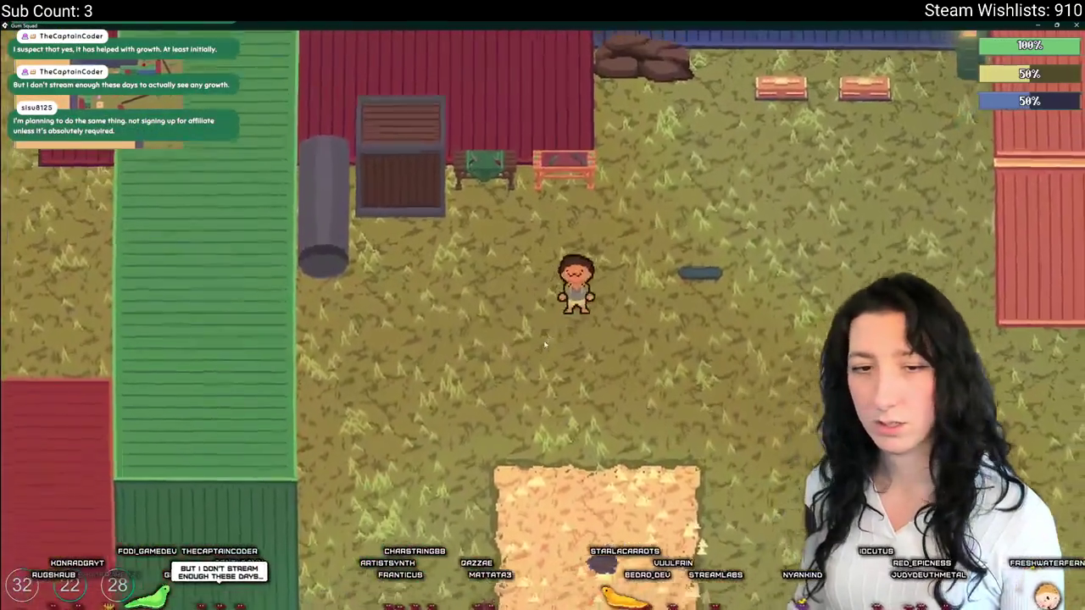
key(w)
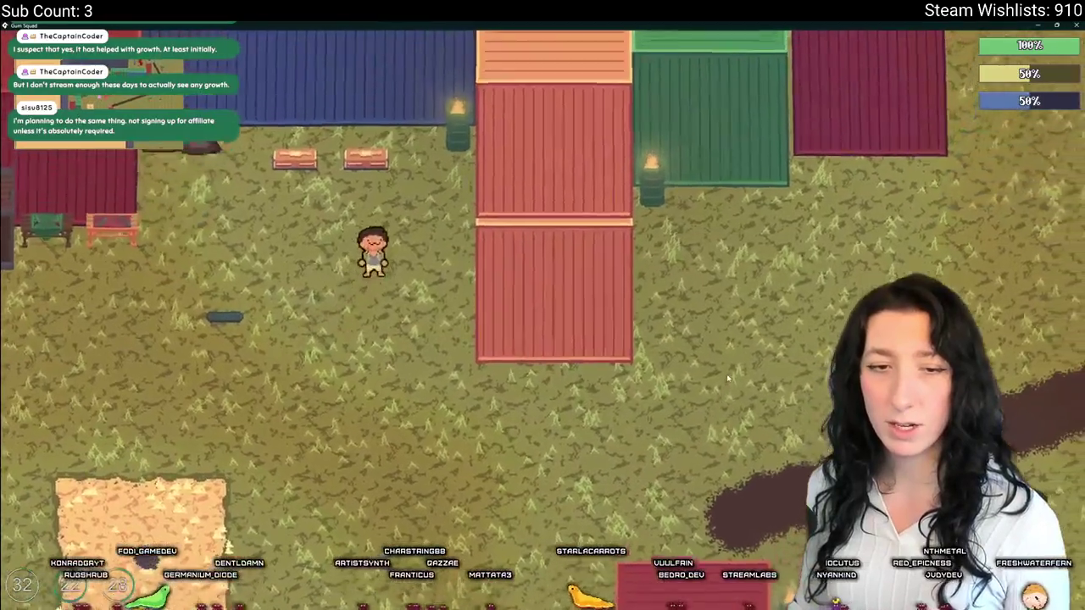
key(s)
key(w)
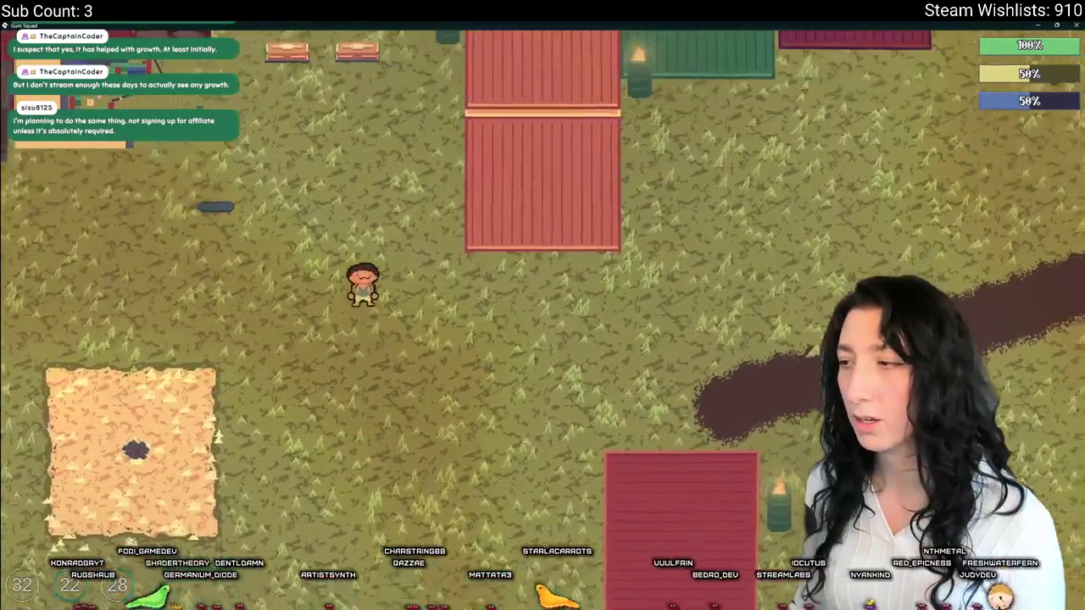
- Open and close the inventory, walk a bit more, then return to GameMaker's code
key(Tab)
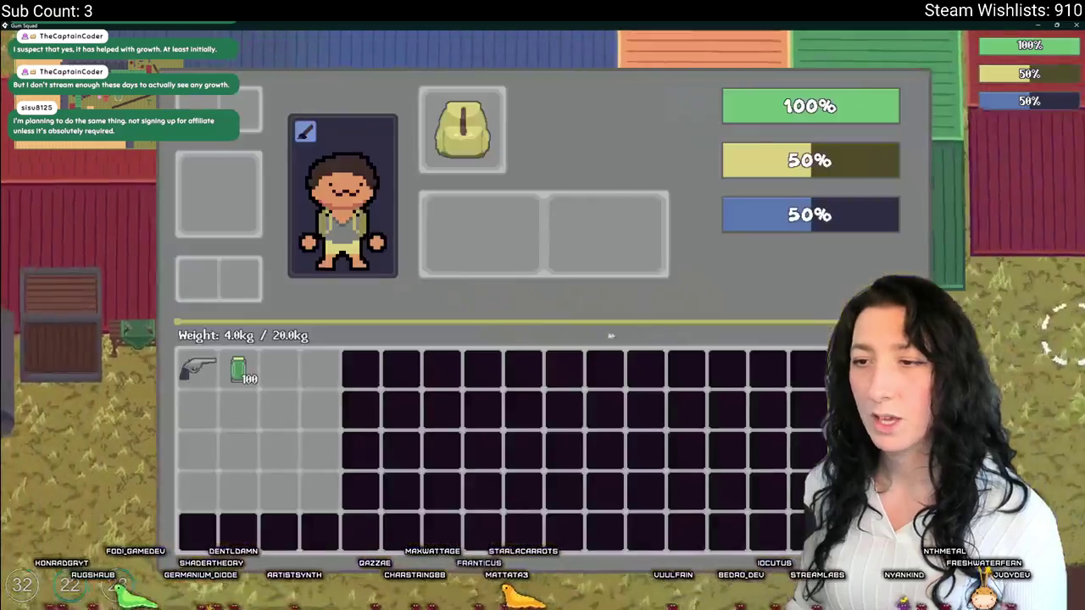
key(Tab)
key(w)
key(d)
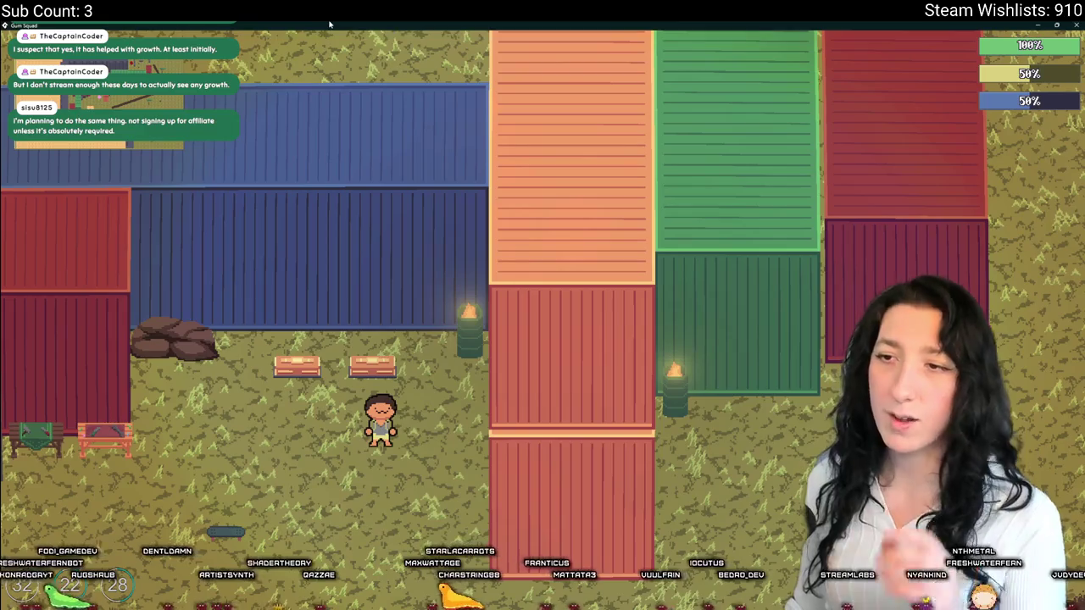
key(alt+Tab)
key(ctrl+Tab)
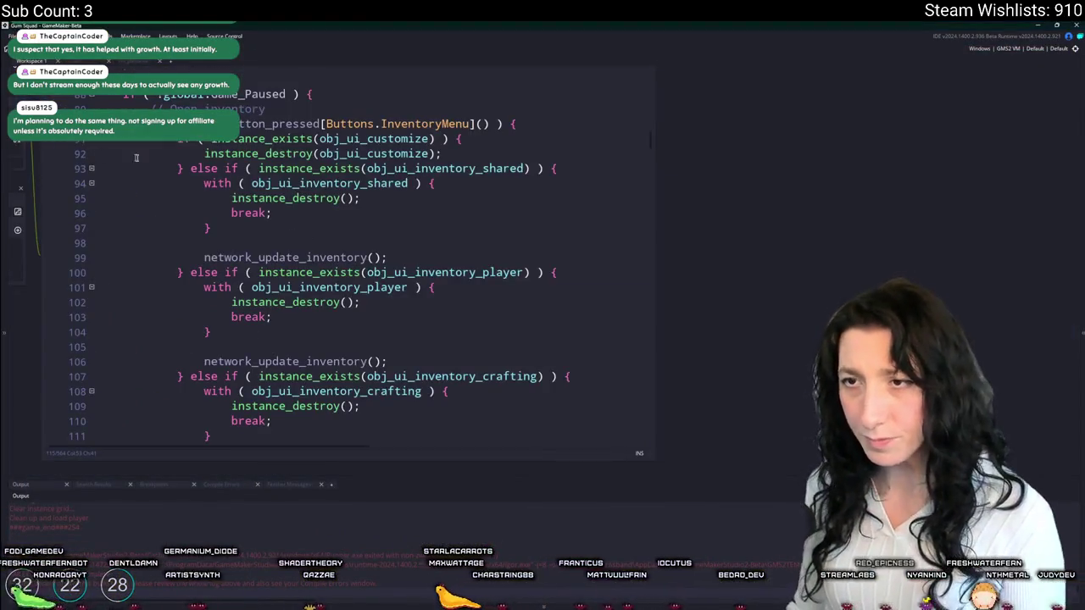
- In obj_player Create, find the starter item on line 375 and swap PeaShooter for MakeshiftPistol
scroll(475, 280, up, 5)
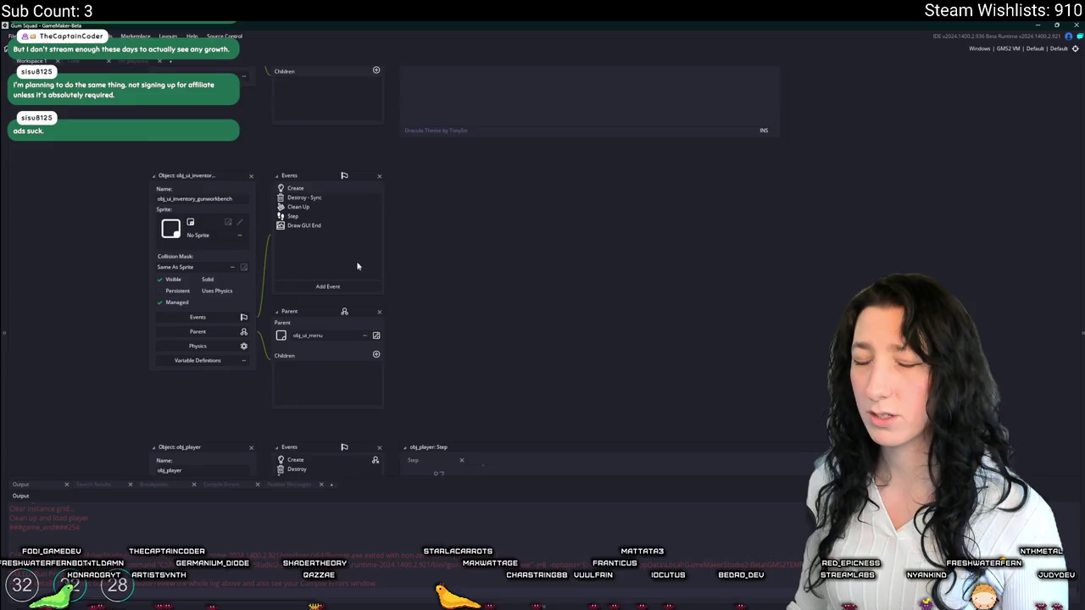
scroll(255, 298, down, 3)
click(252, 362)
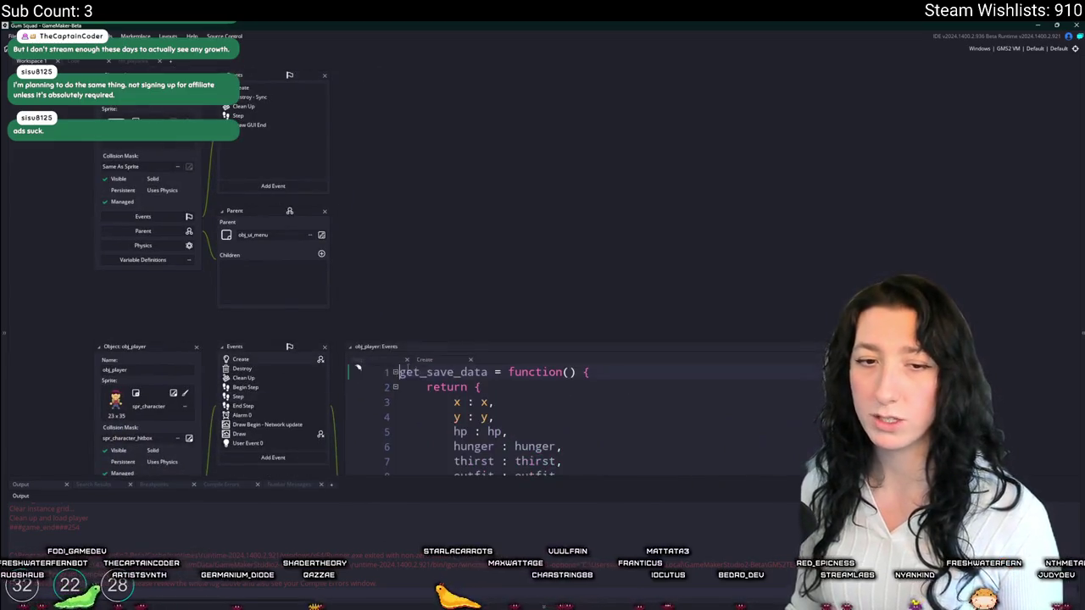
click(525, 410)
key(ctrl+f)
text(ner)
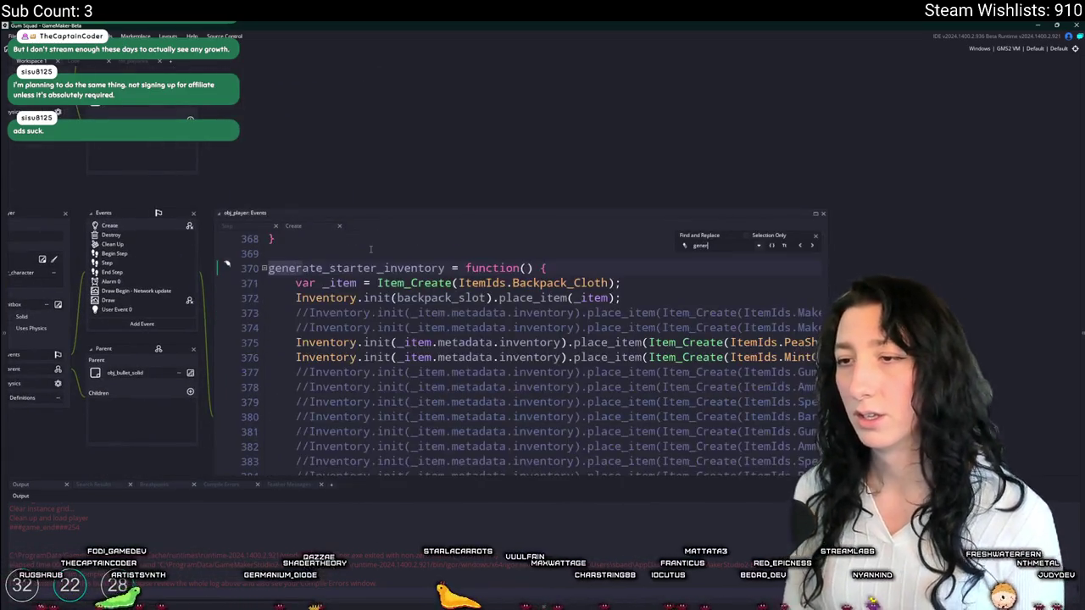
double_click(797, 343)
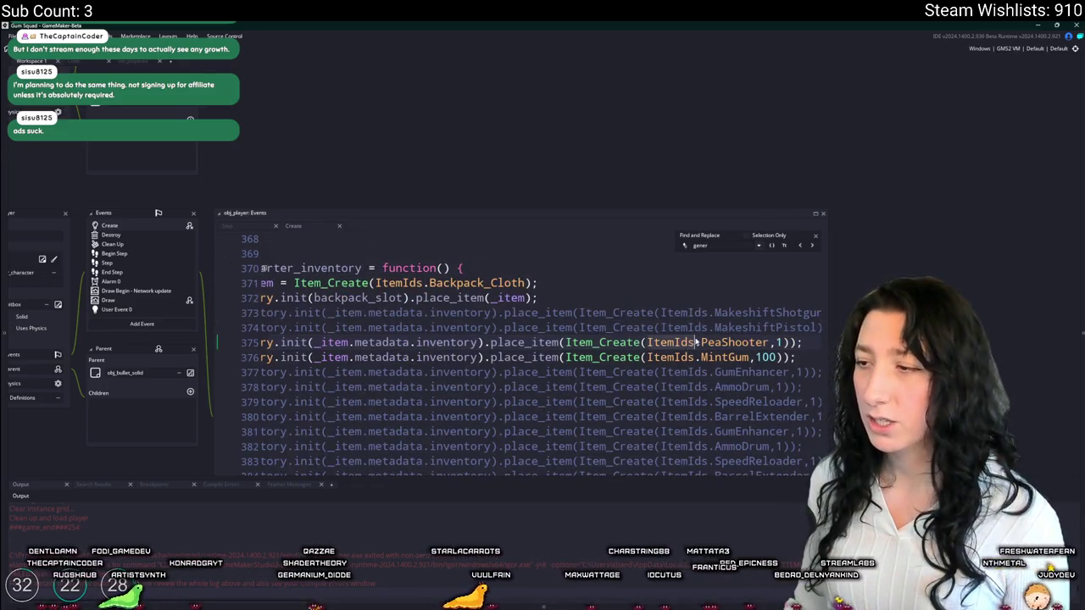
text(Makes)
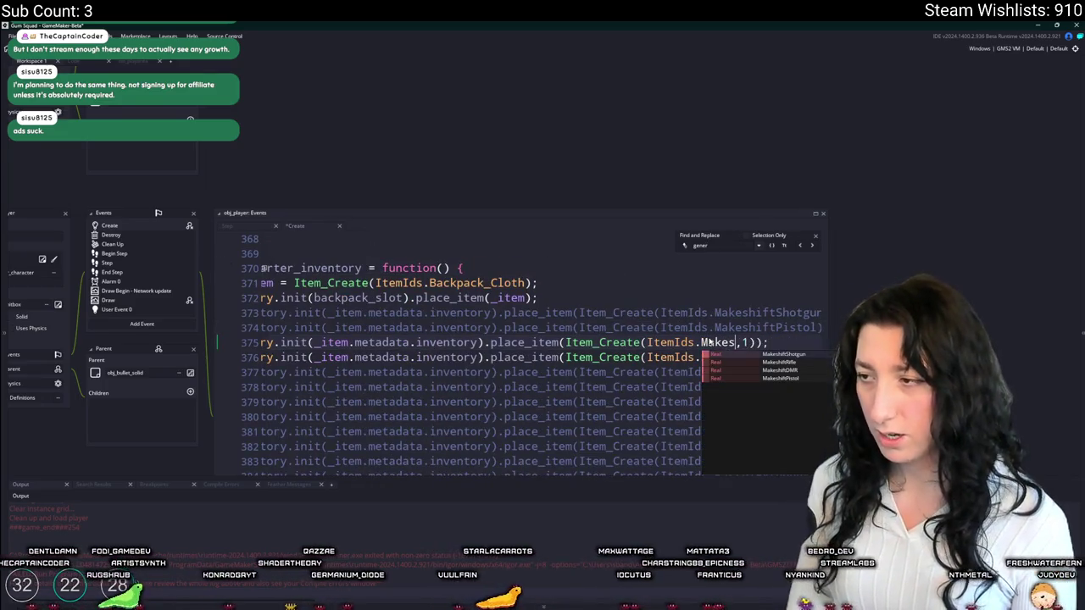
key(Down)
key(Down)
key(Down)
key(Return)
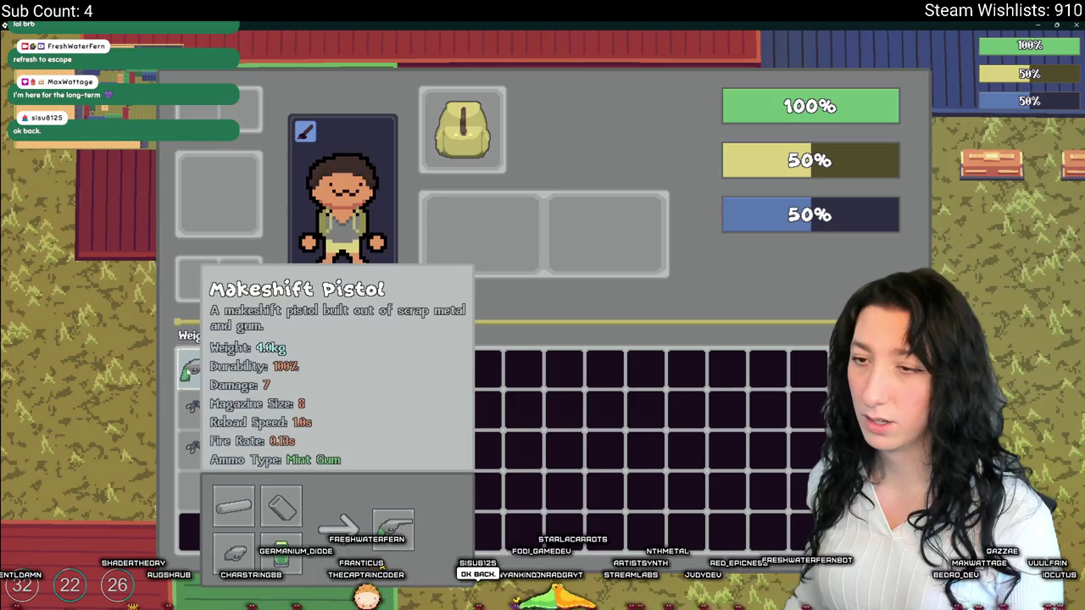
- Open the inventory to read the Makeshift Pistol tooltip, then close the game
key(Tab)
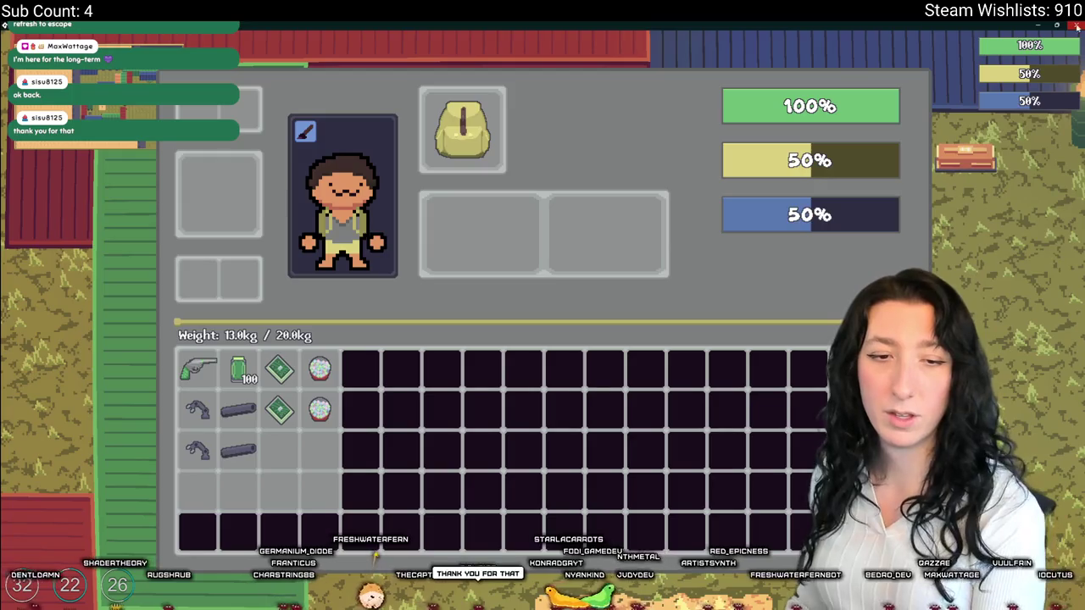
click(1079, 27)
click(262, 280)
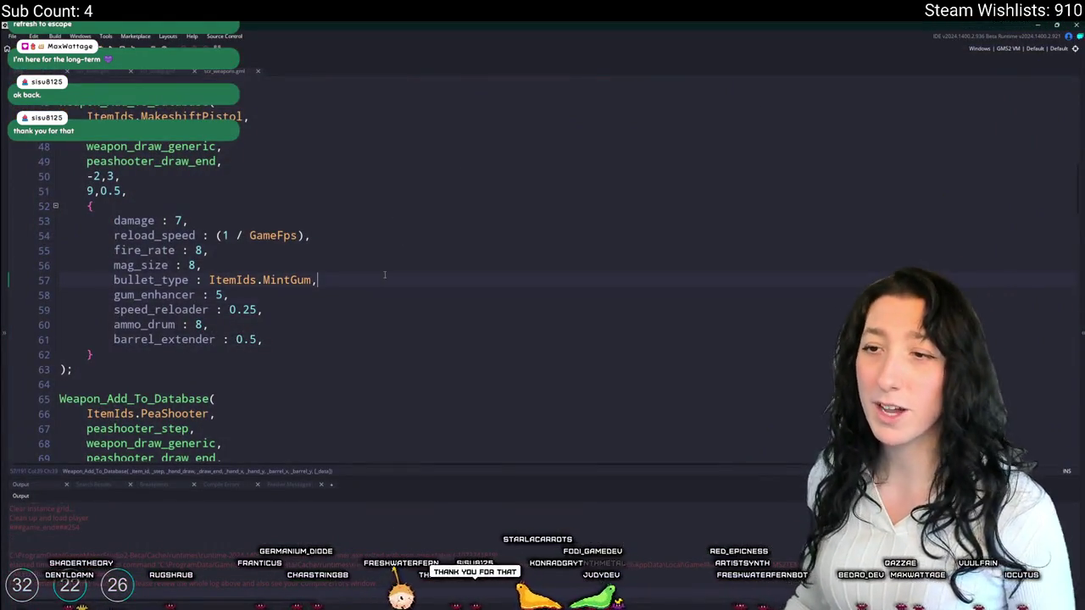
- Uncomment the MakeshiftShotgun line 373 and delete the commented-out pistol line 374
key(ctrl+Tab)
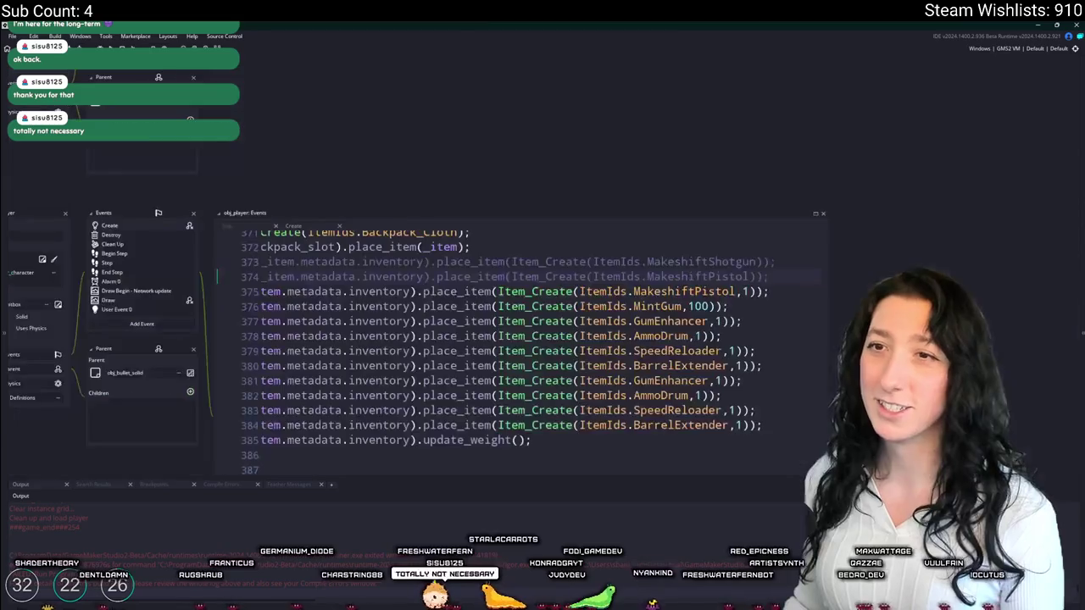
scroll(668, 274, left, 3)
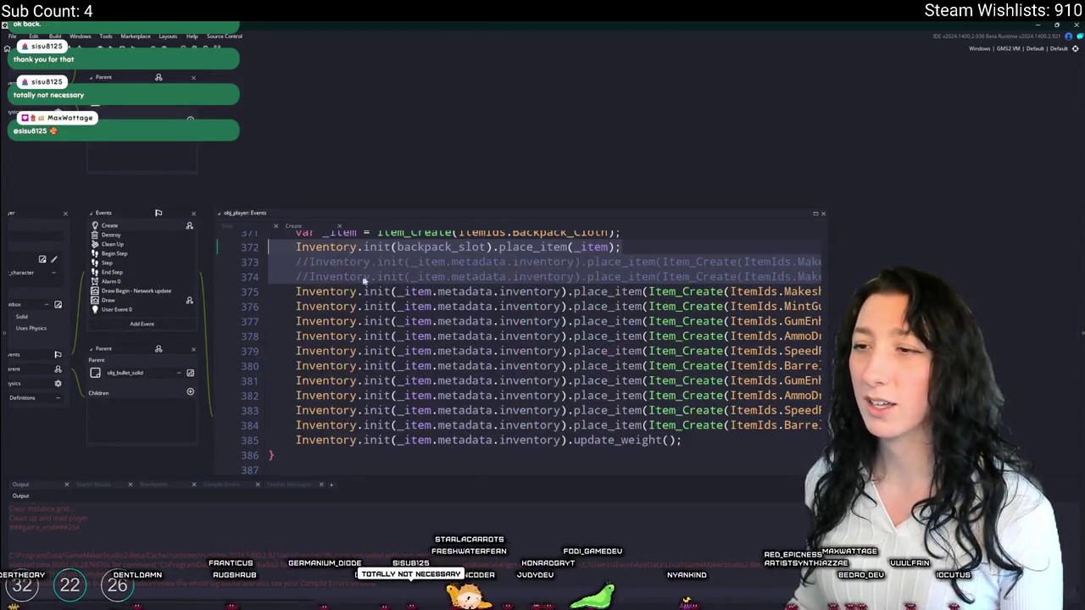
key(ctrl+shift+k)
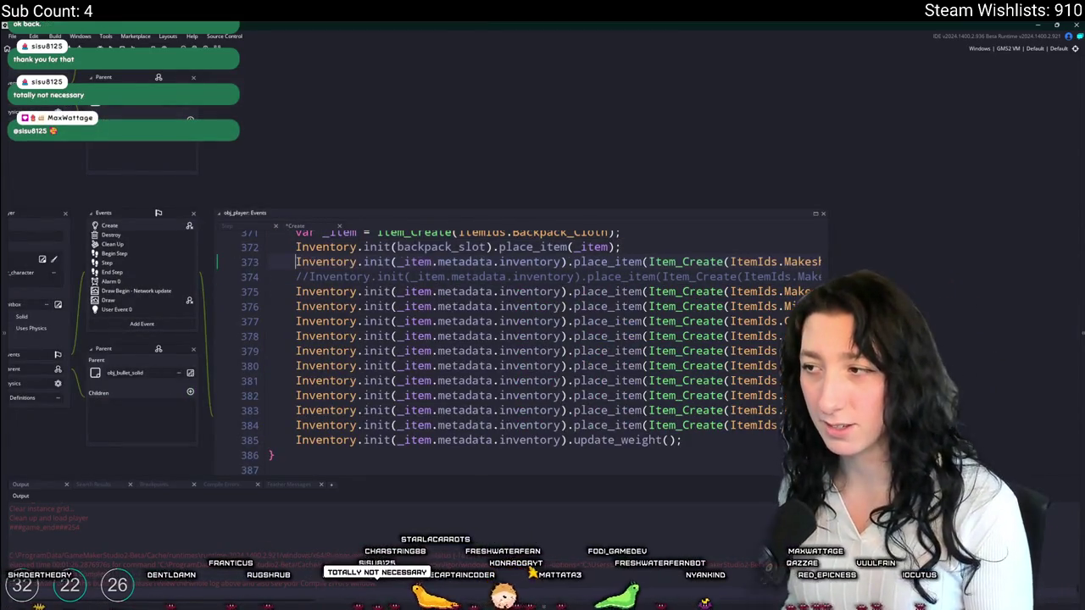
triple_click(941, 277)
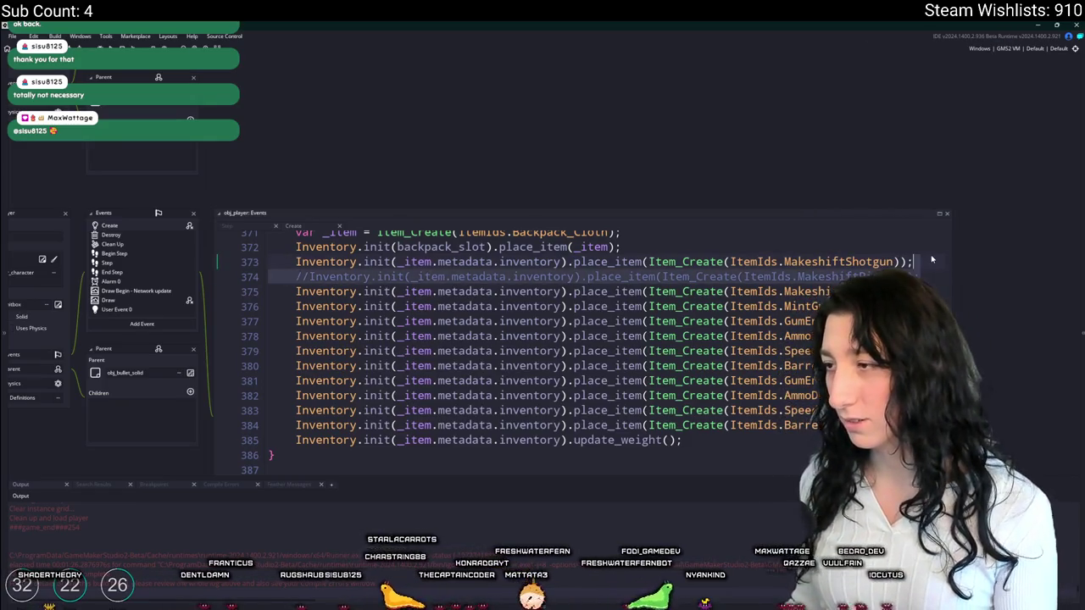
key(Delete)
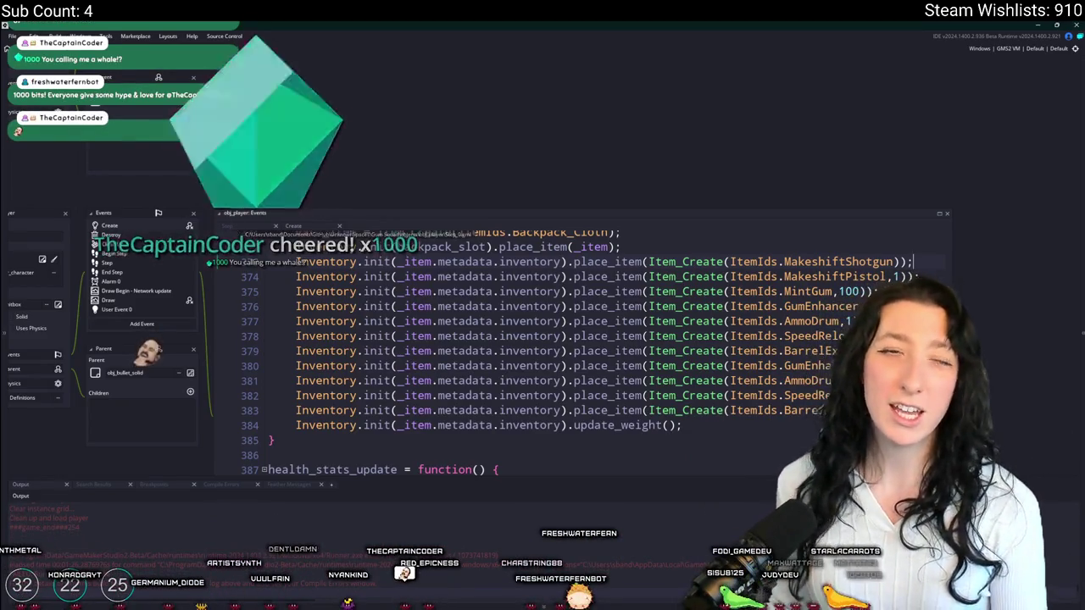
key(alt+Tab)
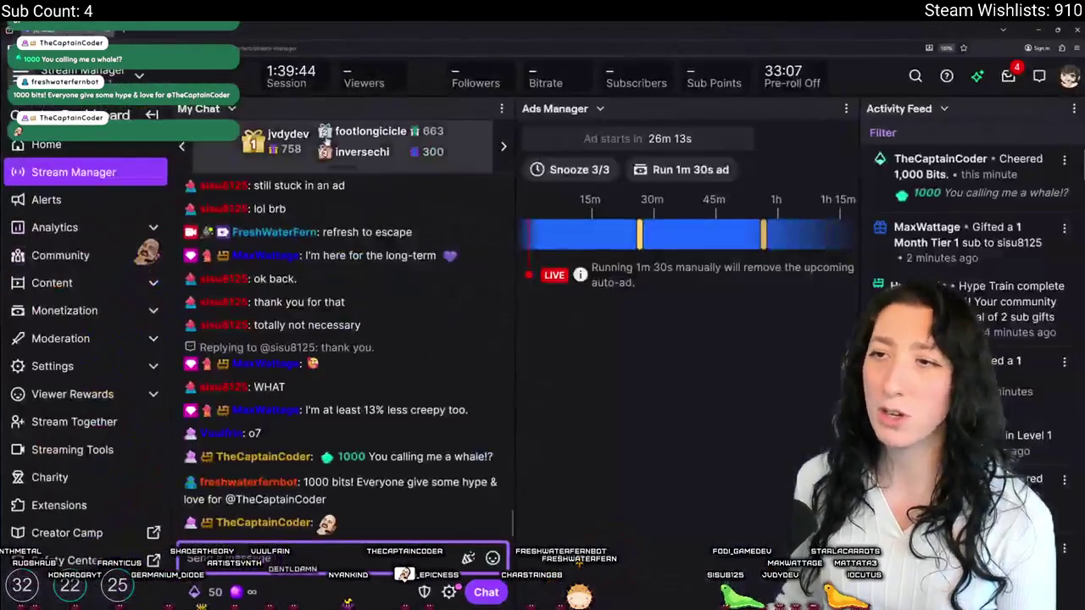
- Expand the top-gifter strip into the All-time Top Gifters list and highlight the 300 gift count
click(388, 152)
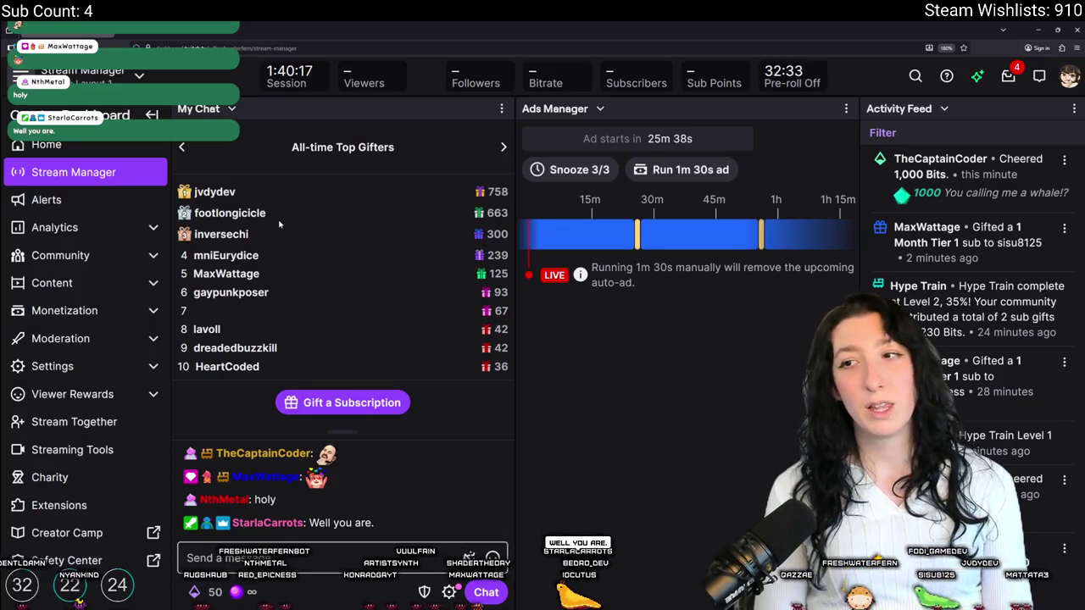
drag(487, 241, 511, 238)
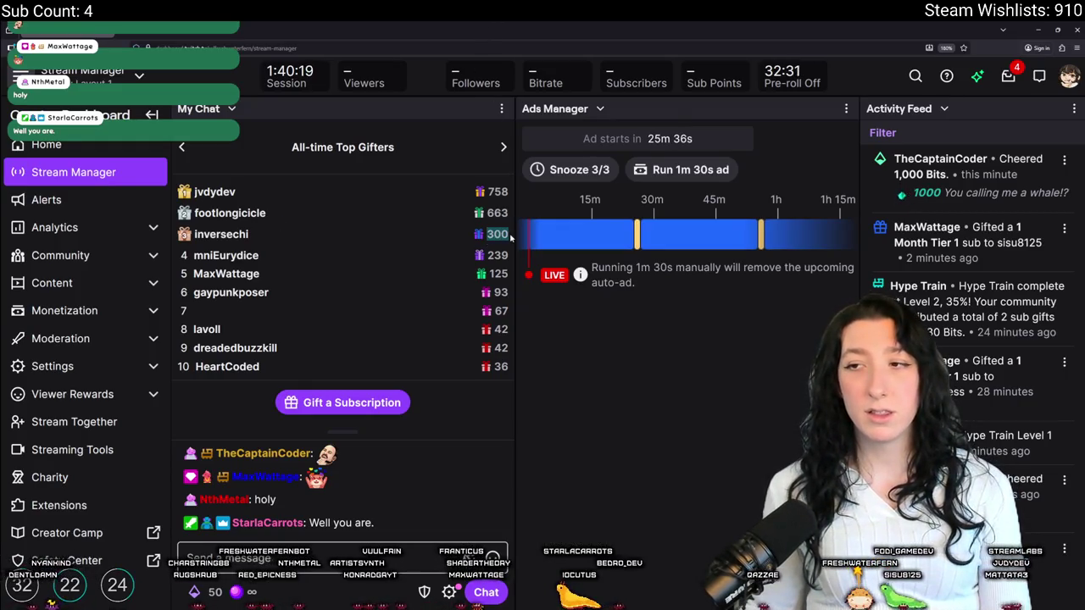
- Clear the highlighted counts in the gifter list and return to the GameMaker IDE
click(347, 299)
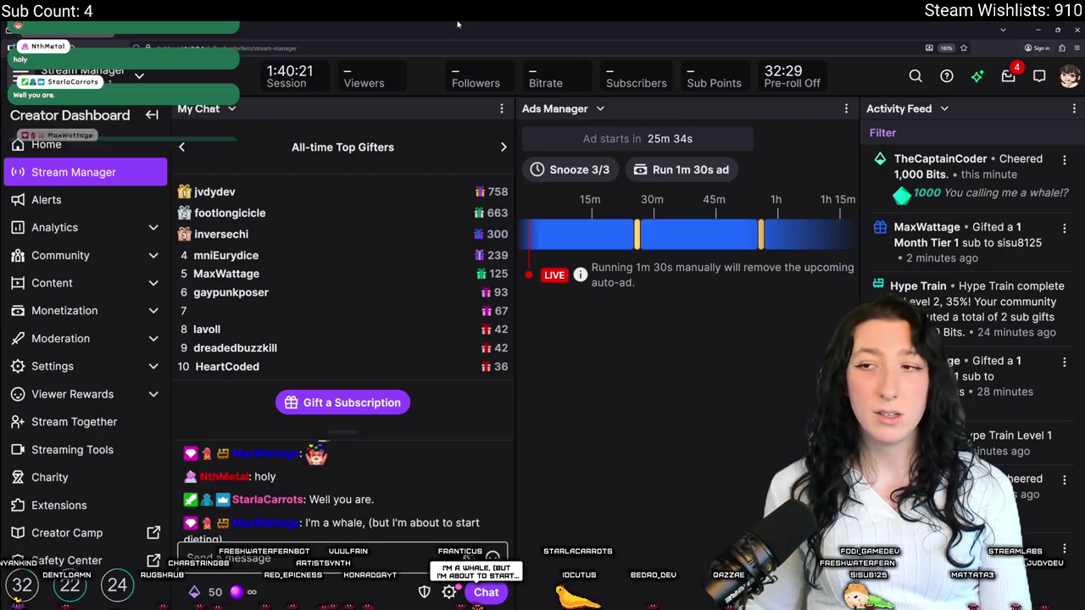
click(458, 358)
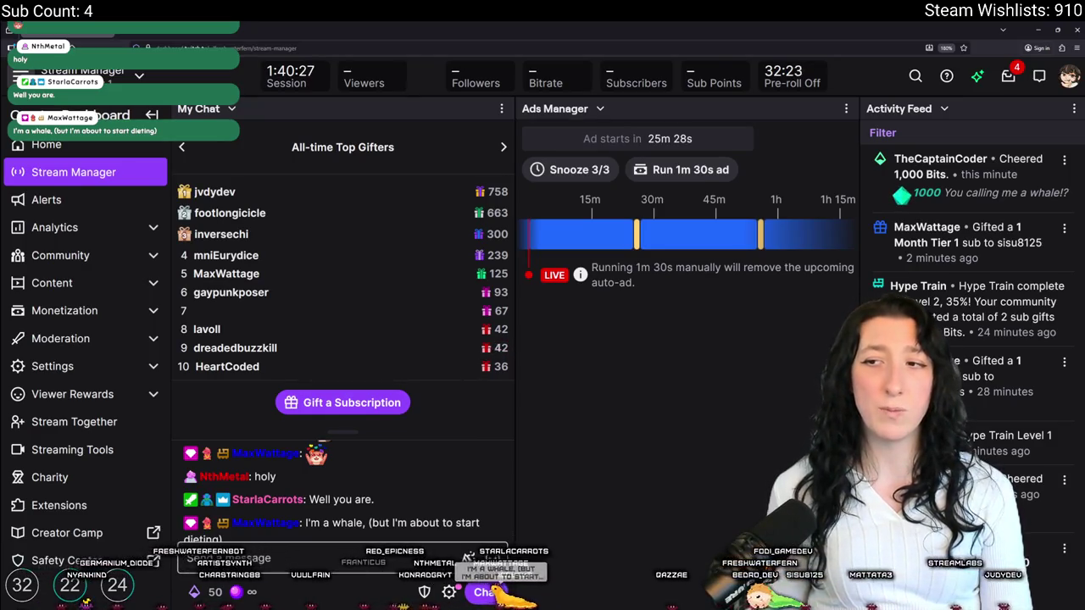
click(485, 363)
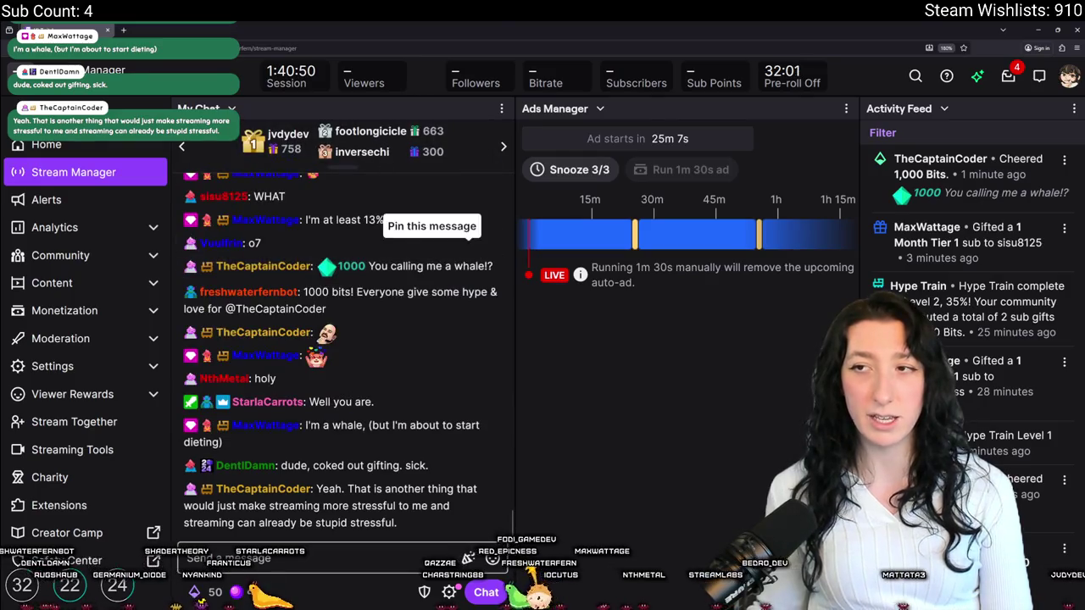
key(alt+Tab)
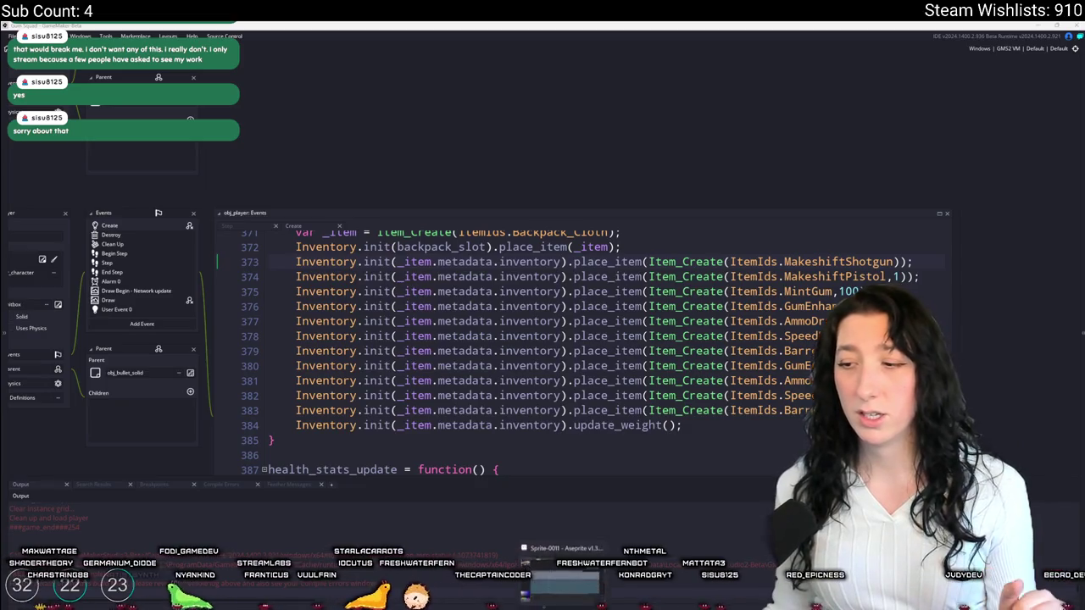
- Back in Aseprite, clear the selection and create a new 1000 px square sprite
key(alt+Tab)
scroll(478, 345, down, 3)
key(ctrl+d)
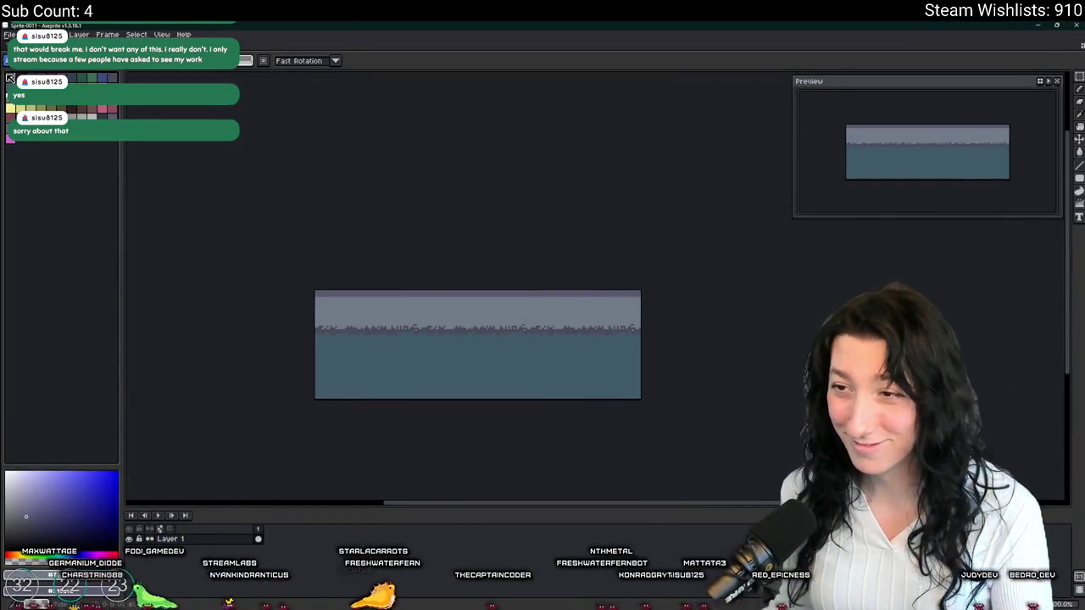
key(ctrl+n)
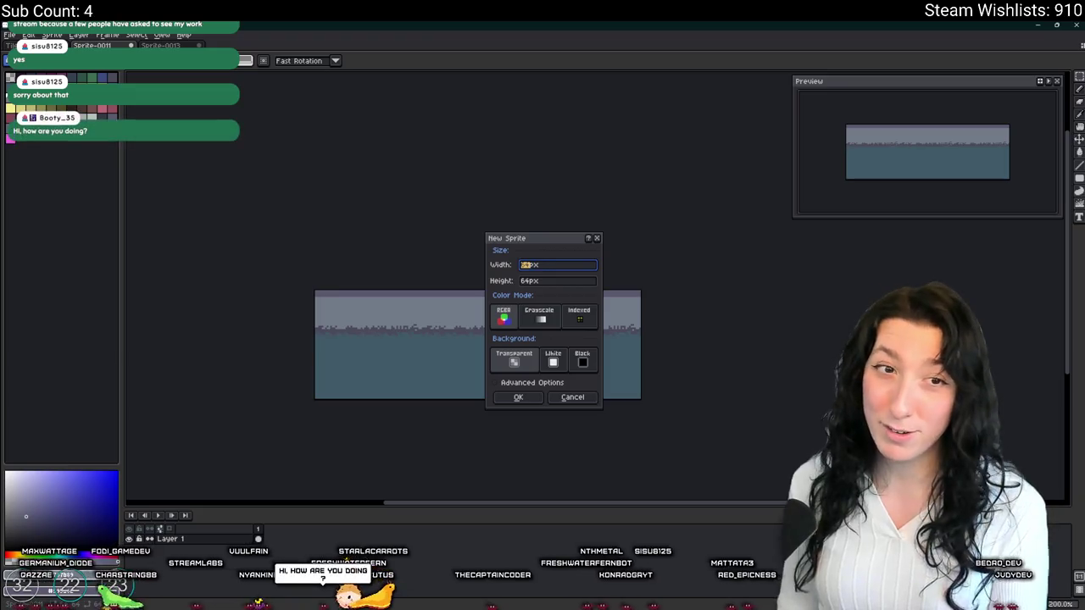
text(100)
key(Tab)
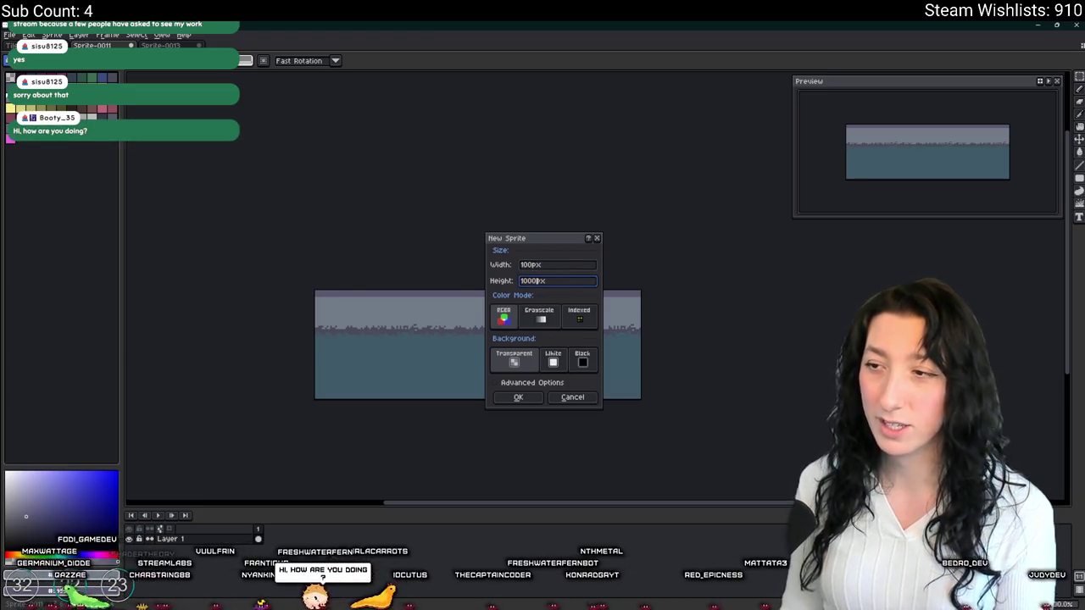
click(539, 265)
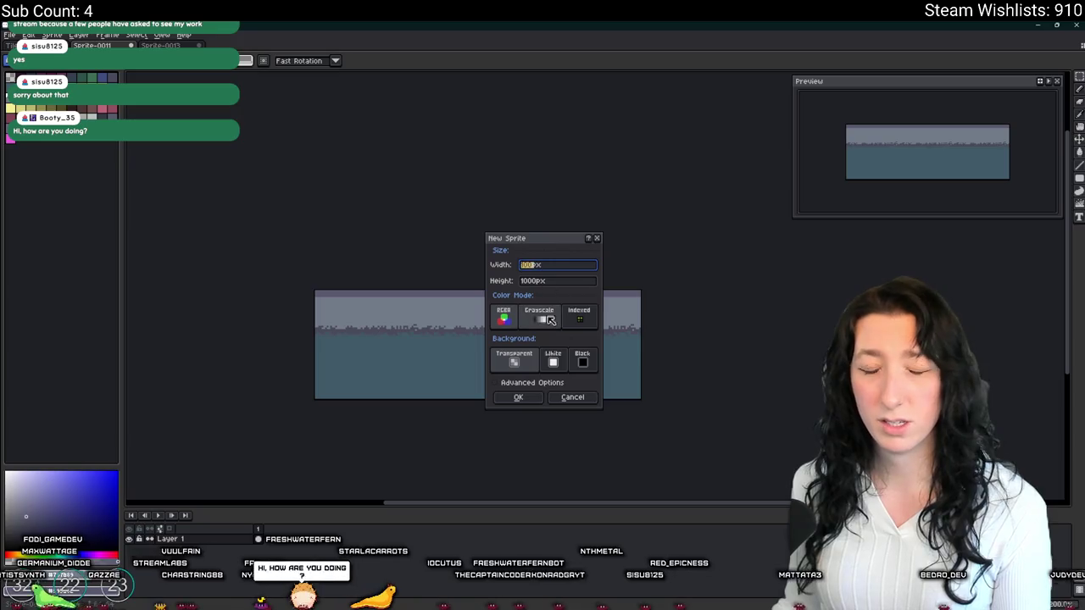
text(1000)
click(520, 397)
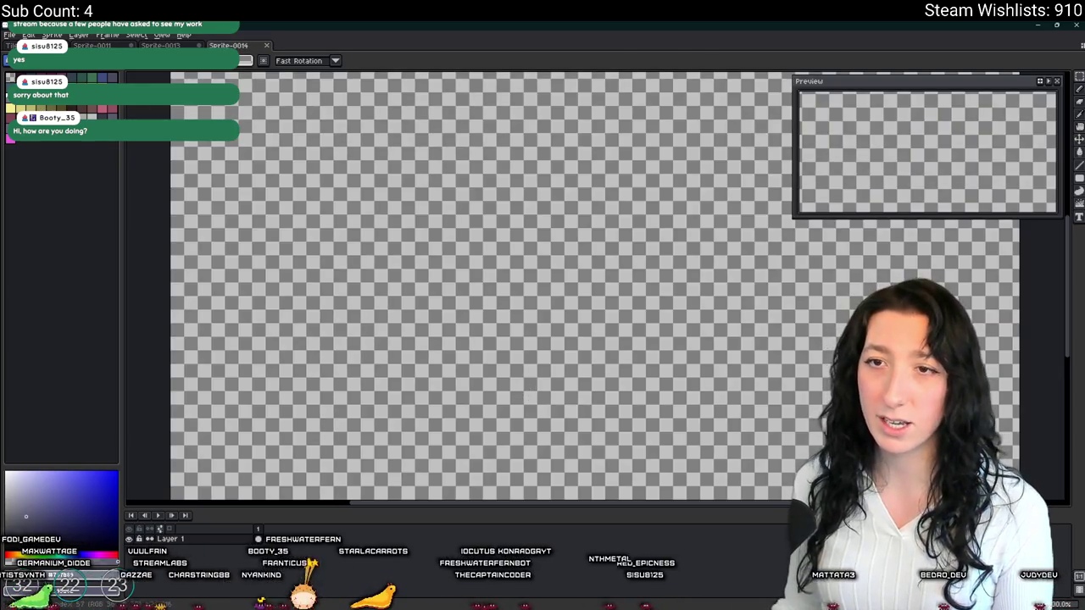
- Fill the blank canvas dark purple with the Paint Bucket and hide the timeline
key(g)
click(511, 302)
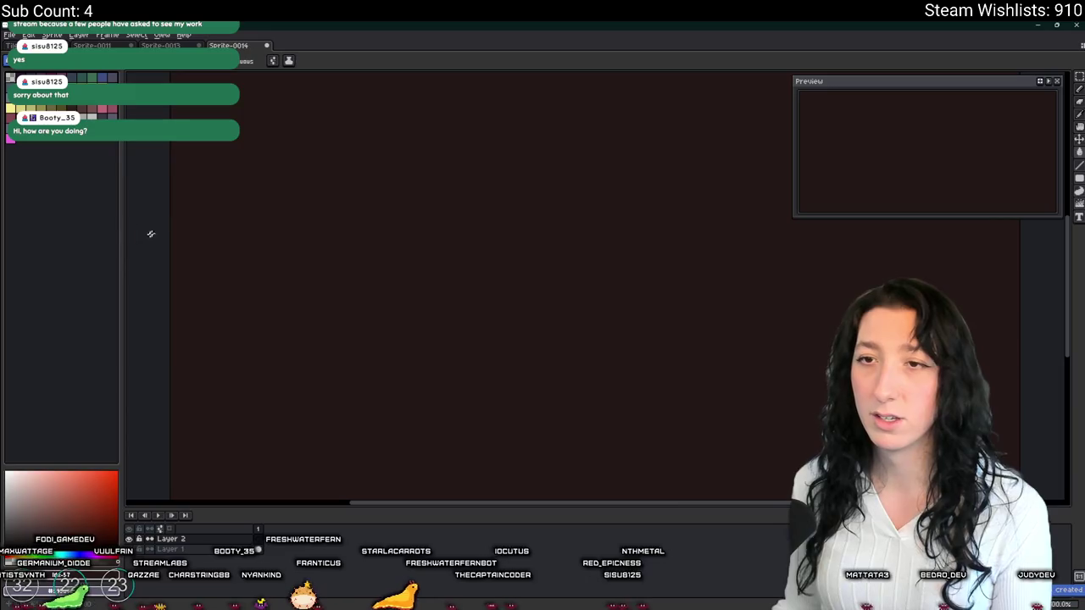
click(100, 557)
click(294, 177)
key(Tab)
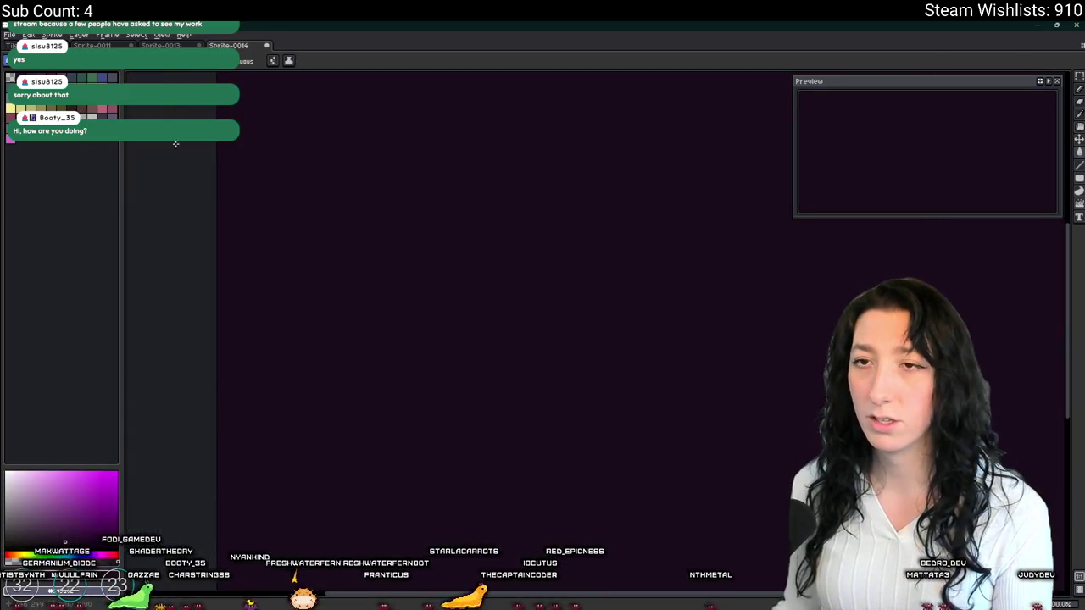
click(10, 109)
key(b)
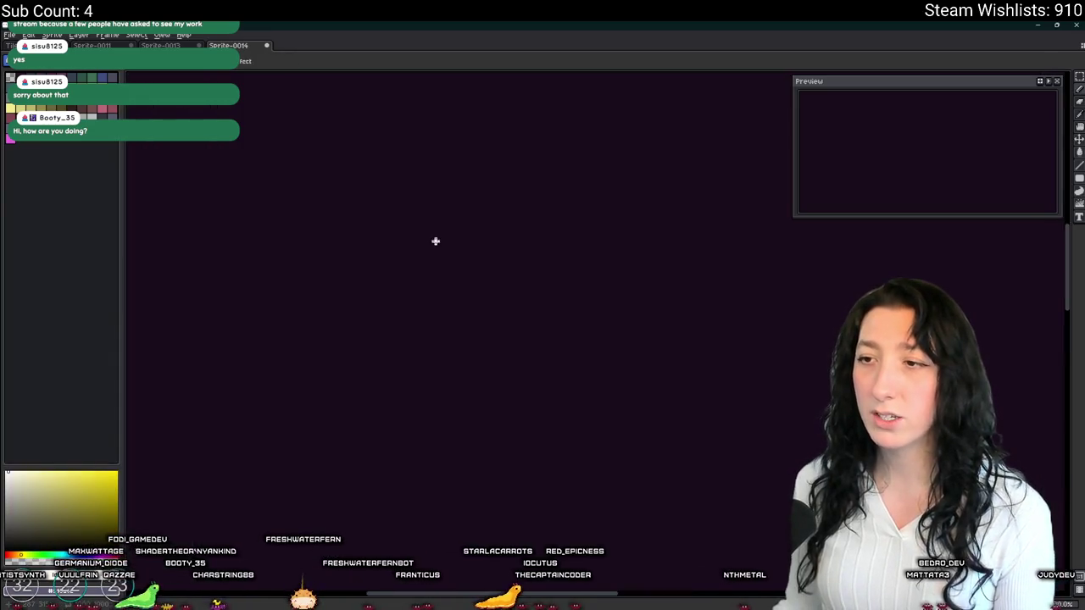
scroll(434, 240, down, 5)
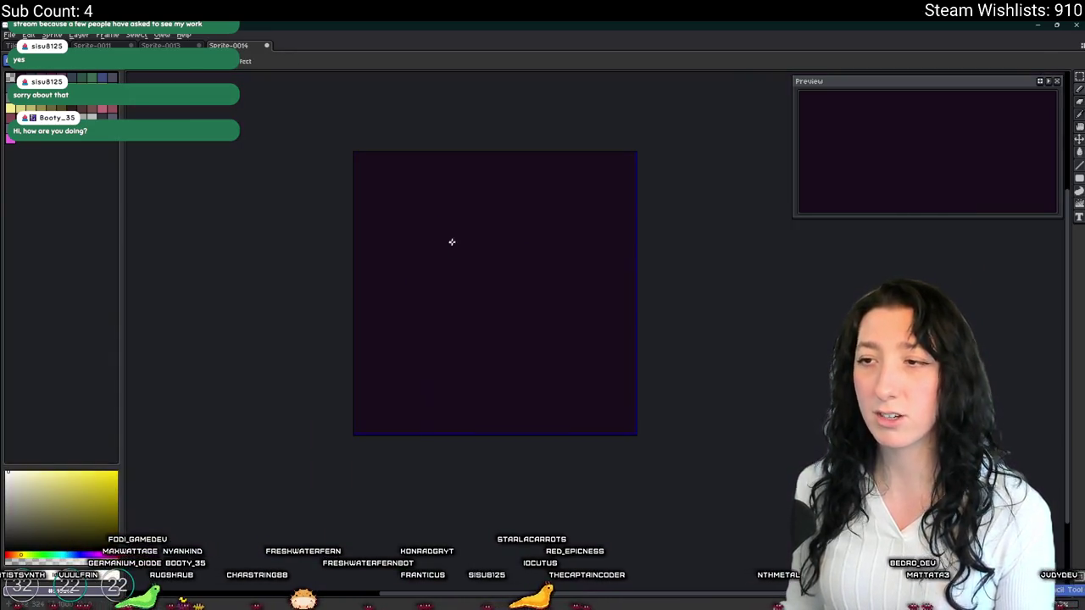
scroll(419, 260, up, 5)
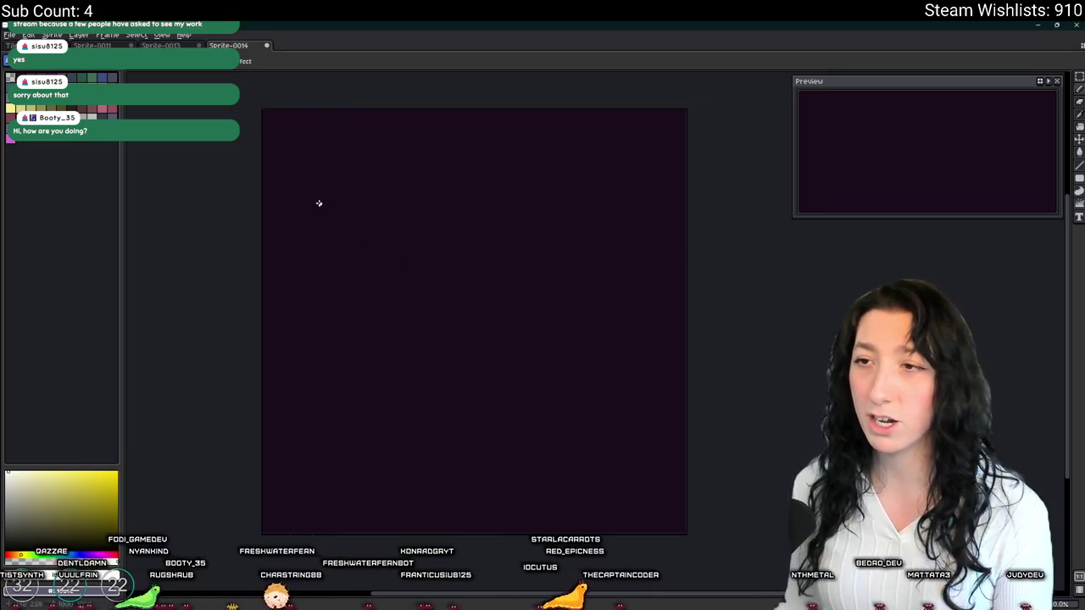
- Hand-write the word 'Subs' in white near the top of the canvas
mouse_move(314, 146)
mouse_down()
mouse_move(253, 199)
mouse_move(339, 182)
mouse_move(340, 202)
mouse_up()
drag(361, 144, 363, 208)
drag(435, 185, 395, 185)
drag(395, 186, 354, 243)
scroll(378, 247, down, 3)
- Draw a U-shaped bowl below 'Subs', redoing the first misdrawn stroke
mouse_move(322, 331)
mouse_down()
mouse_move(323, 490)
mouse_move(327, 447)
mouse_move(316, 436)
mouse_move(367, 480)
mouse_move(456, 486)
mouse_move(528, 436)
mouse_move(537, 359)
mouse_up()
key(ctrl+z)
key(ctrl+z)
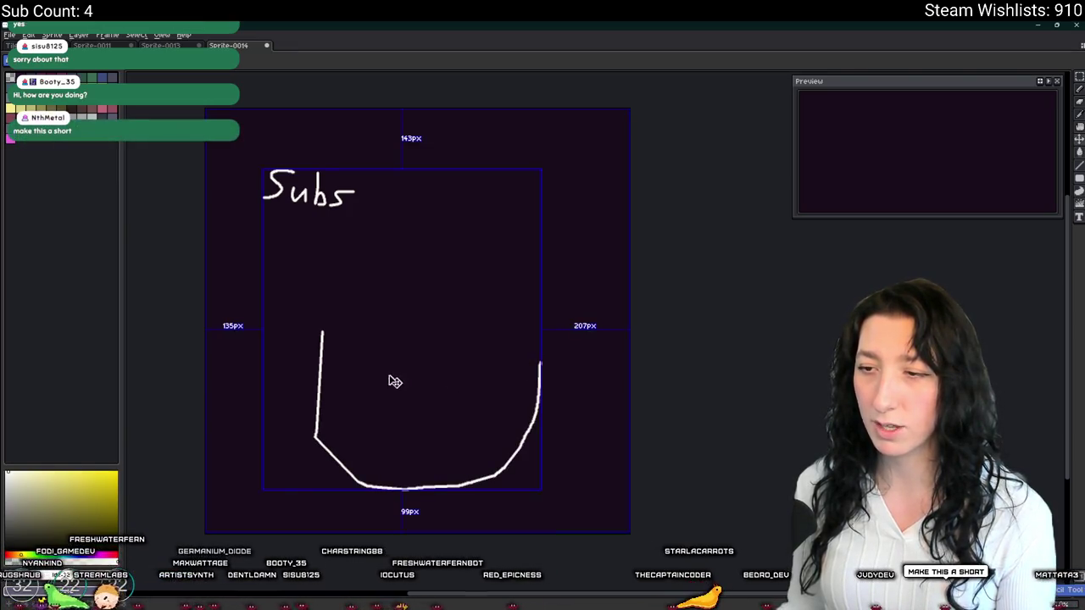
key(ctrl+z)
key(ctrl+z)
key(ctrl+z)
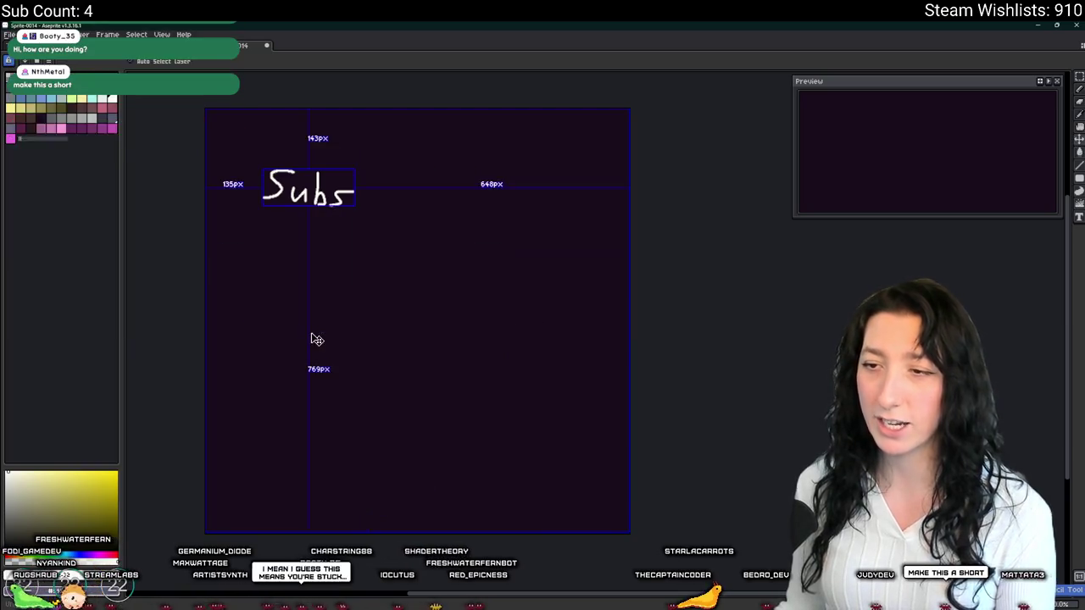
mouse_move(302, 395)
mouse_down()
mouse_move(380, 478)
mouse_move(476, 468)
mouse_move(528, 337)
mouse_up()
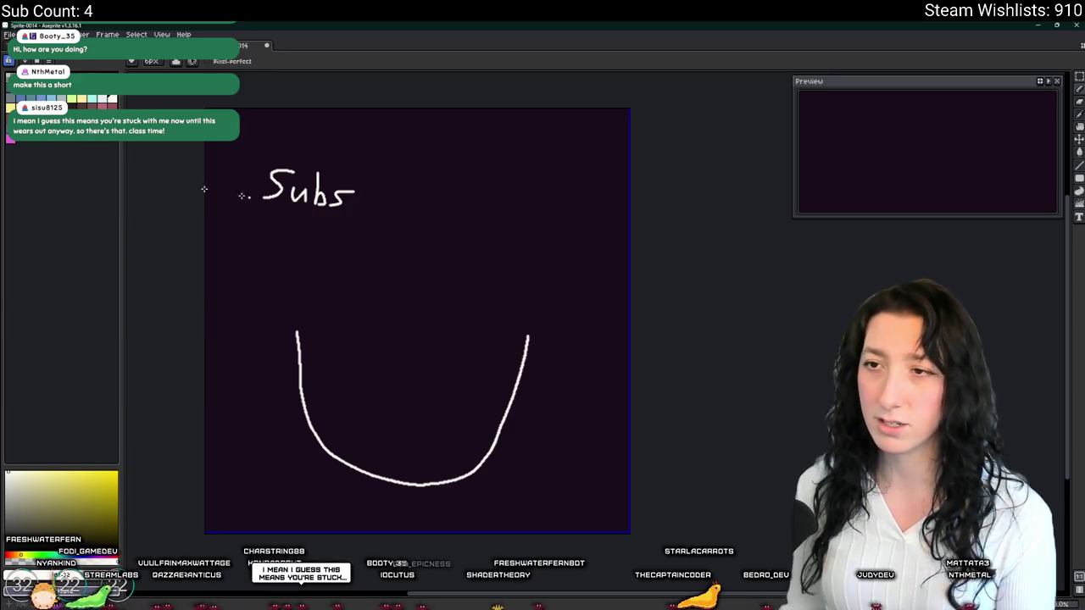
key(Tab)
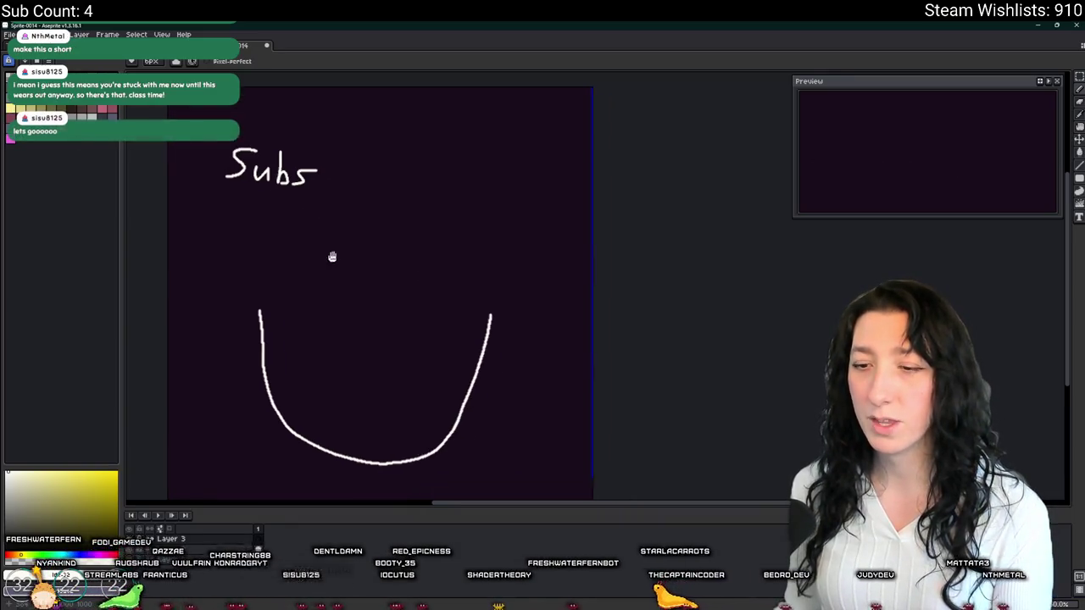
scroll(332, 254, up, 1)
scroll(272, 271, down, 1)
- Draw an arrow from 'Subs' into the bowl and a fill line across it
mouse_move(271, 223)
mouse_down()
mouse_move(300, 373)
mouse_move(307, 360)
mouse_up()
mouse_move(262, 435)
mouse_down()
mouse_move(399, 453)
mouse_move(448, 435)
mouse_up()
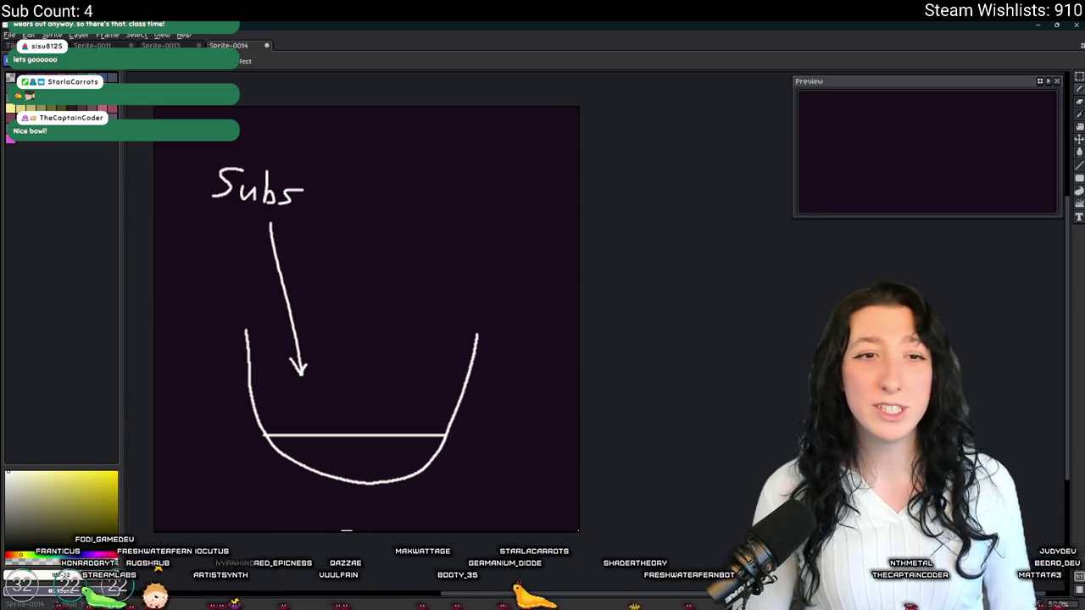
key(F7)
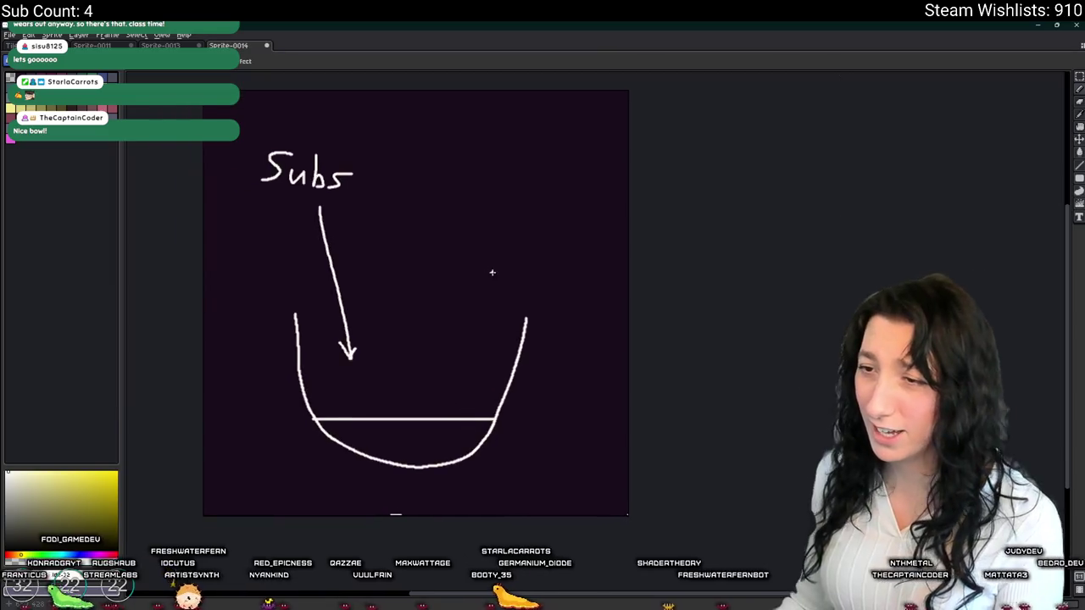
key(Tab)
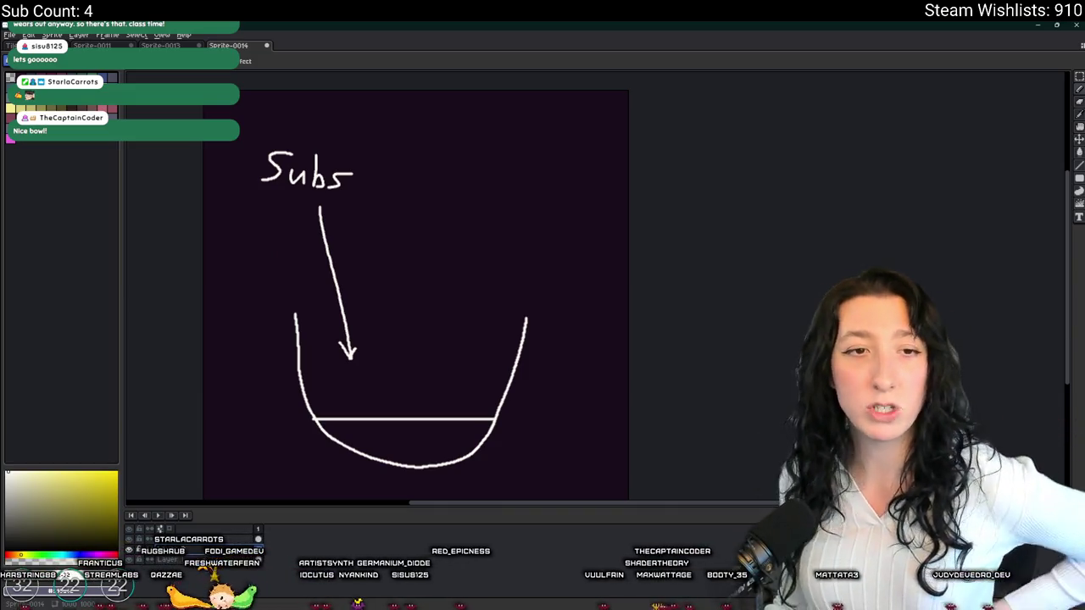
- Write 'Bits/Gift' beside 'Subs', redrawing the misdrawn s
drag(649, 217, 682, 213)
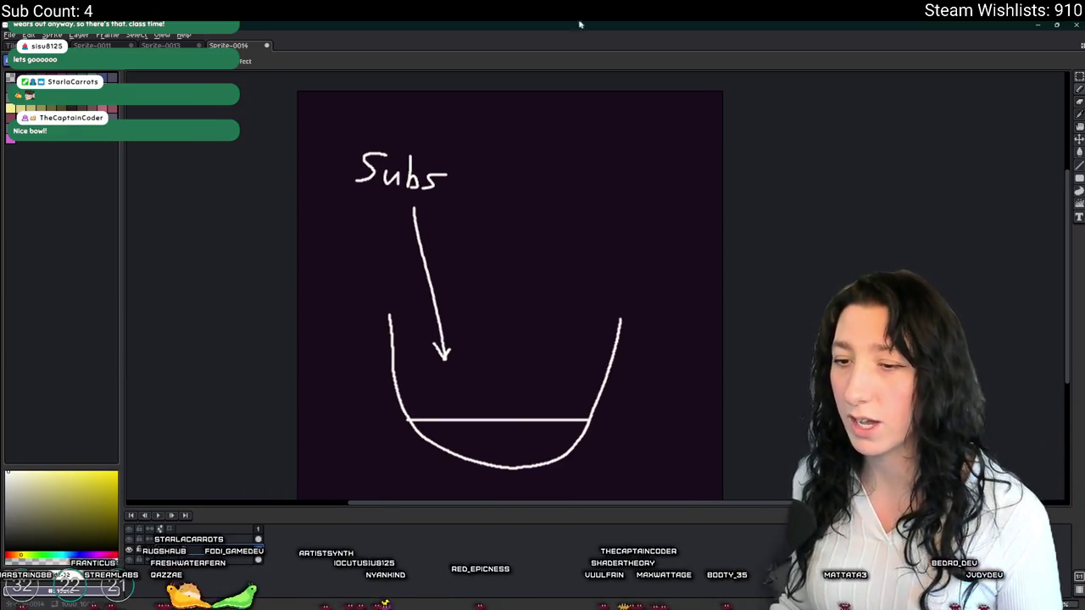
scroll(560, 211, up, 1)
scroll(568, 209, down, 1)
scroll(575, 184, up, 1)
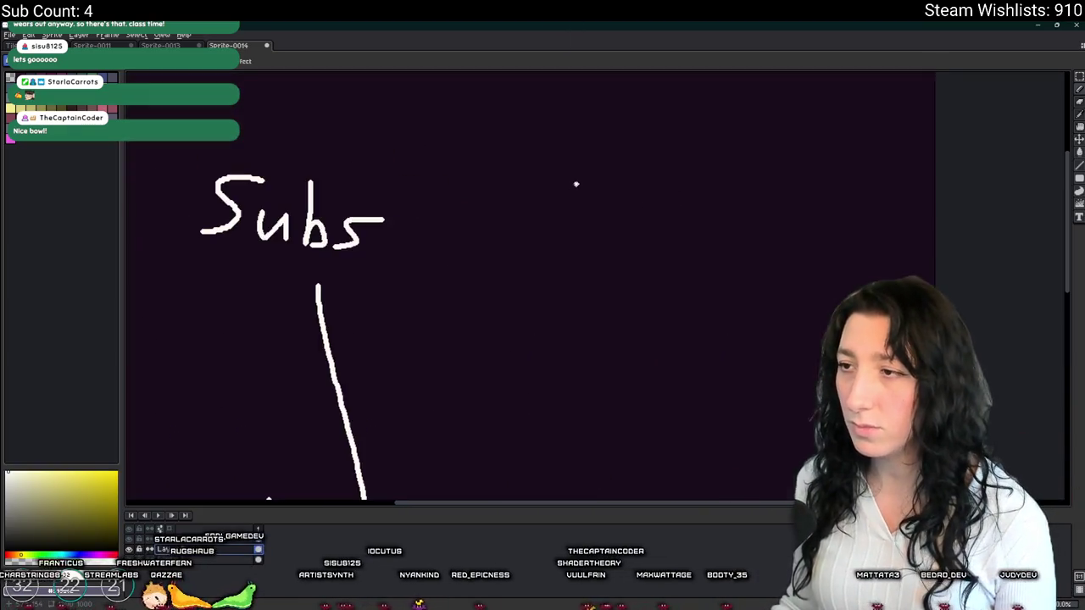
drag(547, 185, 529, 235)
drag(551, 186, 522, 256)
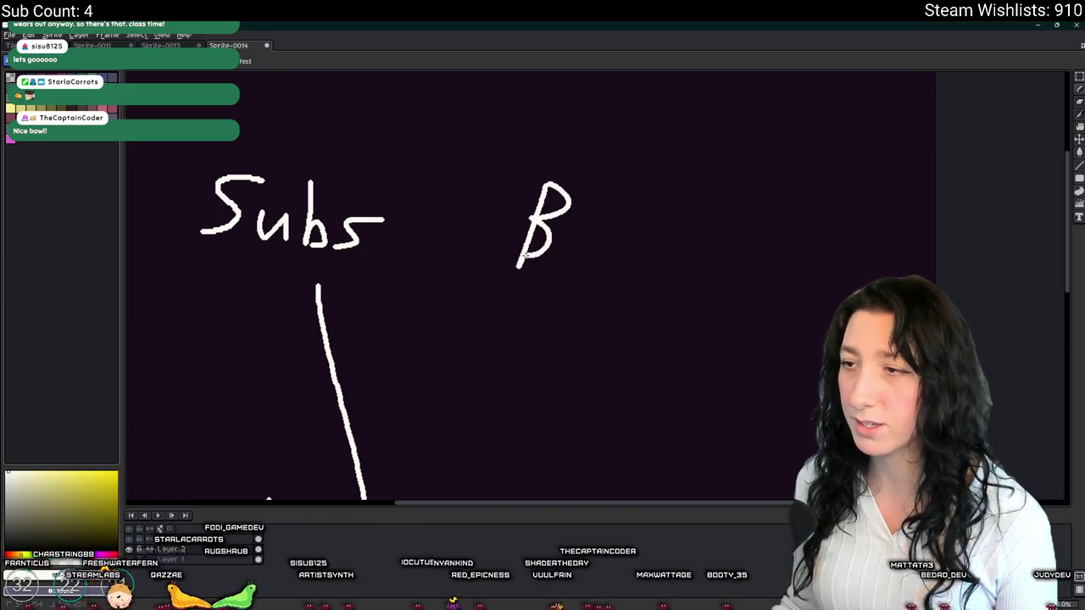
mouse_move(631, 201)
mouse_down()
mouse_move(626, 273)
mouse_move(657, 271)
mouse_move(660, 261)
mouse_move(655, 276)
mouse_up()
key(ctrl+z)
drag(731, 206, 672, 294)
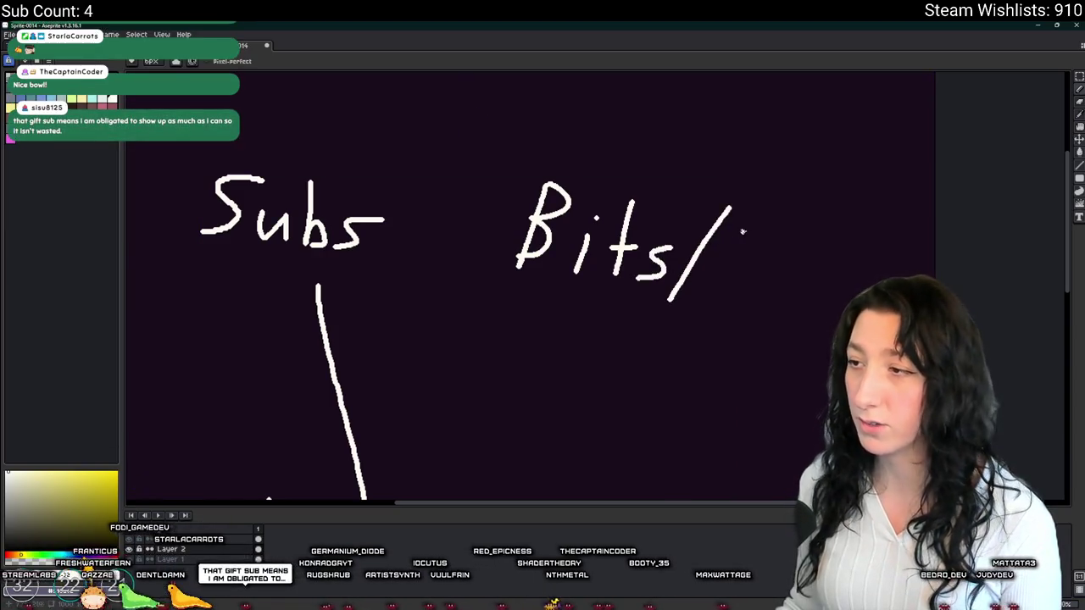
mouse_move(750, 254)
mouse_down()
mouse_move(729, 278)
mouse_move(735, 264)
mouse_move(770, 278)
mouse_move(820, 255)
mouse_move(836, 298)
mouse_up()
scroll(631, 263, down, 2)
scroll(631, 263, up, 1)
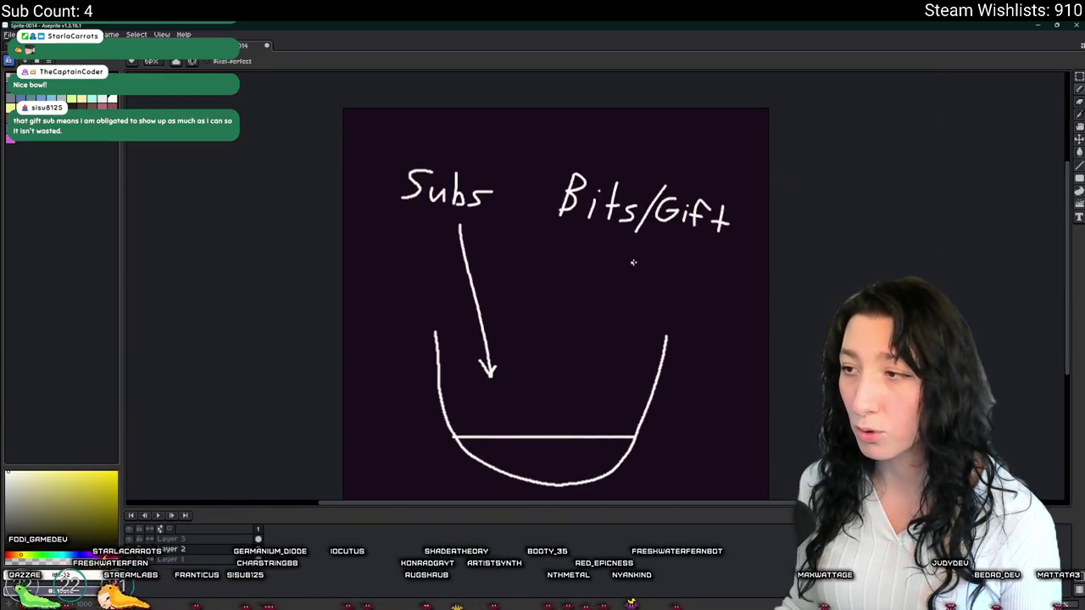
- Draw an arrow with an arrowhead from 'Bits/Gift' down into the bowl
drag(629, 245, 589, 373)
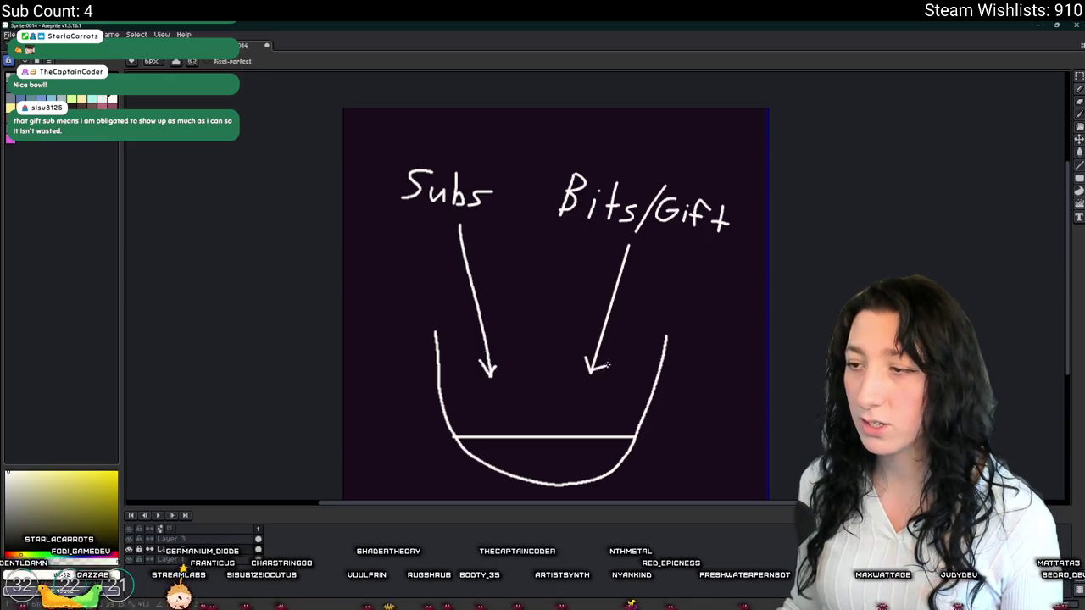
scroll(585, 363, up, 2)
drag(566, 377, 624, 340)
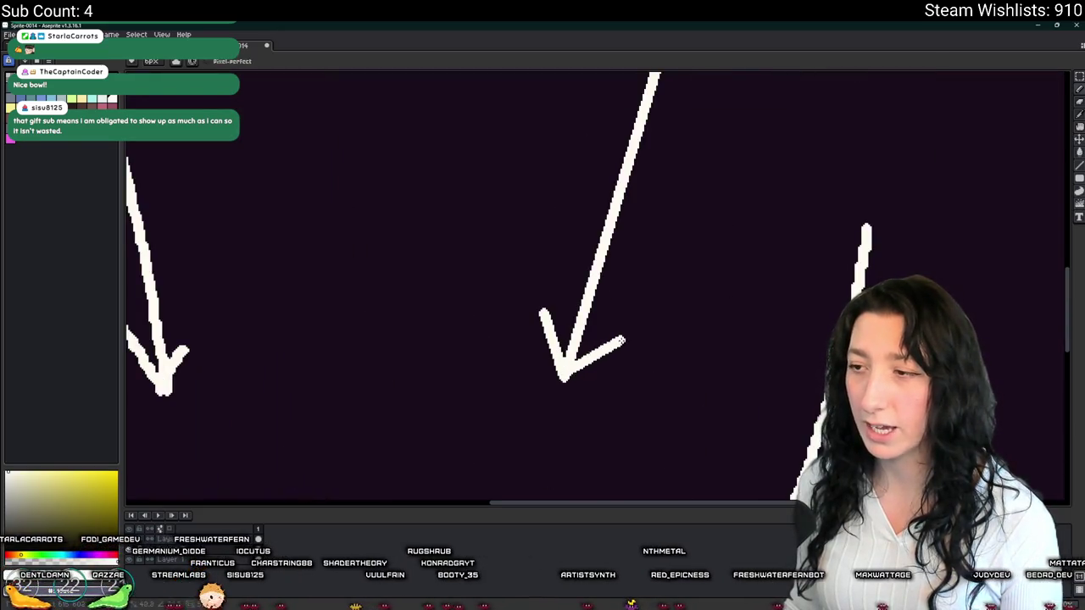
key(ctrl+z)
key(ctrl+y)
key(ctrl+z)
drag(565, 378, 631, 337)
scroll(631, 338, down, 1)
scroll(356, 433, right, 2)
- On Layer 3, draw a second, higher fill line across the bowl
click(221, 541)
scroll(356, 339, down, 3)
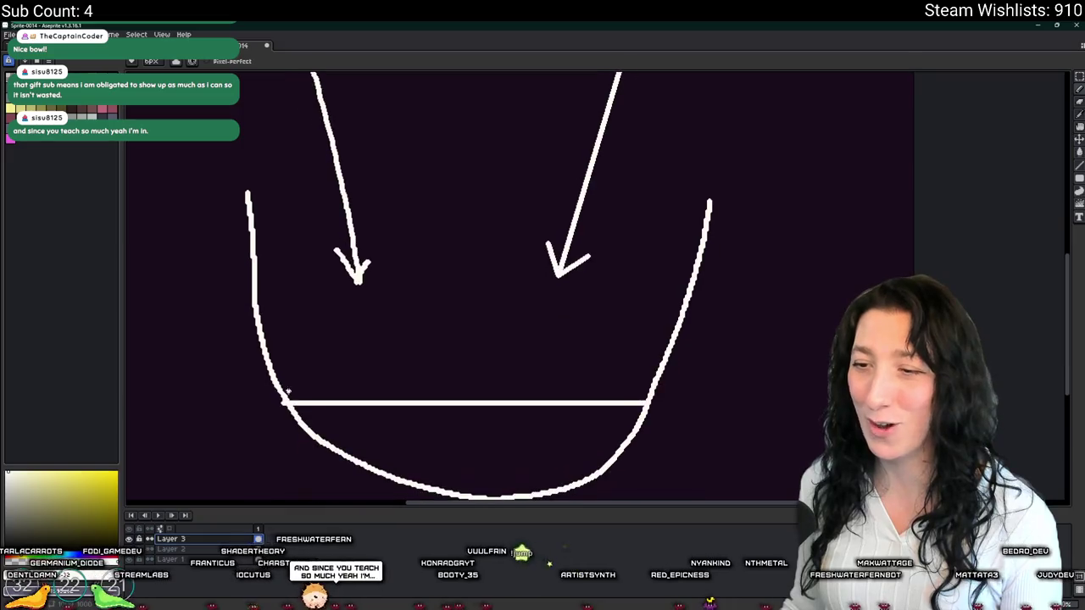
drag(263, 330, 679, 330)
scroll(679, 331, down, 2)
scroll(593, 339, right, 2)
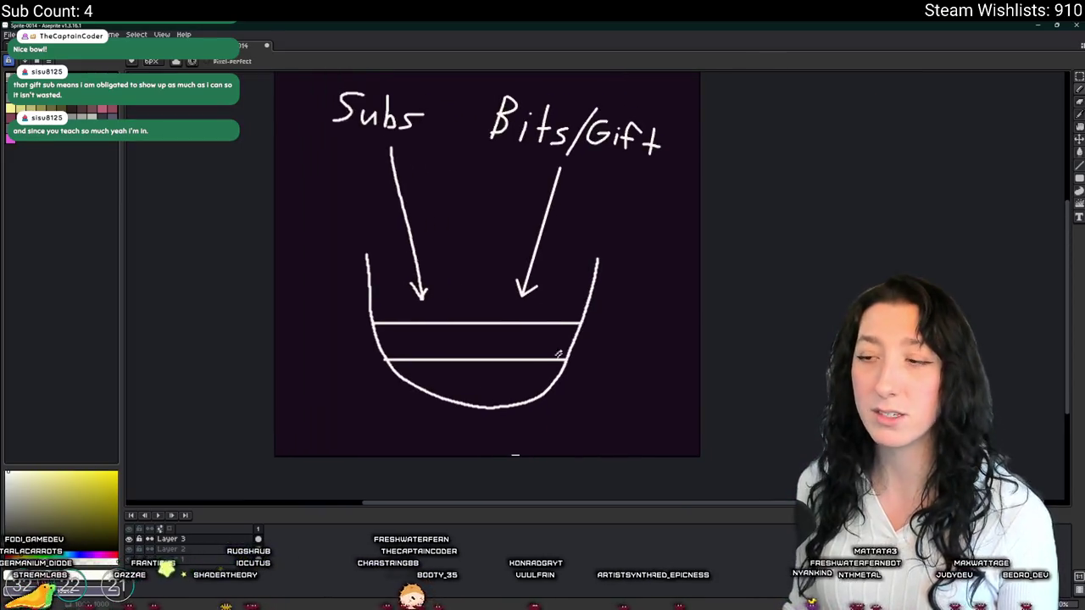
key(ctrl)
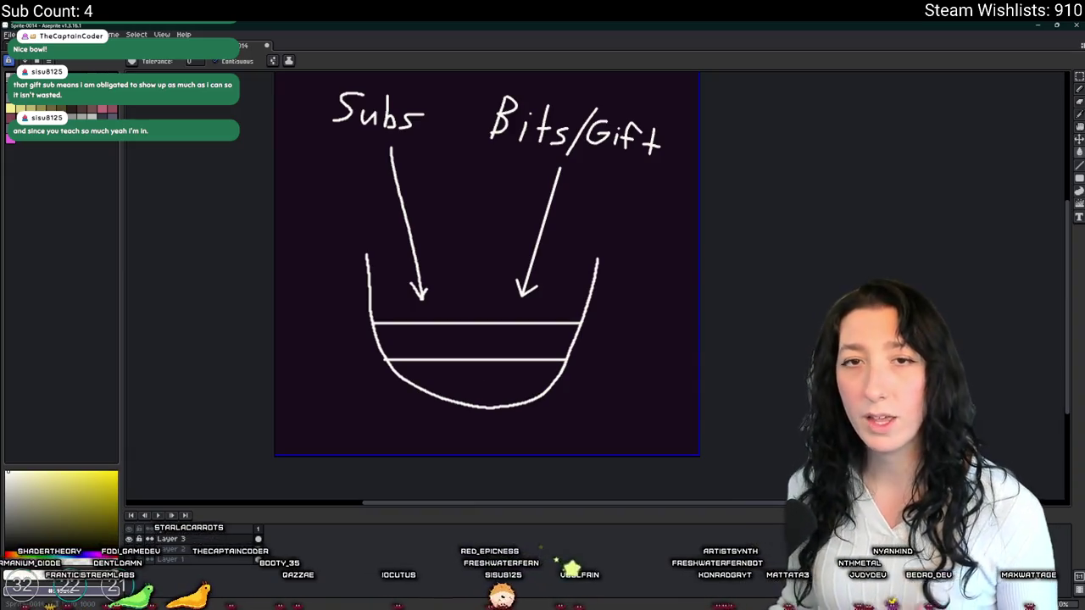
drag(616, 307, 625, 310)
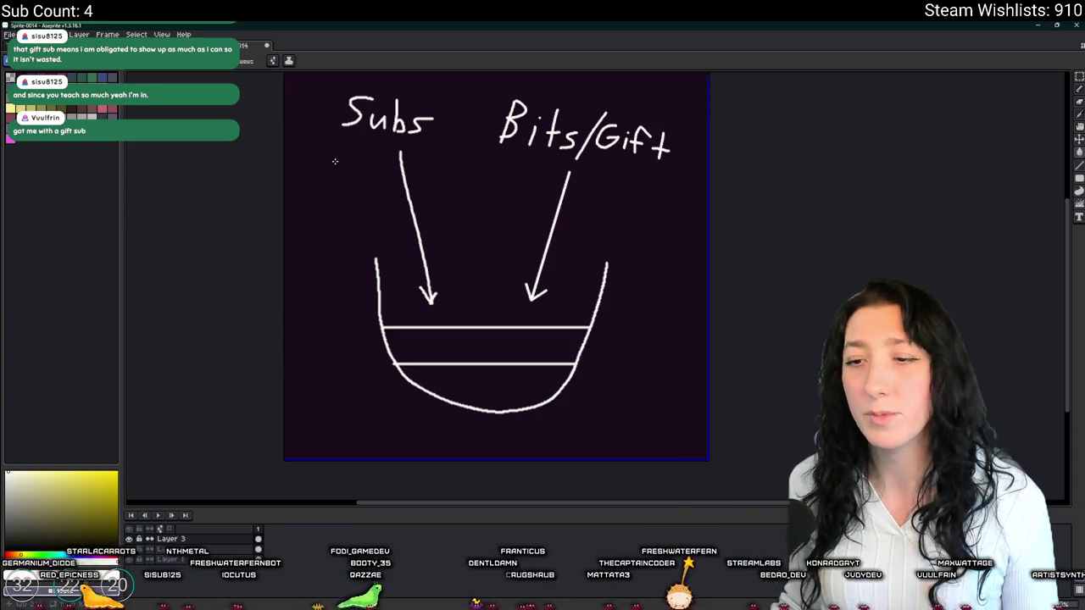
- Zoom over the bowl diagram to review it and bring back the layer timeline
scroll(521, 92, up, 1)
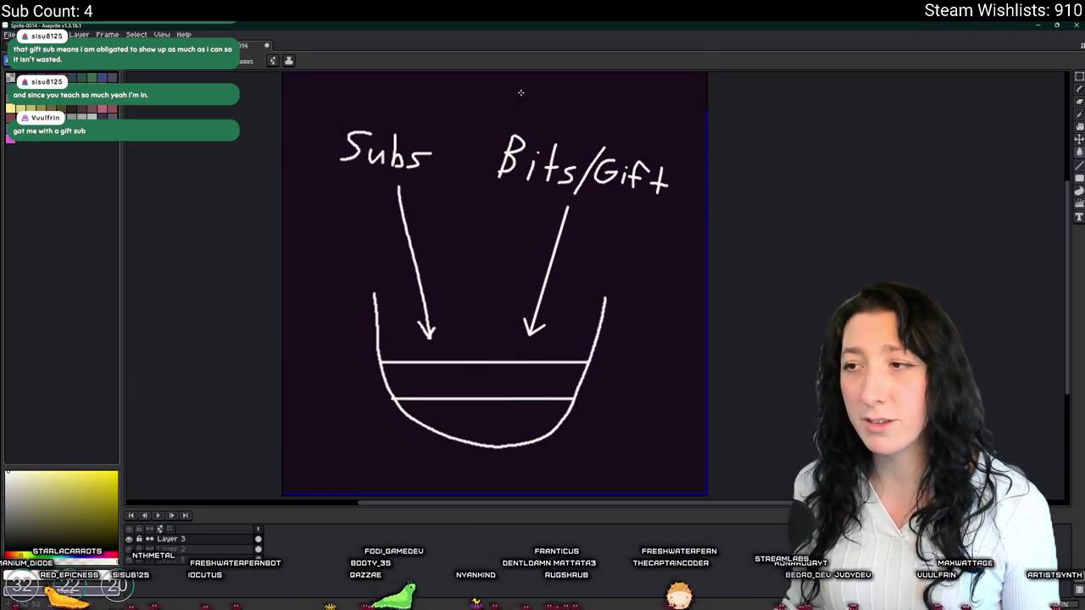
scroll(518, 128, up, 1)
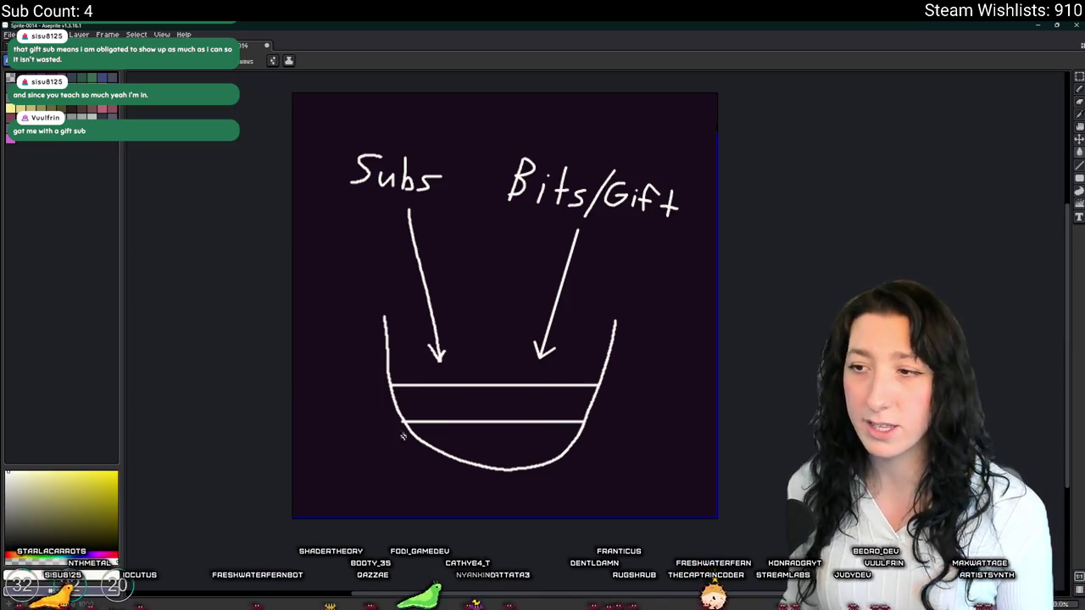
scroll(470, 350, up, 1)
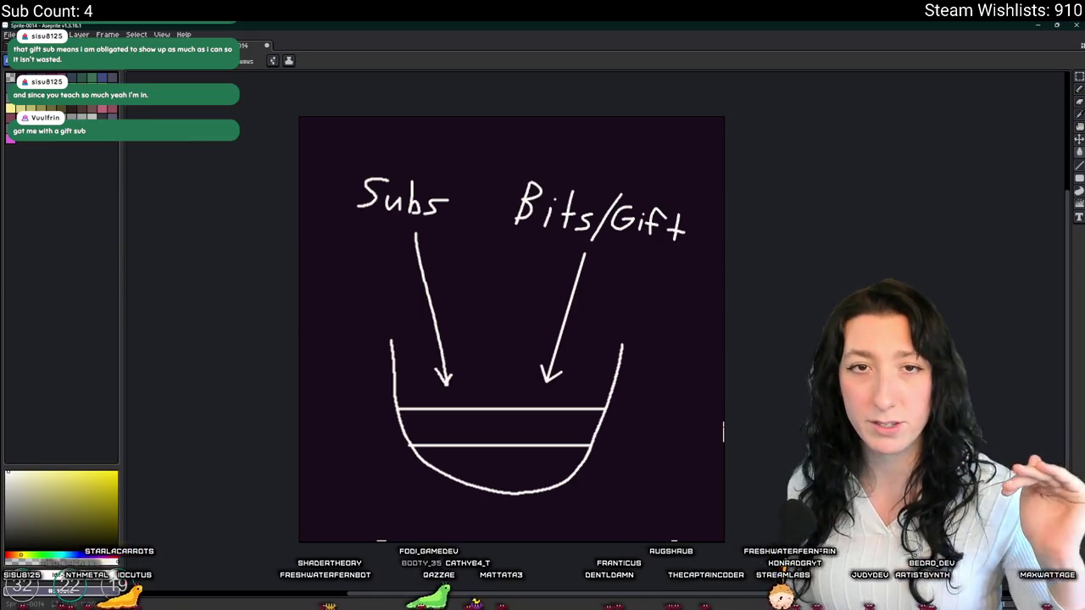
key(Tab)
- Write 'Hype' between 'Subs' and 'Bits/Gift', undoing misdrawn letters
scroll(452, 359, up, 2)
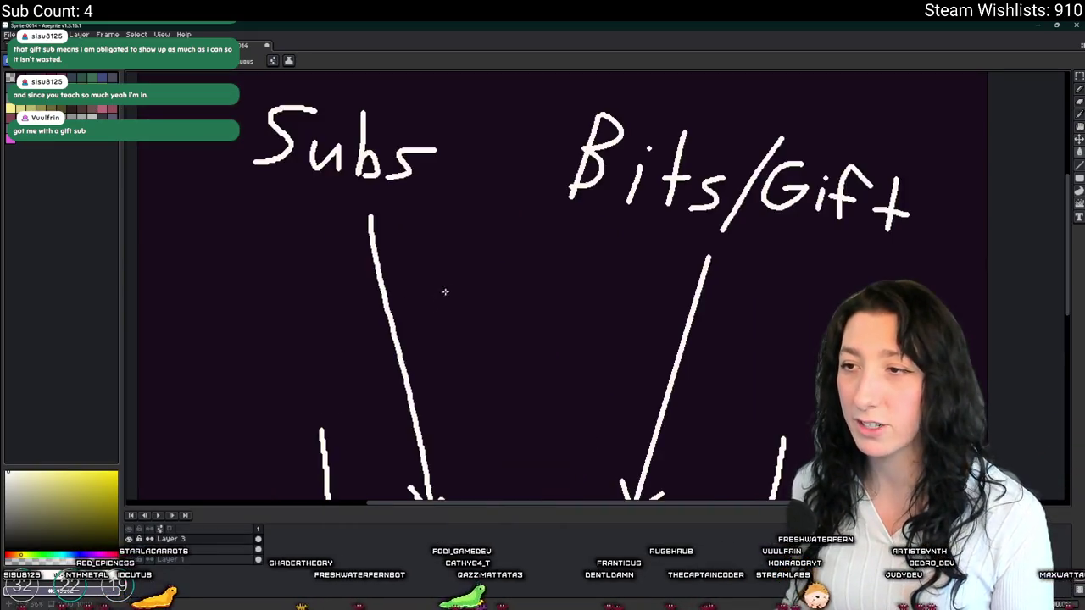
click(488, 262)
key(ctrl+z)
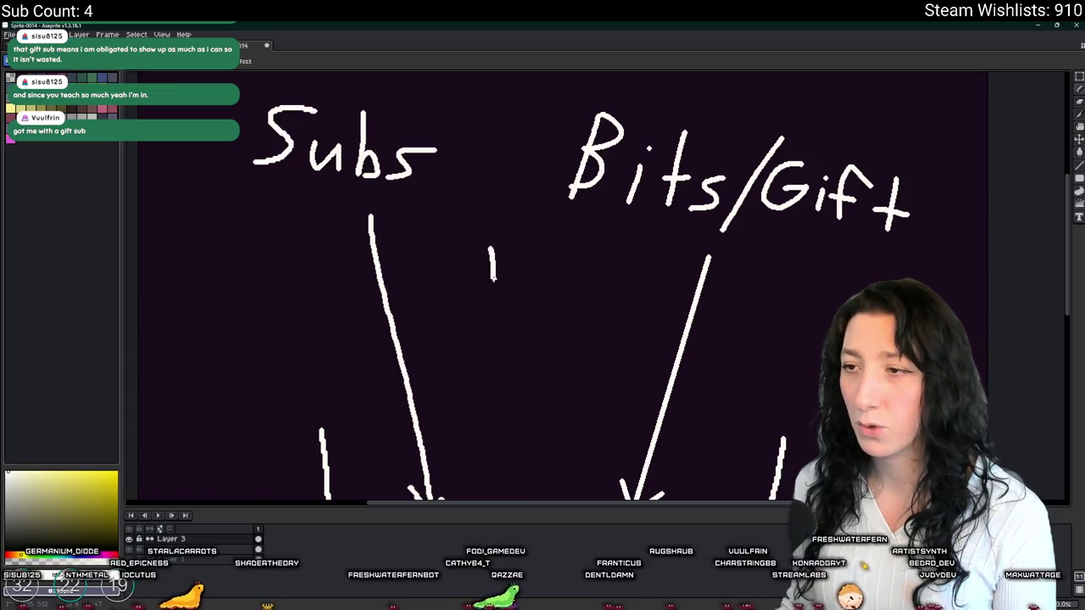
drag(520, 268, 566, 280)
key(ctrl+z)
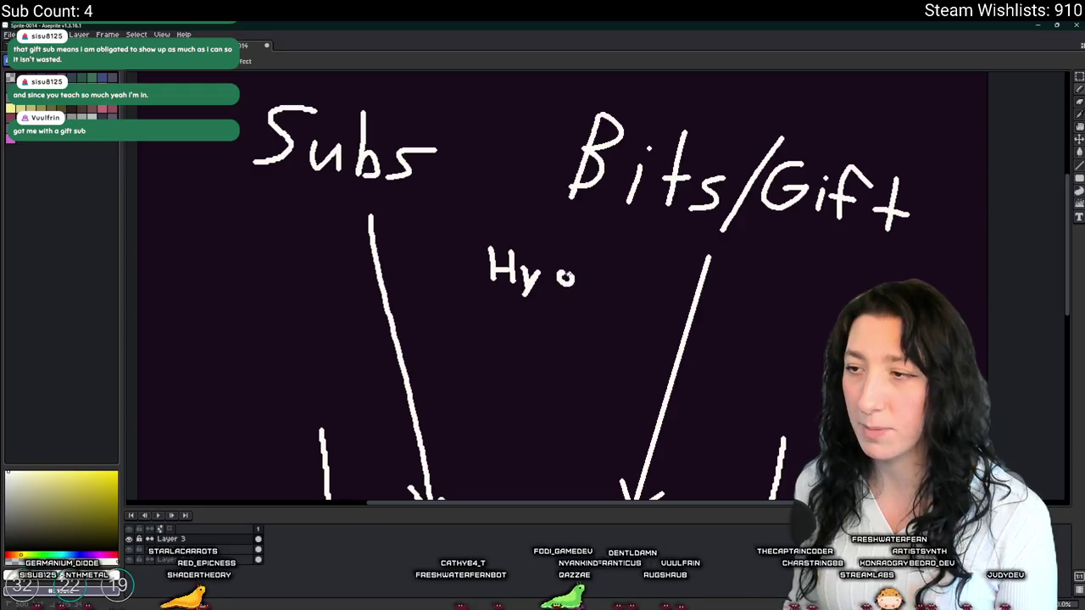
key(ctrl+z)
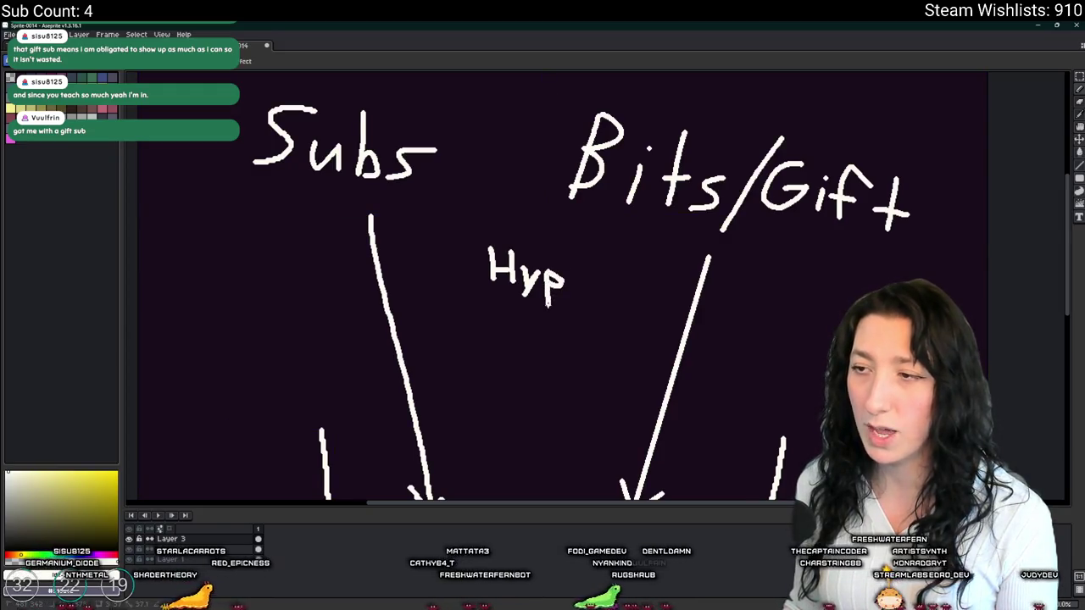
drag(585, 283, 603, 291)
- Draw a downward arrow from 'Hype' into the bowl and a line across its rim
scroll(510, 196, down, 1)
mouse_move(523, 268)
mouse_down()
mouse_move(523, 363)
mouse_move(533, 344)
mouse_up()
key(ctrl+z)
key(ctrl+z)
drag(523, 268, 524, 319)
scroll(523, 316, up, 1)
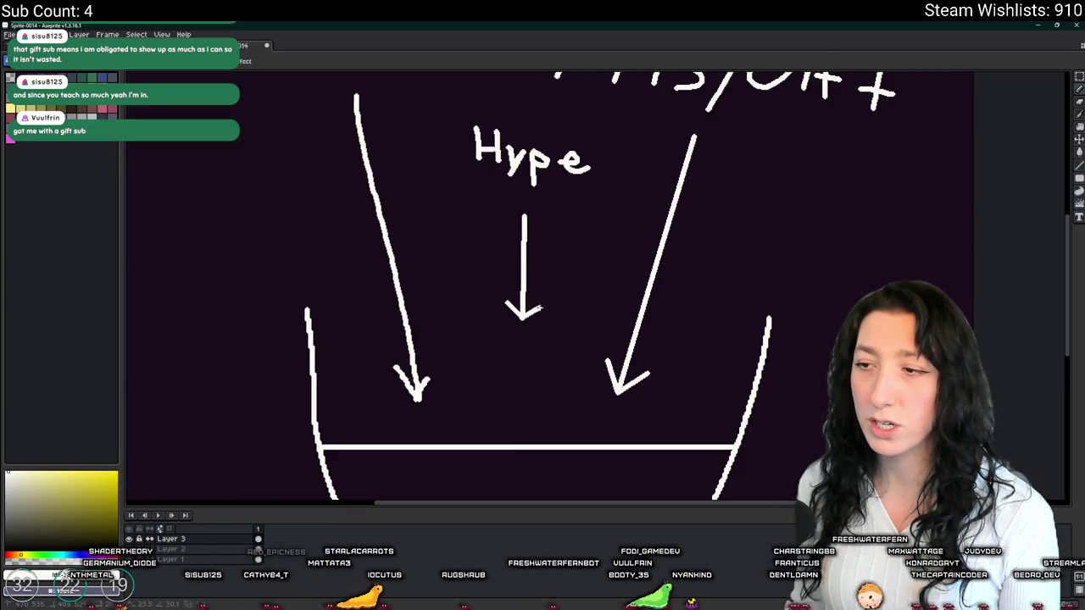
drag(344, 447, 323, 418)
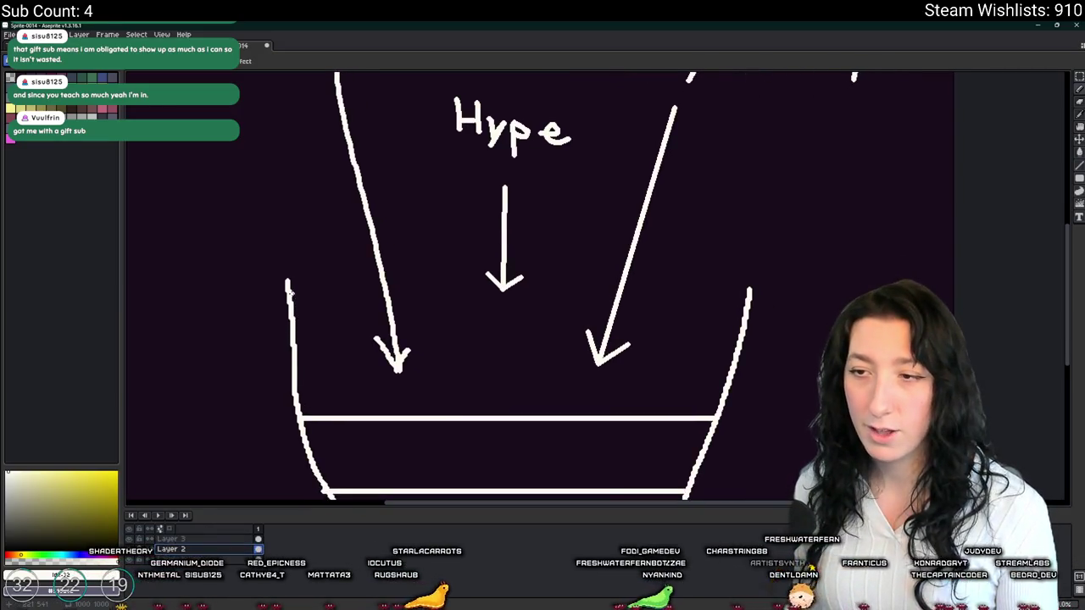
drag(290, 294, 748, 299)
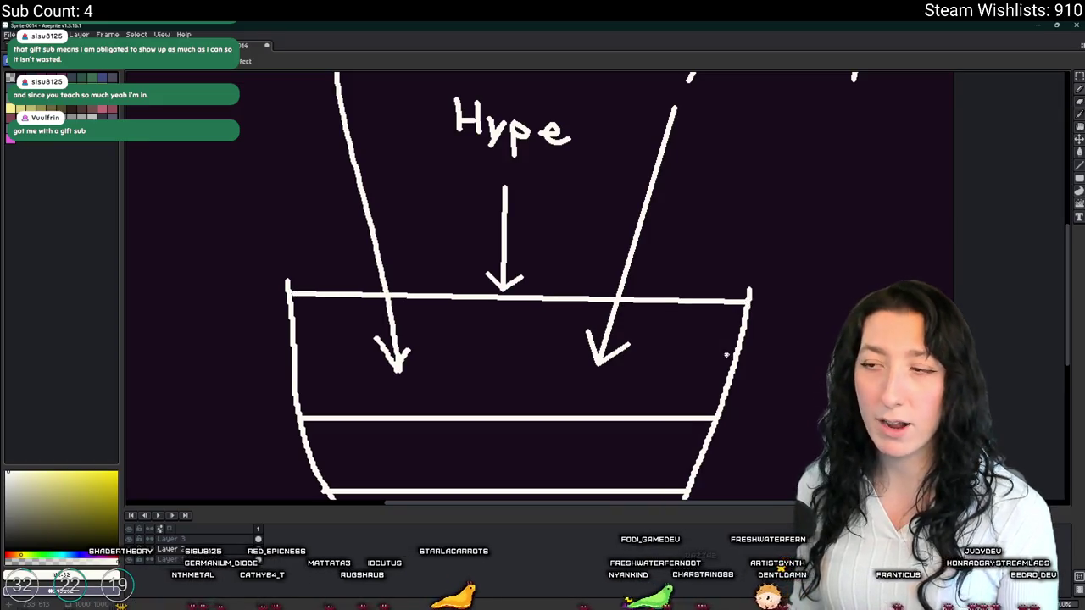
scroll(726, 356, down, 2)
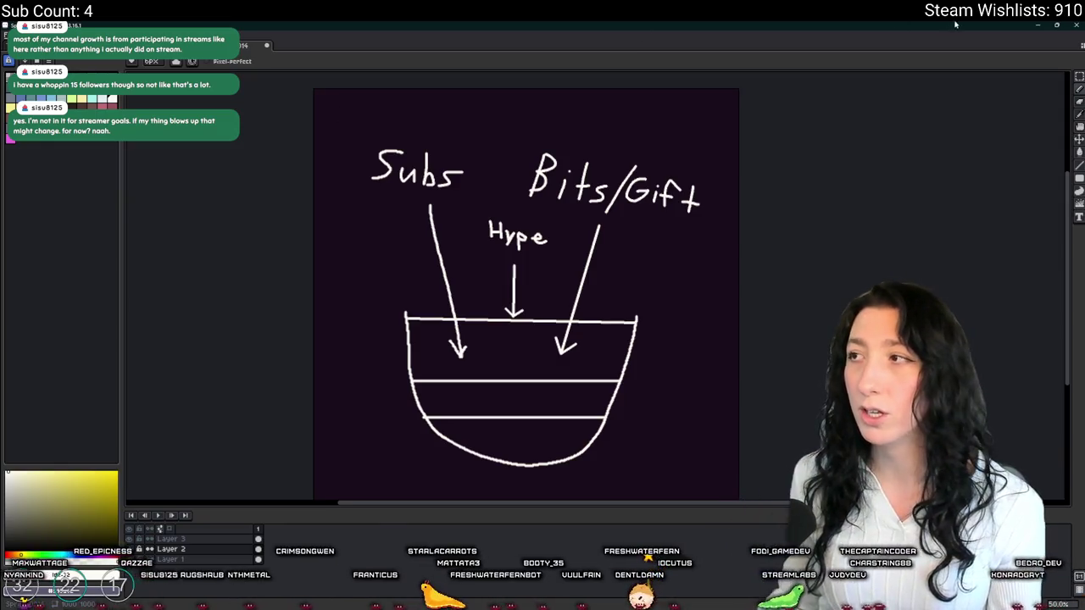
- Switch from the Aseprite diagram back to GameMaker's obj_player Create event code
key(alt+Tab)
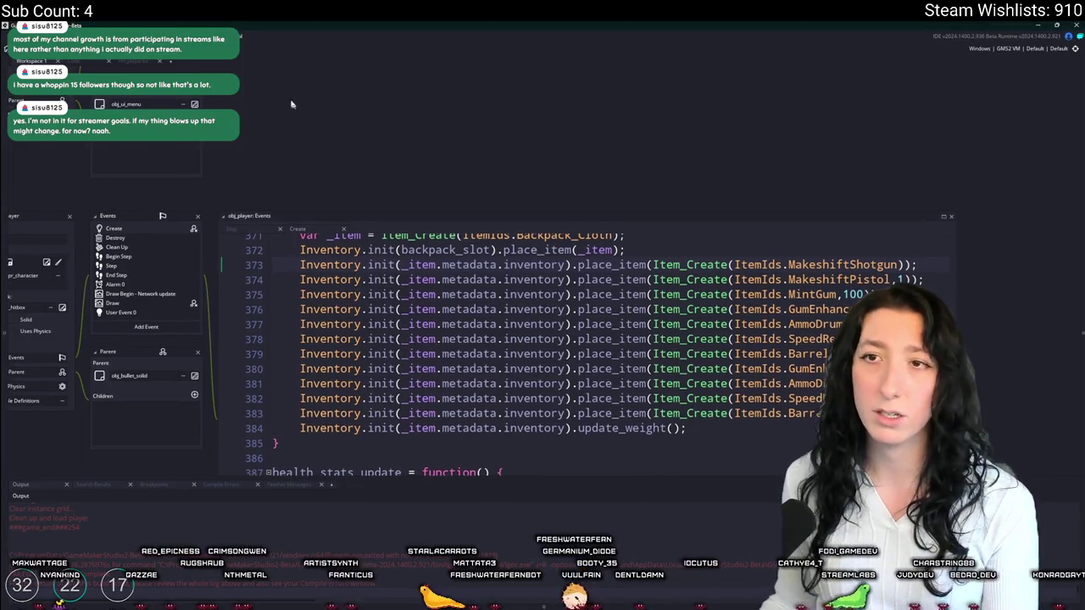
- Return to the scr_weapons workspace showing the MakeshiftPistol stat values
click(125, 62)
click(178, 65)
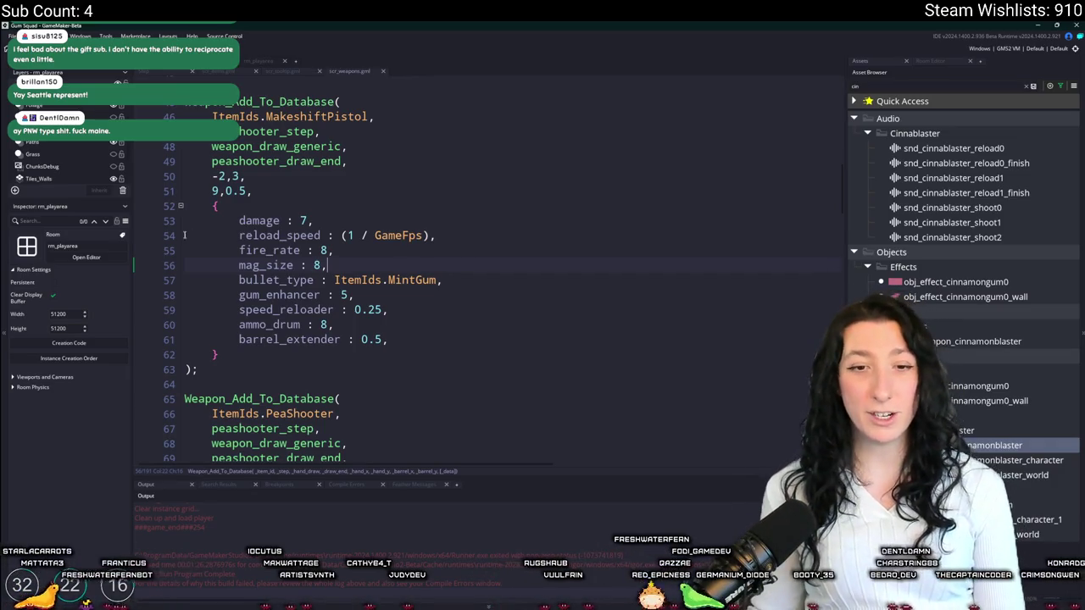
- Place the cursor at the end of the reload_speed line and open the tooltip script
click(475, 235)
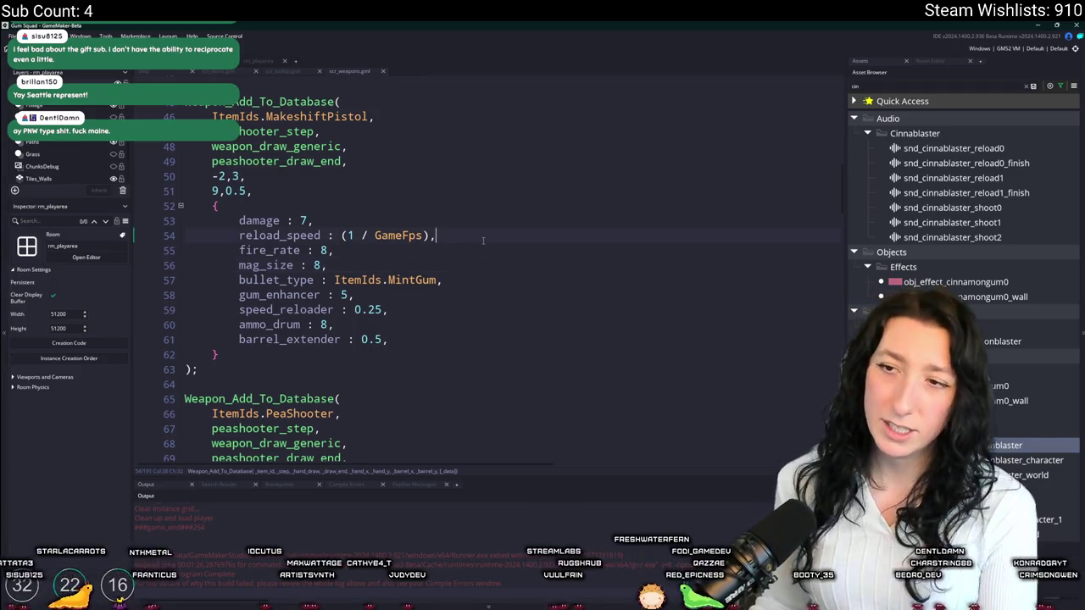
click(220, 72)
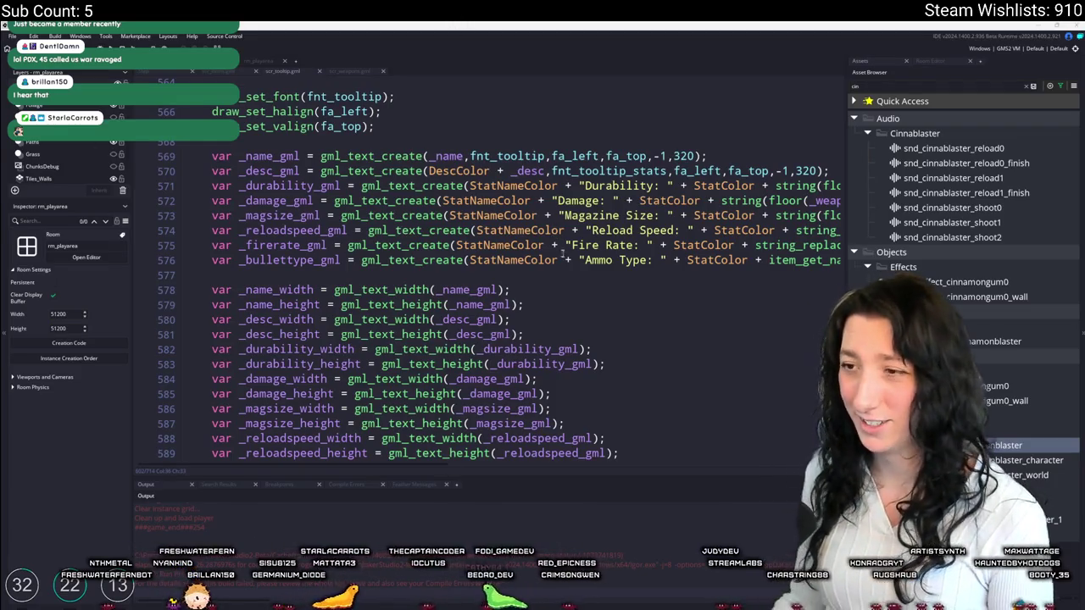
- Hide panels with F12 and scroll through the tooltip script, checking draw_surface_center's parameters
click(562, 284)
key(F12)
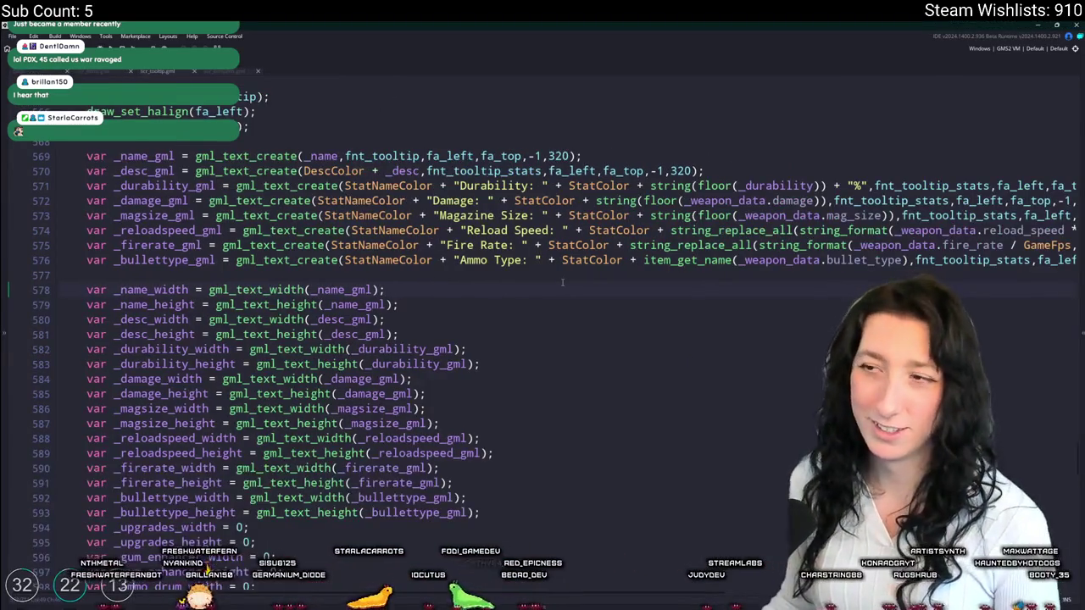
scroll(561, 283, down, 5)
scroll(412, 438, down, 3)
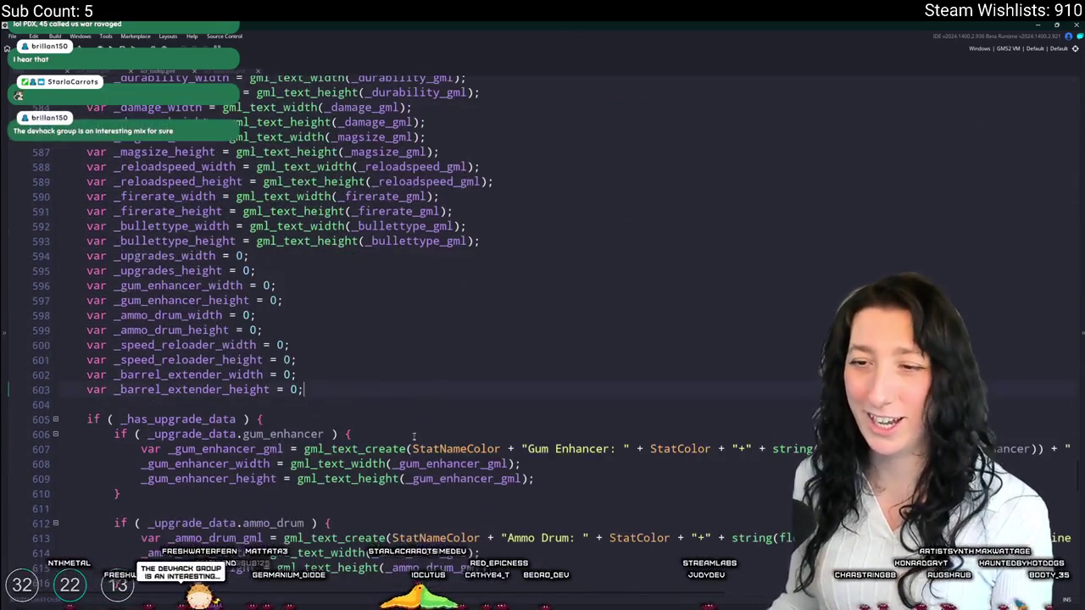
scroll(415, 424, down, 9)
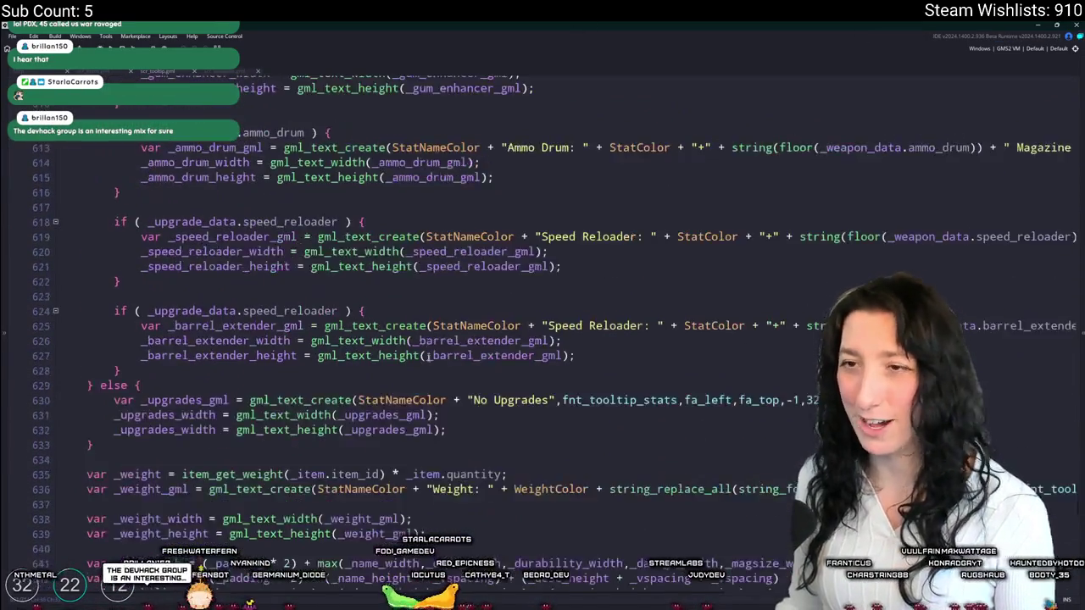
scroll(431, 366, up, 2)
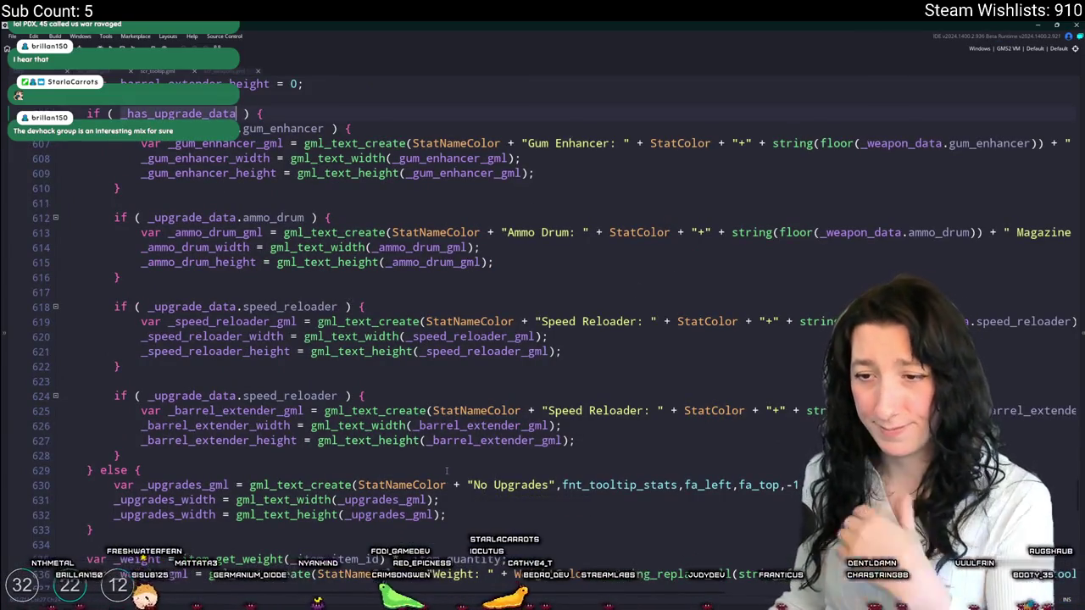
scroll(438, 468, down, 3)
scroll(438, 467, down, 12)
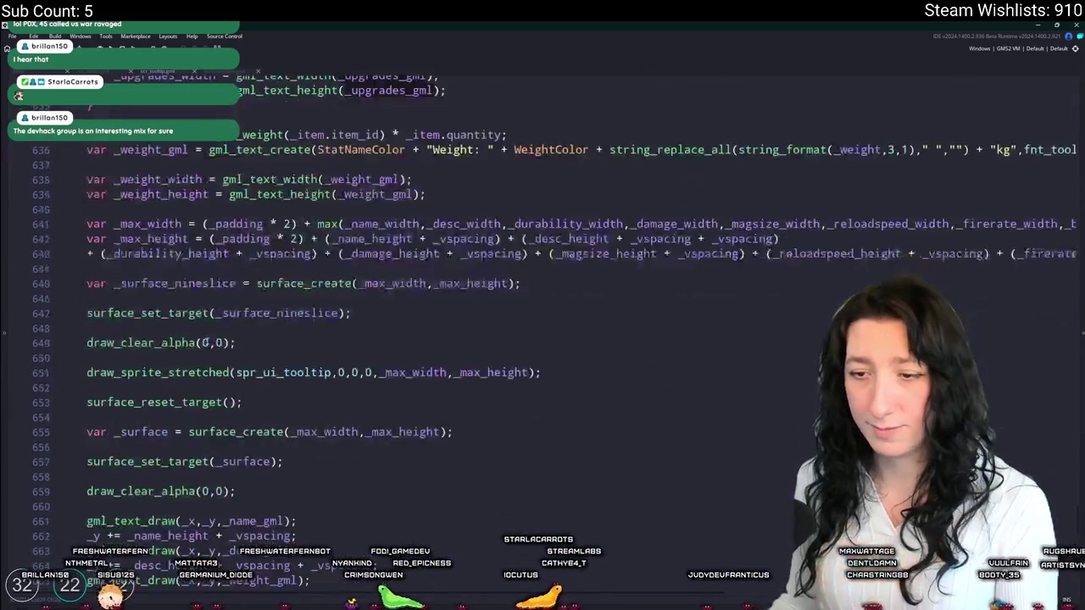
scroll(438, 467, down, 8)
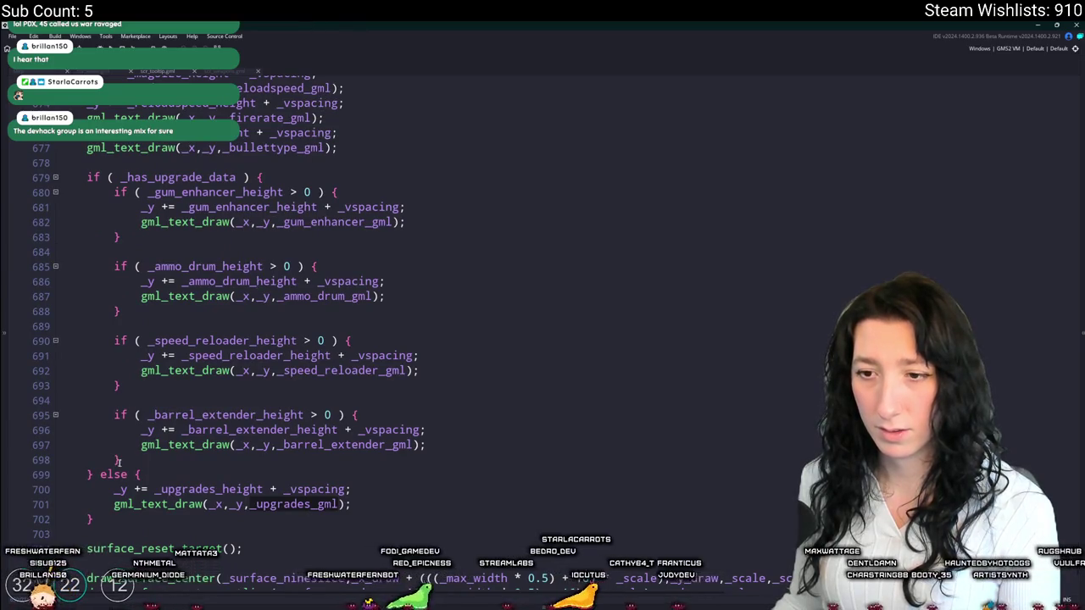
scroll(233, 522, down, 1)
click(678, 544)
scroll(410, 355, up, 10)
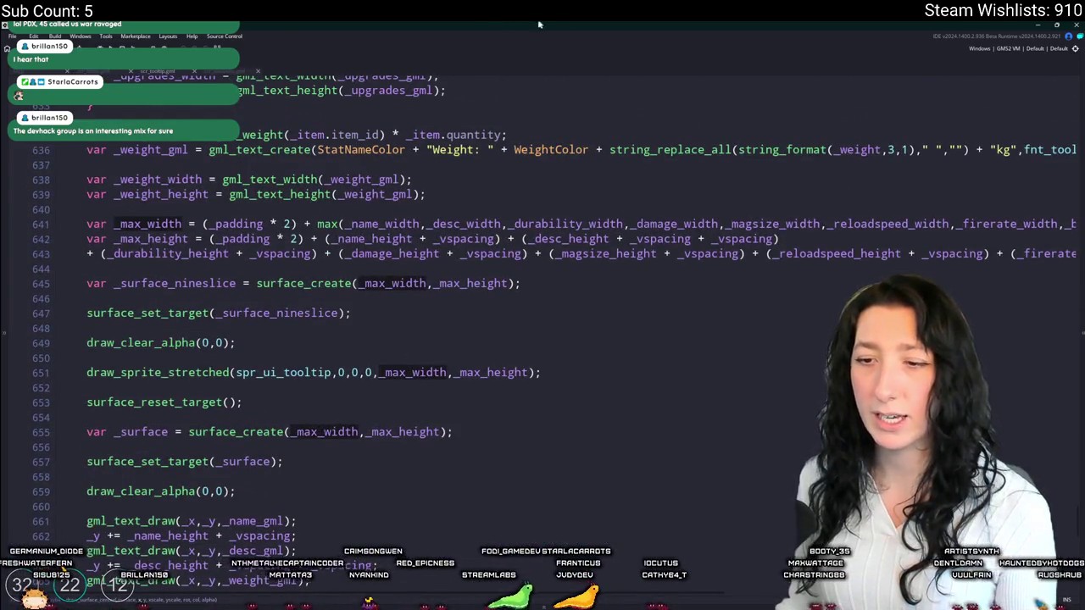
scroll(564, 287, down, 5)
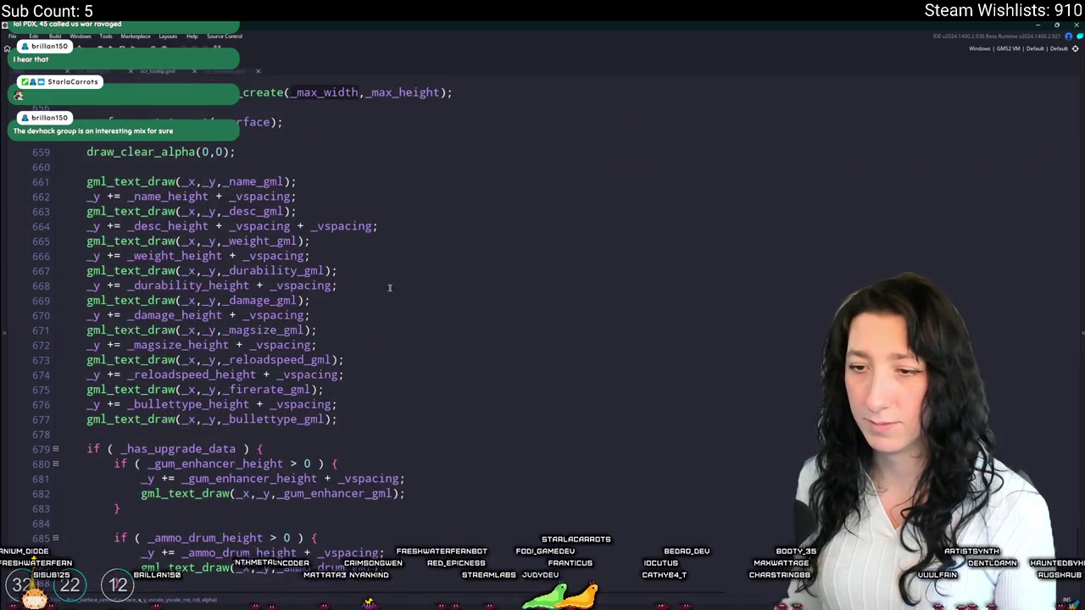
scroll(557, 444, up, 6)
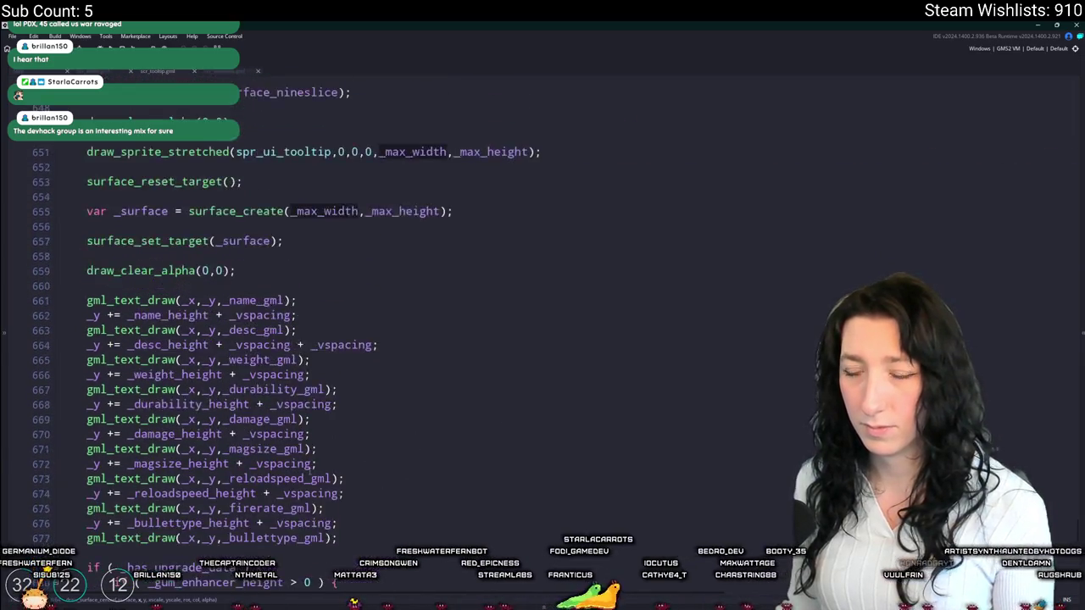
scroll(423, 246, up, 2)
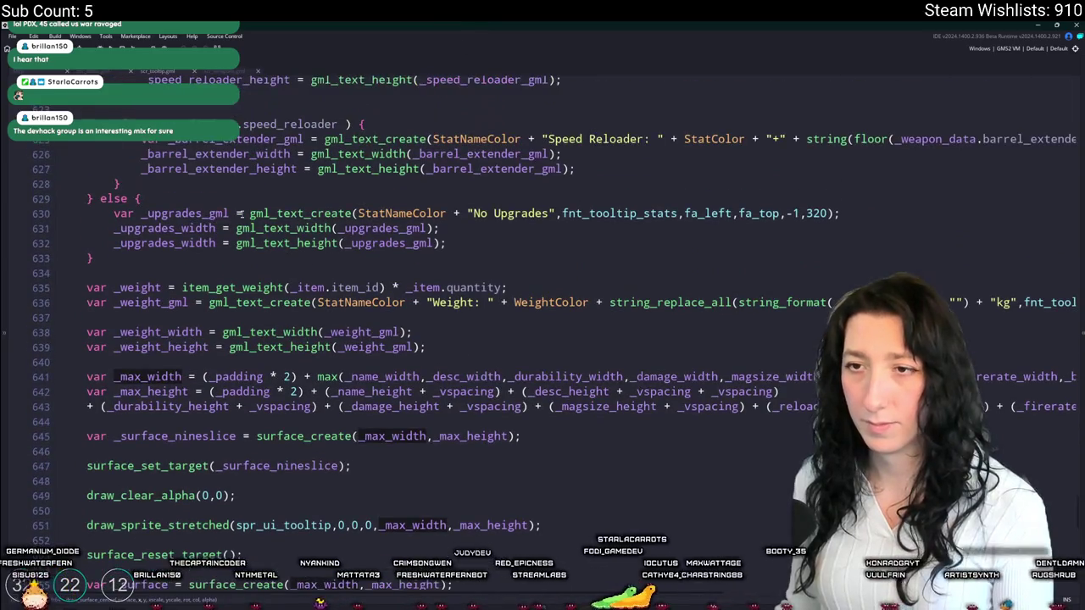
scroll(649, 138, up, 3)
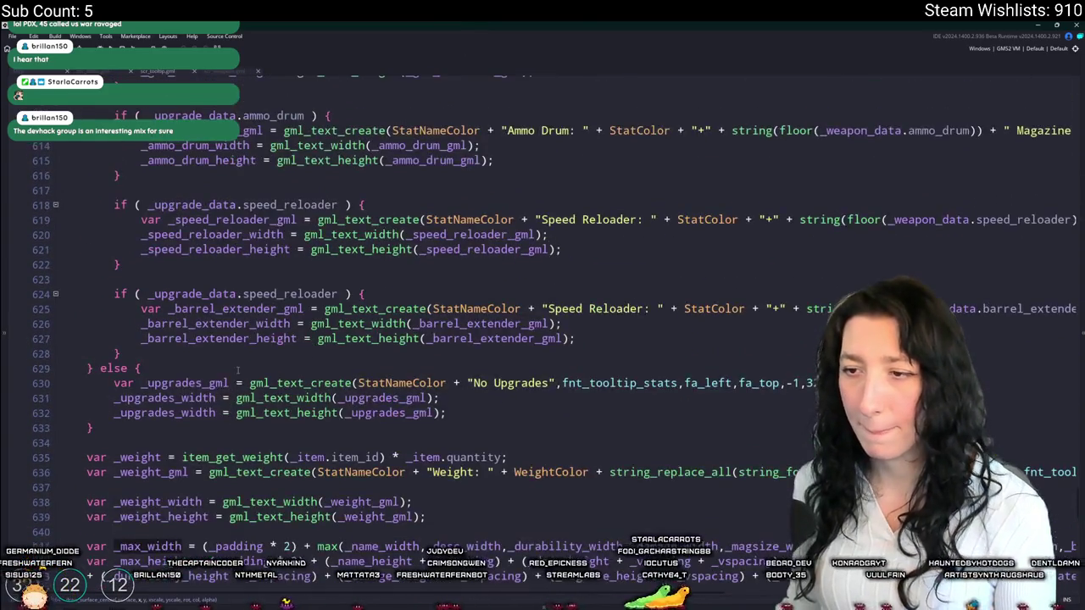
- Look up uses of _upgrades_width and select part of the widths list in _max_width
click(198, 396)
scroll(380, 207, down, 1)
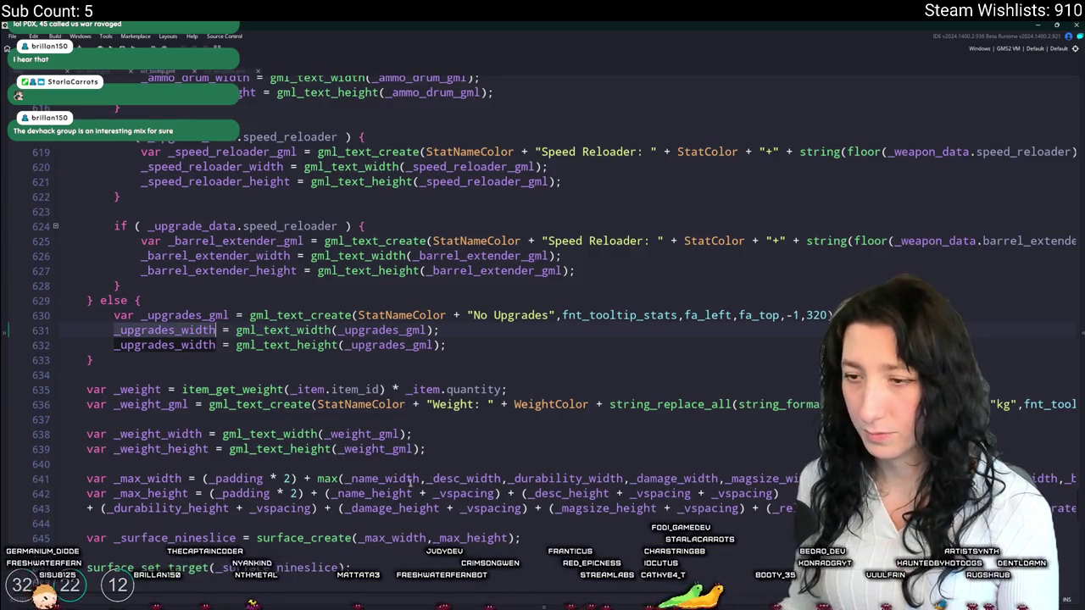
scroll(351, 479, up, 7)
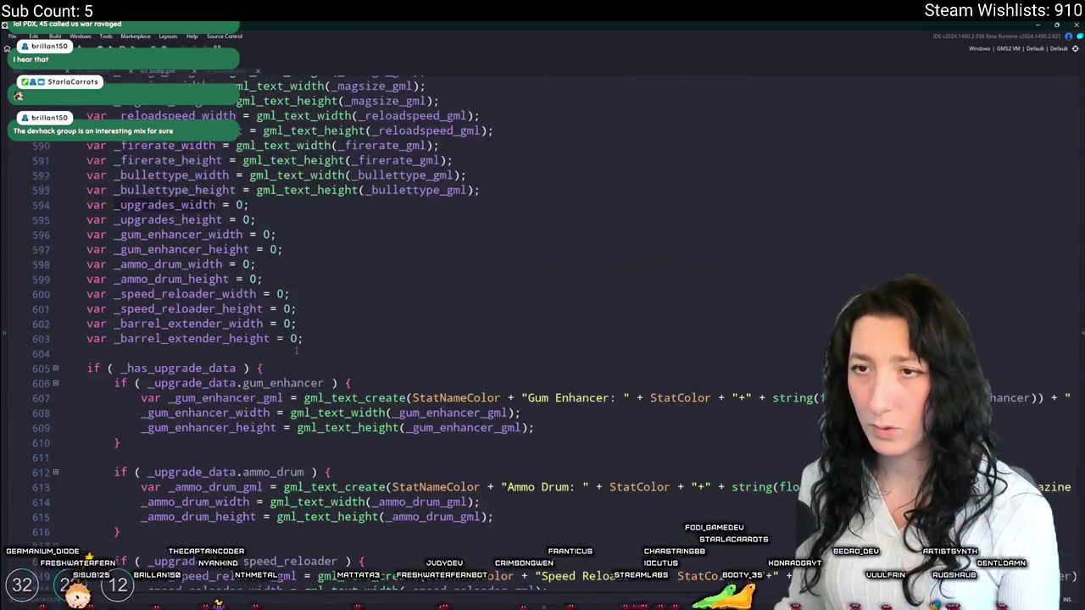
scroll(351, 480, down, 7)
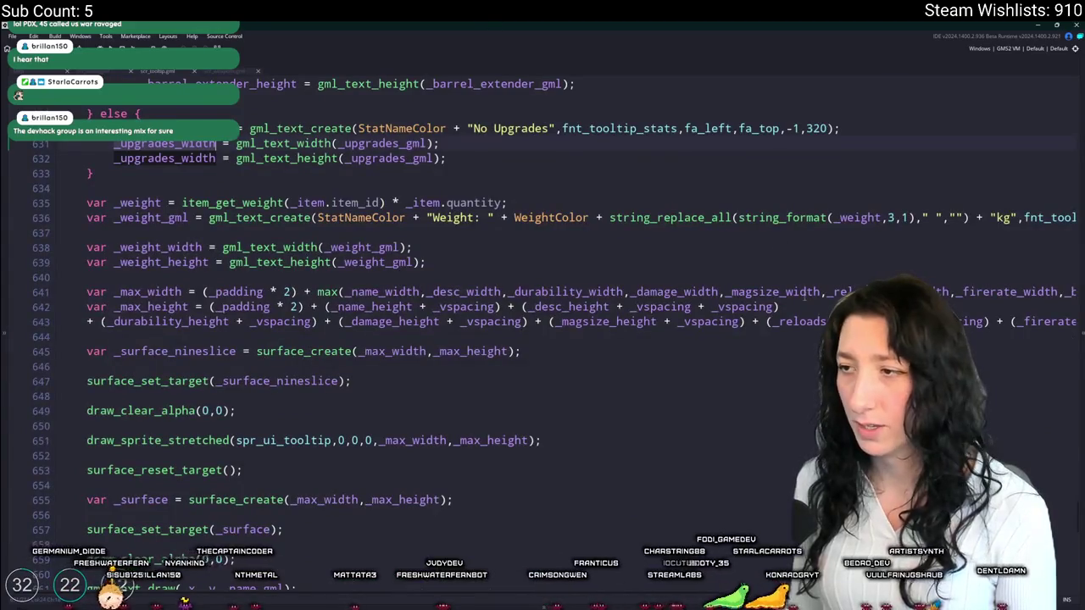
click(806, 292)
key(End)
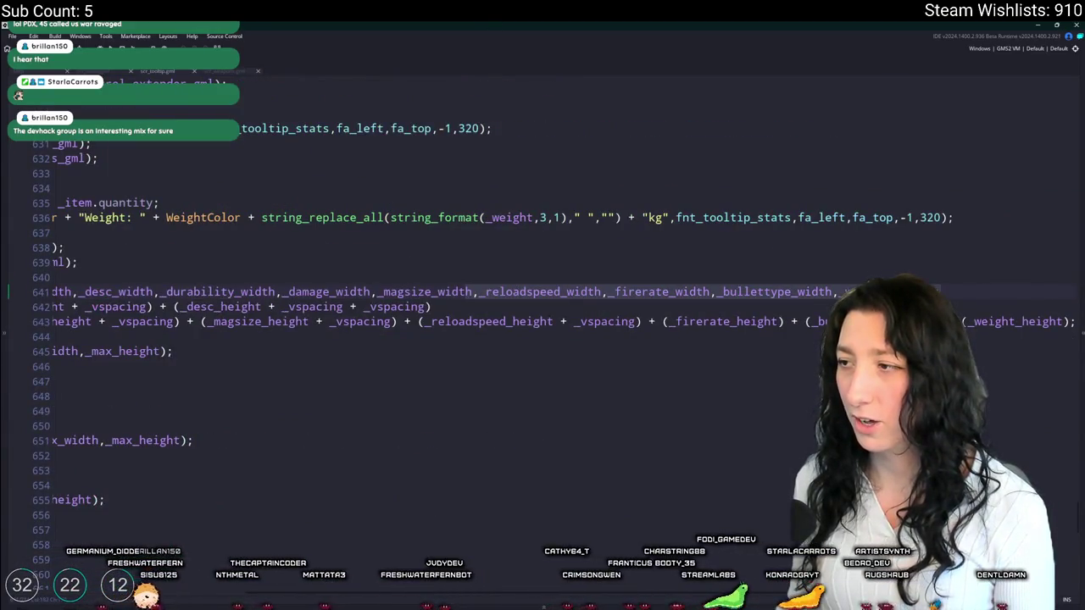
key(ctrl+shift+Right)
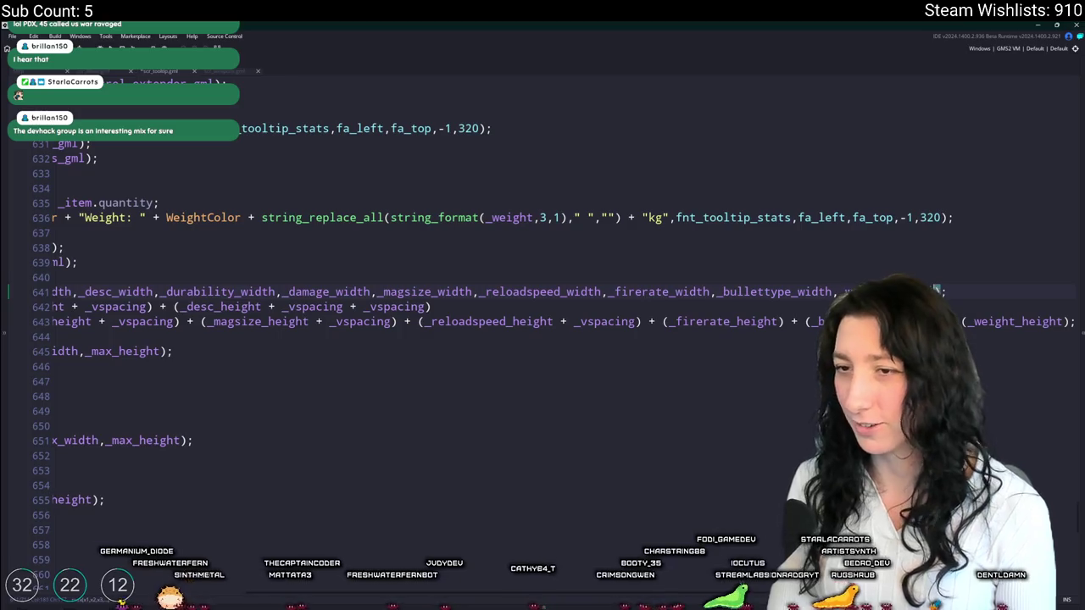